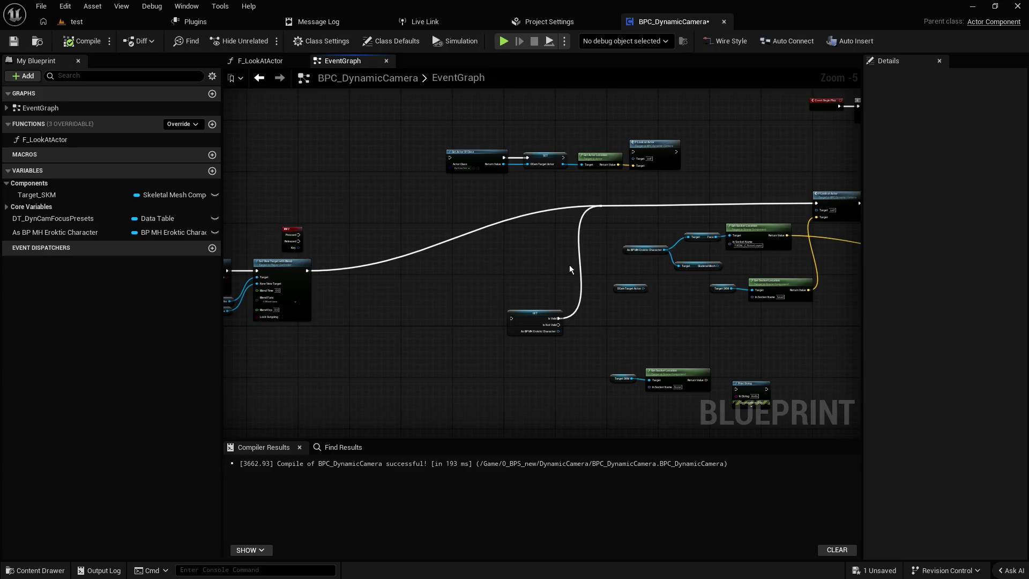
- Move the Target SKM and head Get Socket Location nodes higher in the event graph
mouse_move(573, 234)
left_mouse_down()
mouse_move(612, 243)
mouse_move(504, 288)
left_mouse_up()
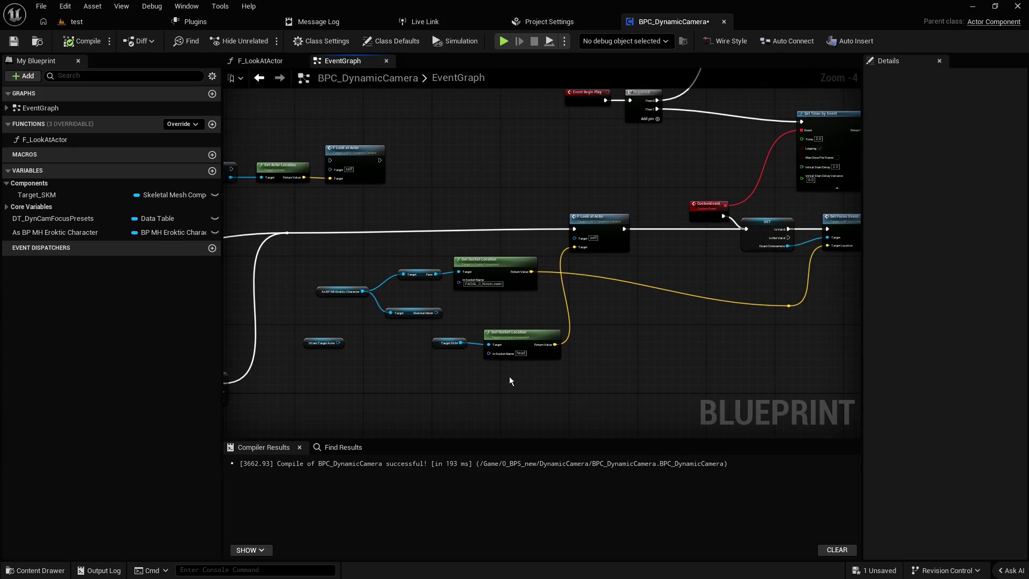
left_click_drag(519, 381, 445, 335)
mouse_move(518, 339)
left_mouse_down()
mouse_move(523, 246)
mouse_move(505, 194)
left_mouse_up()
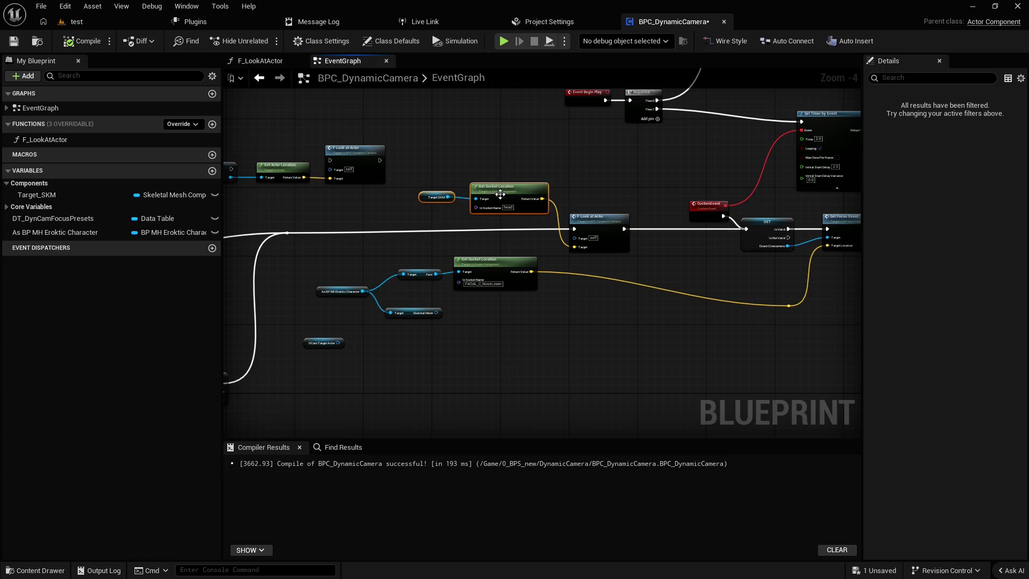
scroll(504, 195, "up", 3)
left_click(377, 213)
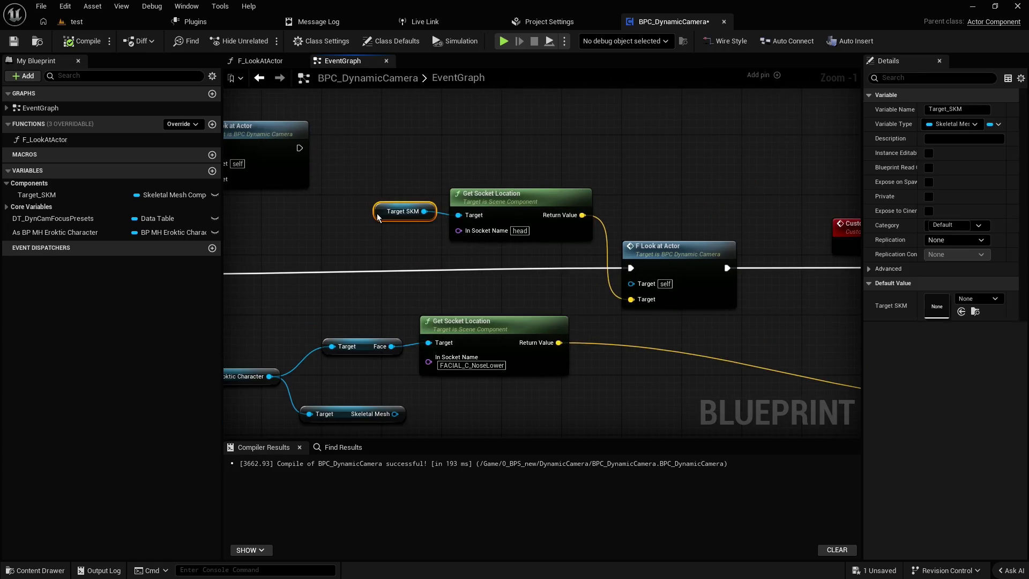
left_click(390, 178)
left_click(522, 193)
left_click(632, 201)
left_click_drag(345, 169, 586, 249)
left_click(693, 227)
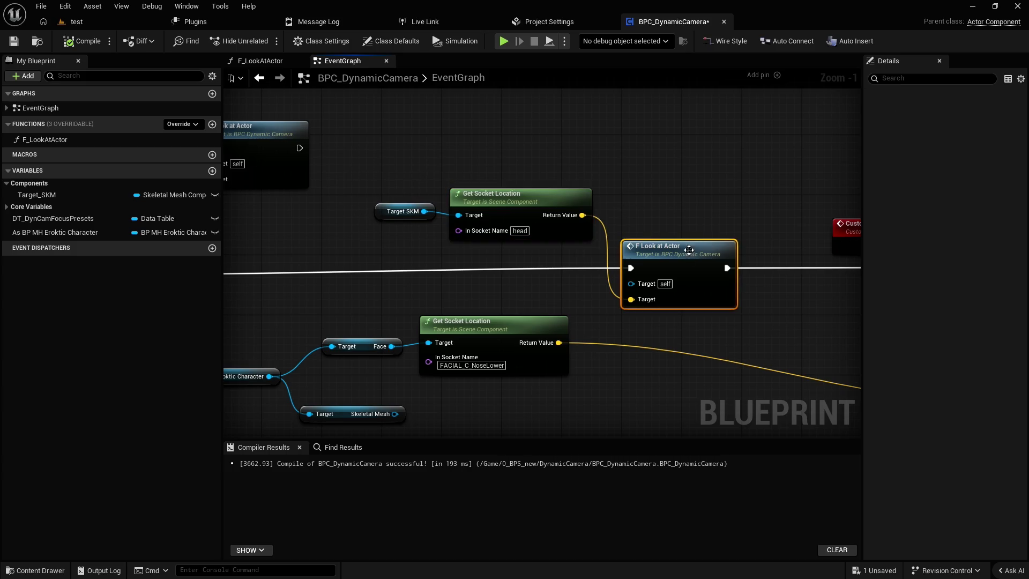
- Save the BPC_DynamicCamera blueprint
left_click(689, 252)
scroll(690, 213, "down", 2)
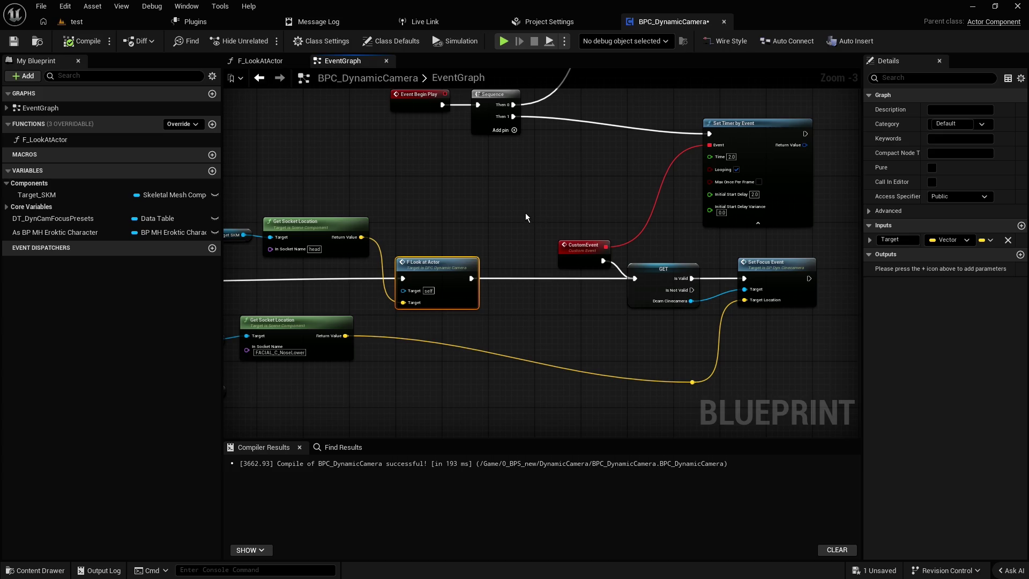
left_click_drag(525, 214, 530, 287)
right_click(529, 256)
left_click(21, 46)
left_click(21, 45)
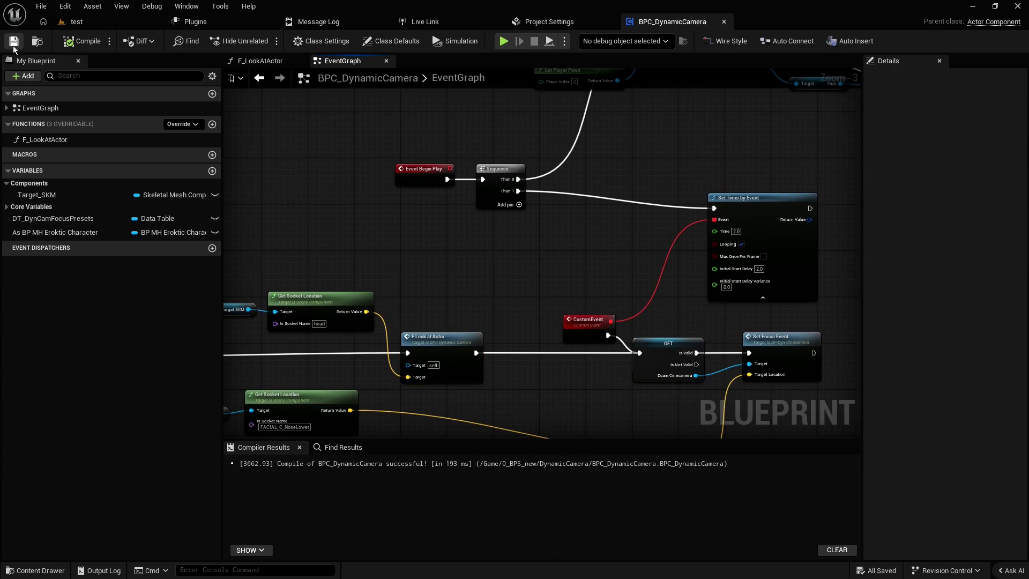
- Switch to the test level and start Play In Editor with Alt+P
left_click(671, 342)
left_click(568, 291)
left_click(75, 21)
key("alt+p")
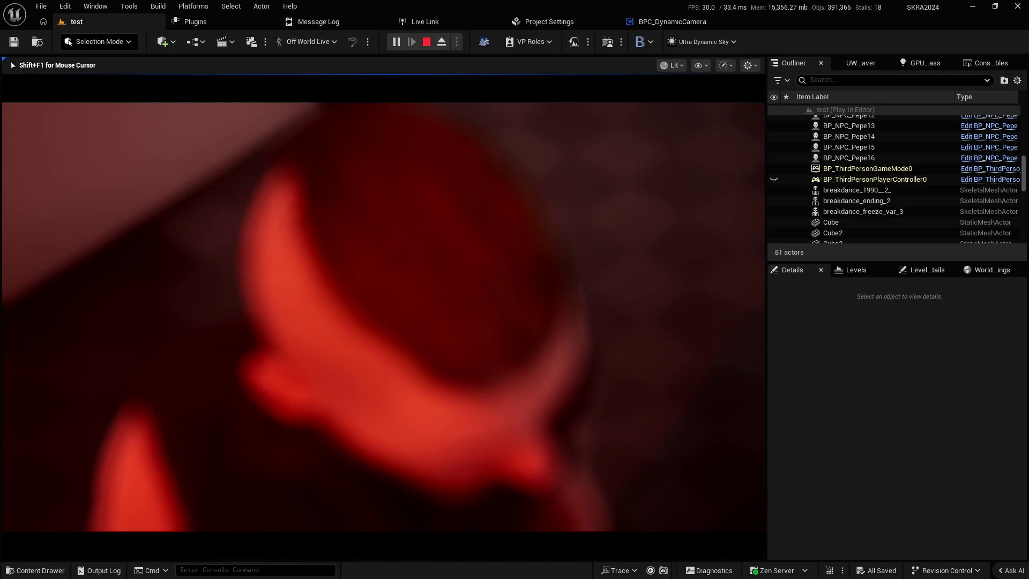
- Stop the play session and follow the Accessed None error link to the Set Focus Event node
key("Escape")
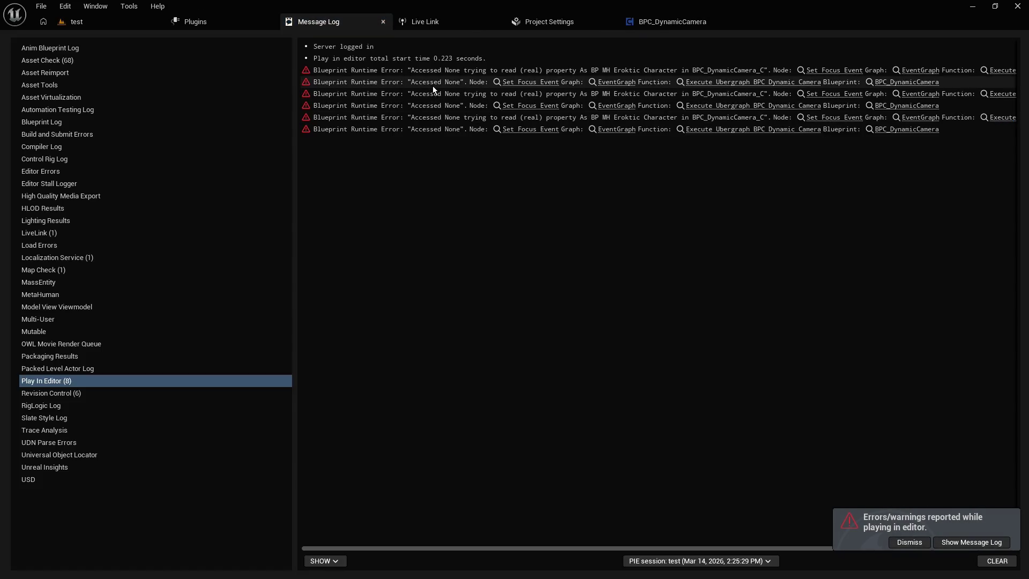
left_click(540, 85)
left_click_drag(518, 202, 593, 203)
scroll(592, 203, "down", 2)
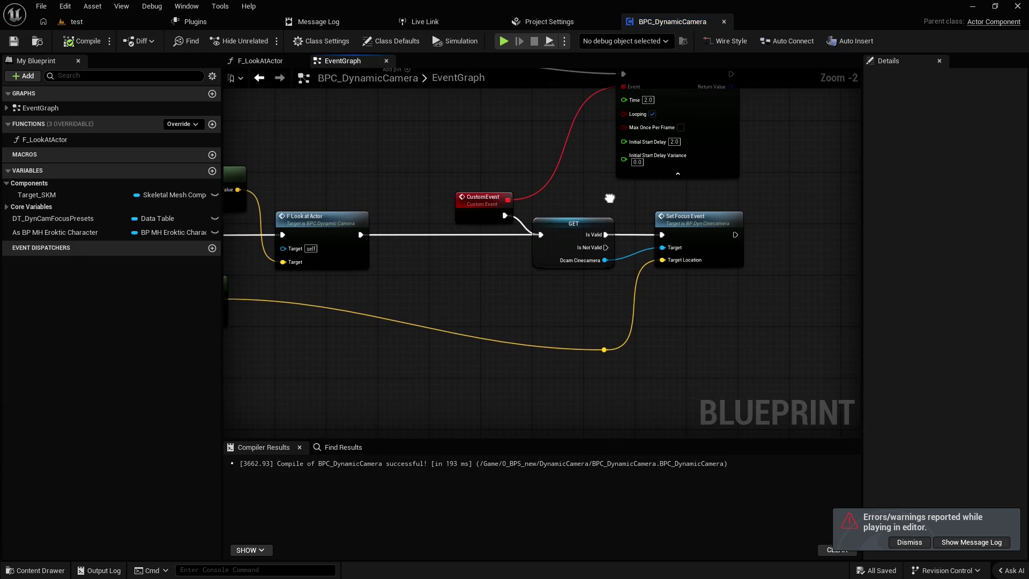
- Rewire Set Focus Event's Target Location to the head Get Socket Location return value
left_click_drag(528, 228, 519, 224)
left_click(542, 260)
left_click(549, 279)
mouse_move(470, 286)
left_mouse_down()
mouse_move(632, 287)
mouse_move(715, 271)
left_mouse_up()
scroll(616, 289, "down", 2)
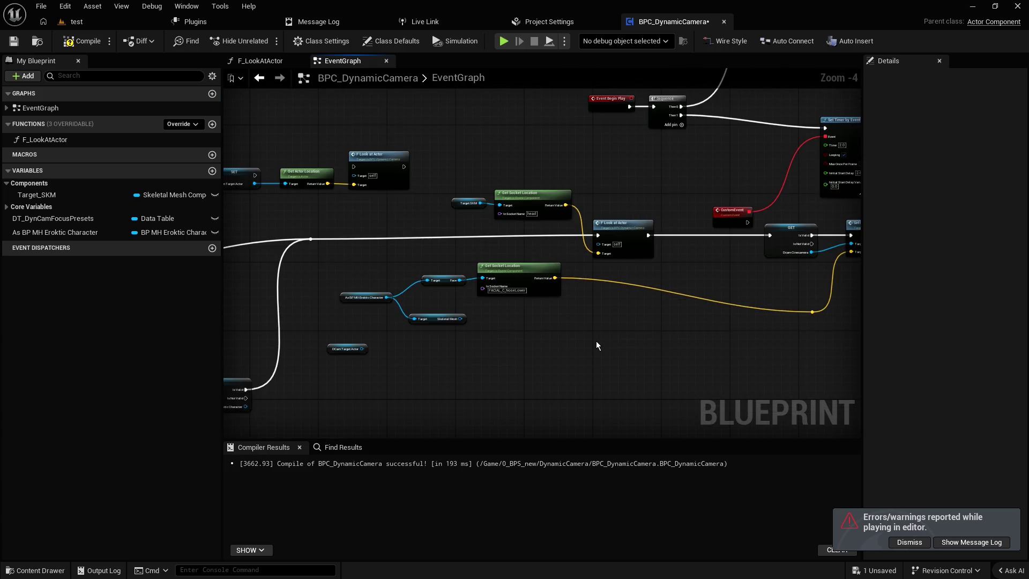
left_click_drag(587, 323, 510, 319)
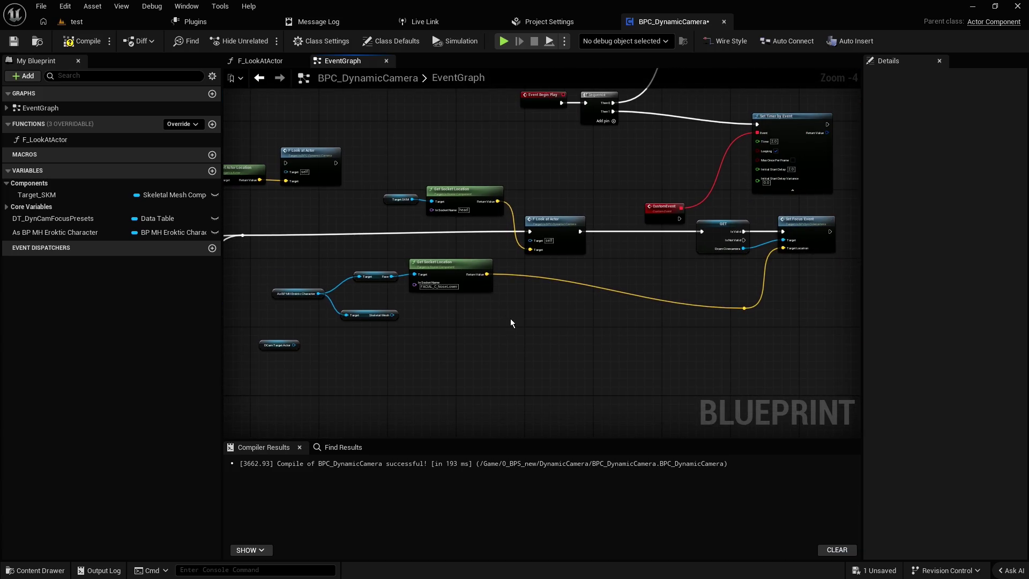
scroll(511, 317, "up", 1)
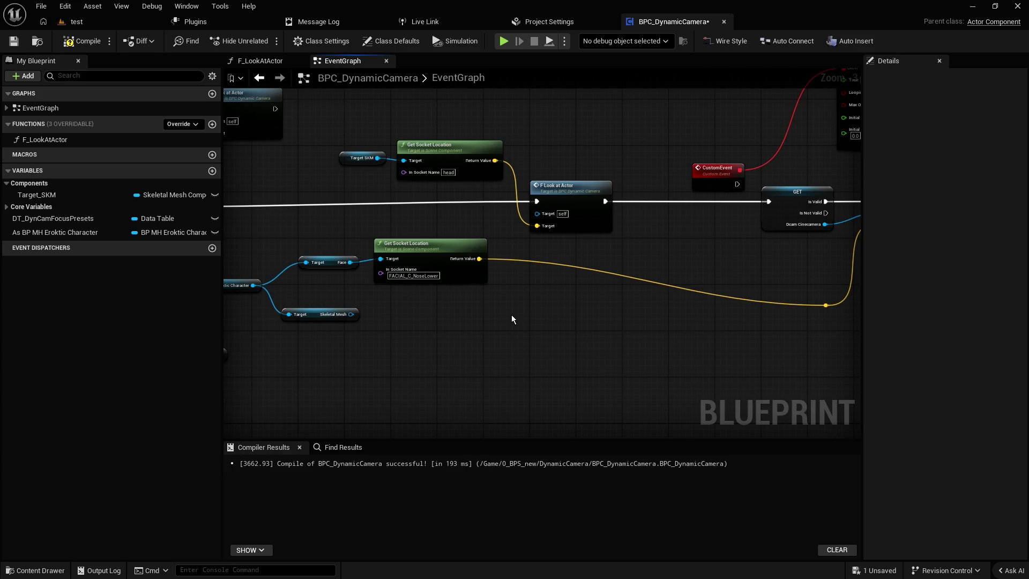
mouse_move(549, 279)
left_mouse_down()
mouse_move(669, 280)
mouse_move(465, 273)
left_mouse_up()
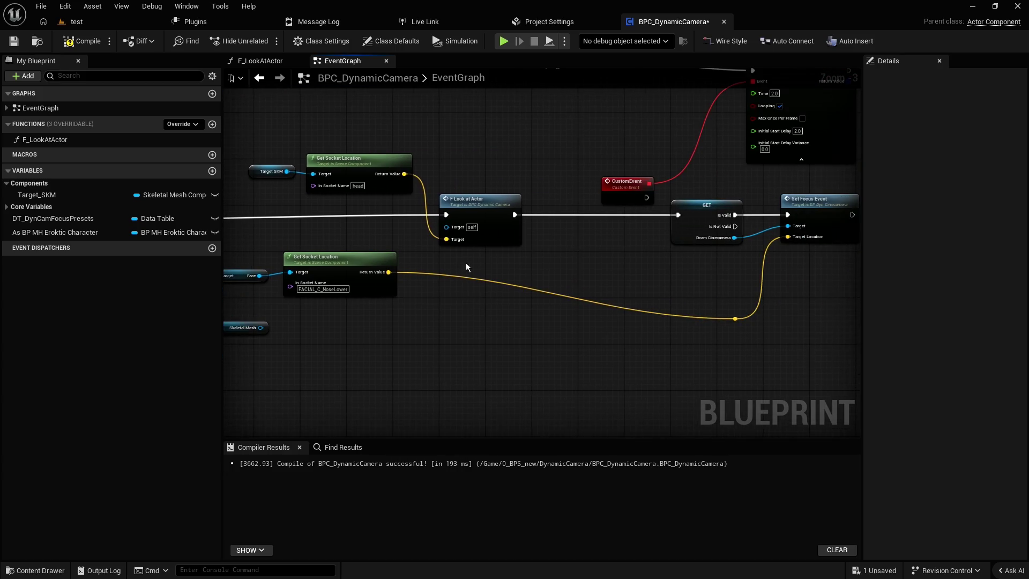
left_click_drag(556, 268, 526, 291)
mouse_move(349, 189)
left_mouse_down()
mouse_move(325, 189)
mouse_move(324, 166)
mouse_move(696, 358)
mouse_move(678, 332)
left_mouse_up()
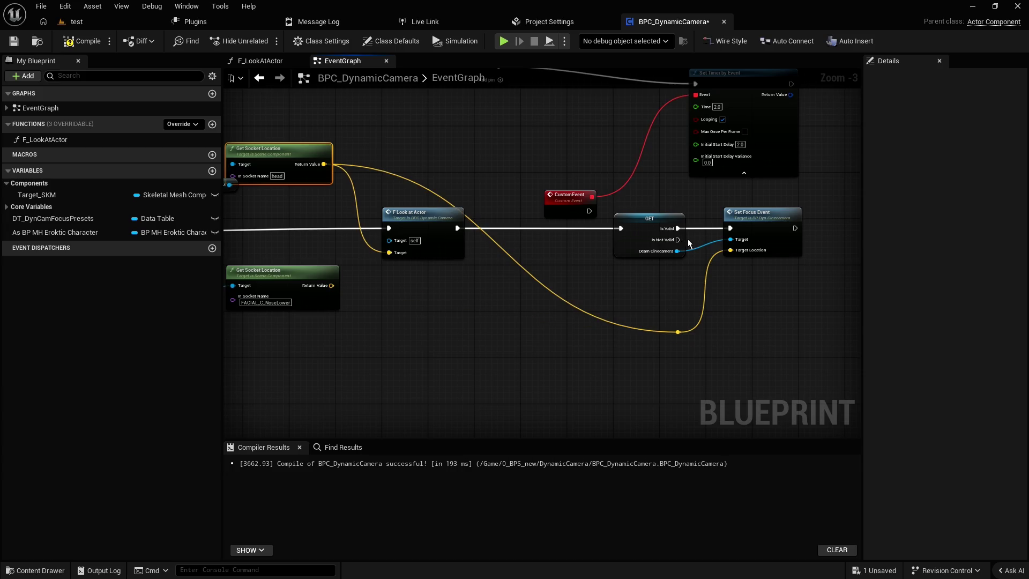
- Connect CustomEvent's execution output to the GET node's exec input
left_click_drag(590, 211, 655, 234)
left_click(564, 182)
left_click(600, 201)
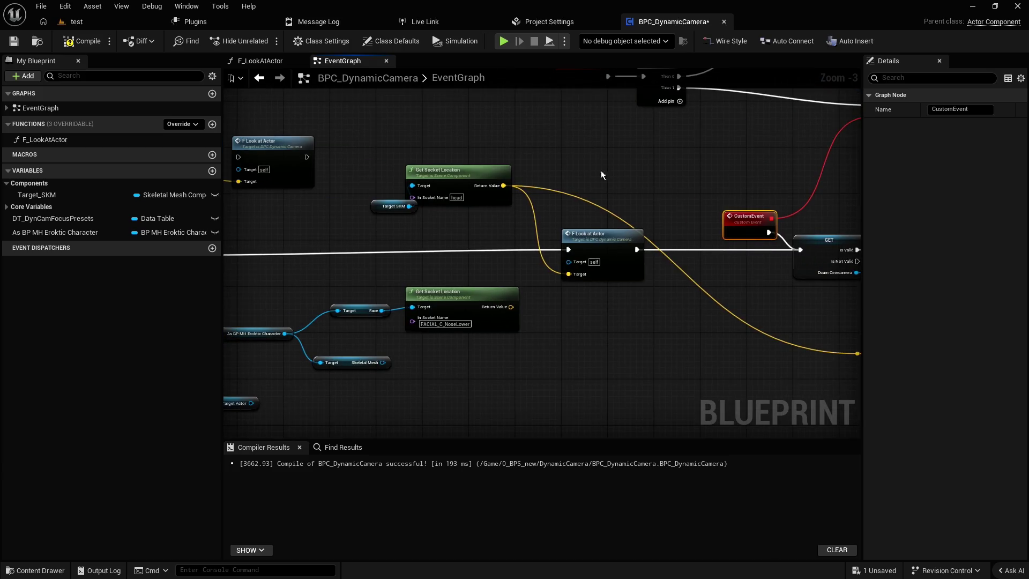
left_click(387, 212)
left_click(301, 224)
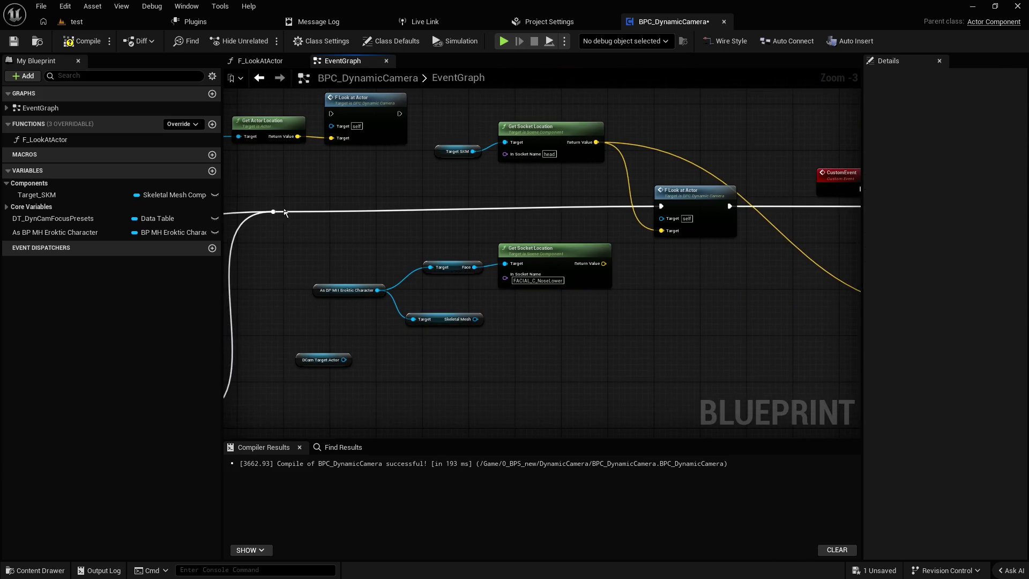
left_click(107, 20)
- Play the level to watch the camera frame heads, then stop and reopen the BPC_DynamicCamera graph
left_click(396, 42)
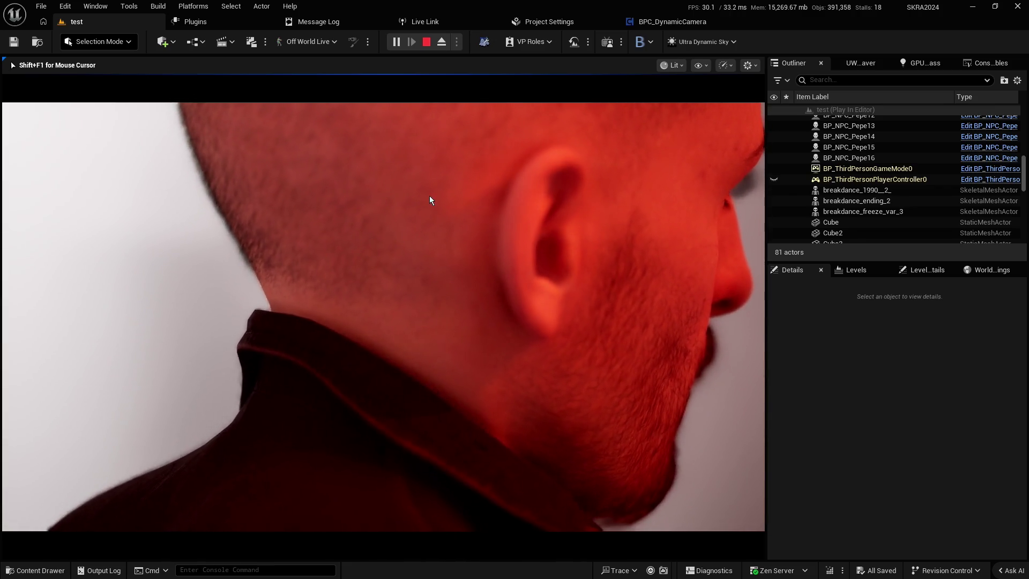
key("Escape")
left_click(672, 22)
scroll(429, 206, "down", 1)
mouse_move(428, 206)
left_mouse_down()
mouse_move(395, 214)
mouse_move(503, 159)
mouse_move(443, 282)
left_mouse_up()
scroll(395, 214, "down", 1)
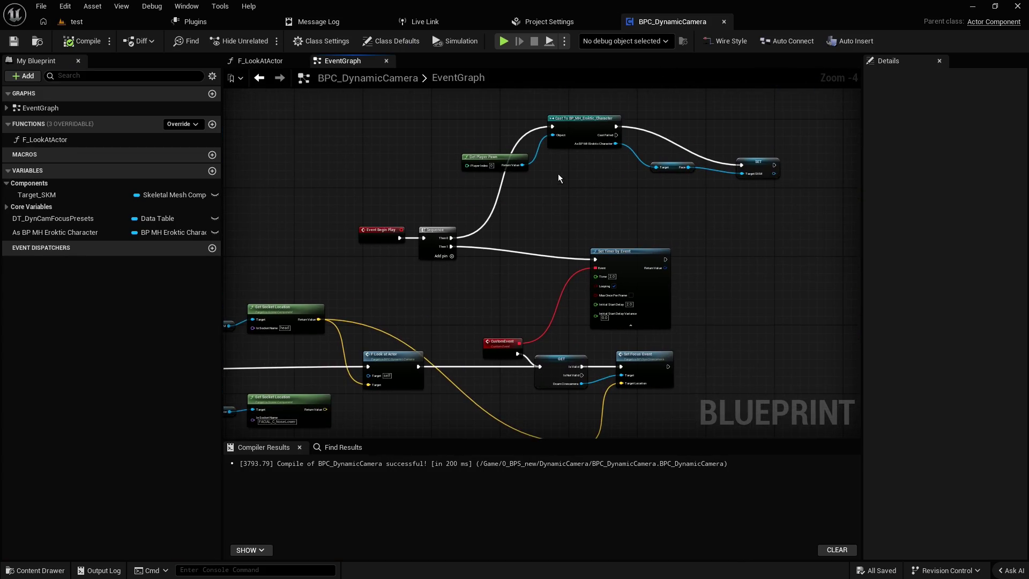
- Inspect the Begin Play cast to BP_MH_Erektic_Character and SET Target SKM from Face, then open the Content Drawer
left_click_drag(558, 174, 456, 237)
scroll(449, 243, "up", 1)
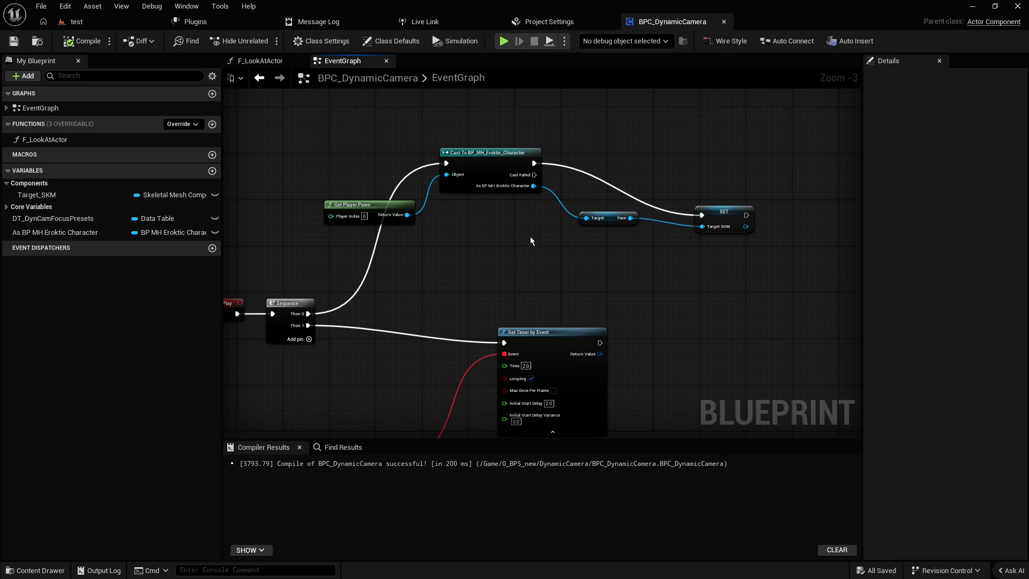
left_click_drag(451, 259, 471, 271)
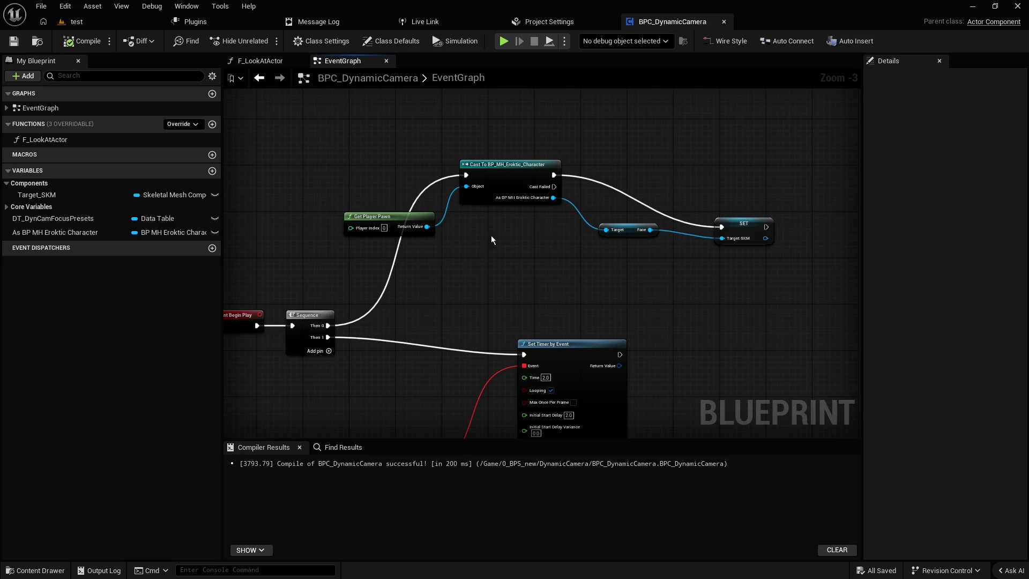
left_click(756, 235)
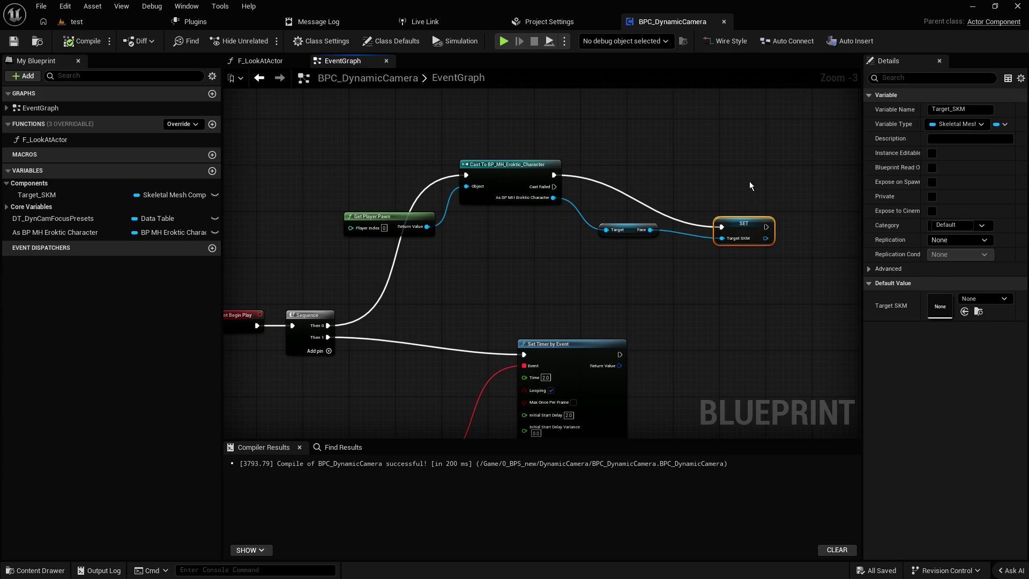
left_click(751, 288)
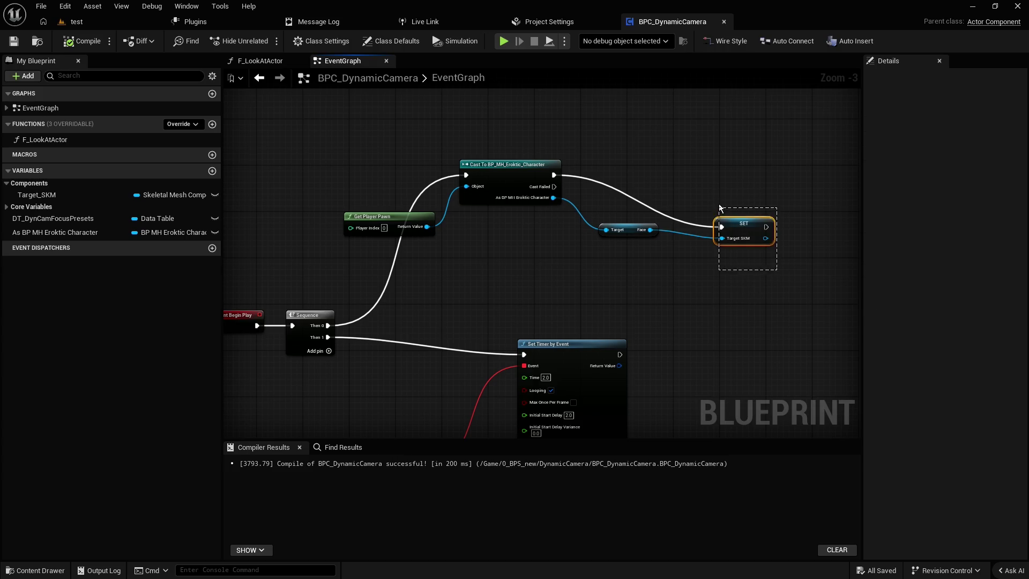
mouse_move(695, 182)
left_mouse_down()
mouse_move(788, 275)
mouse_move(712, 201)
mouse_move(796, 266)
mouse_move(698, 190)
left_mouse_up()
left_click_drag(789, 274, 695, 189)
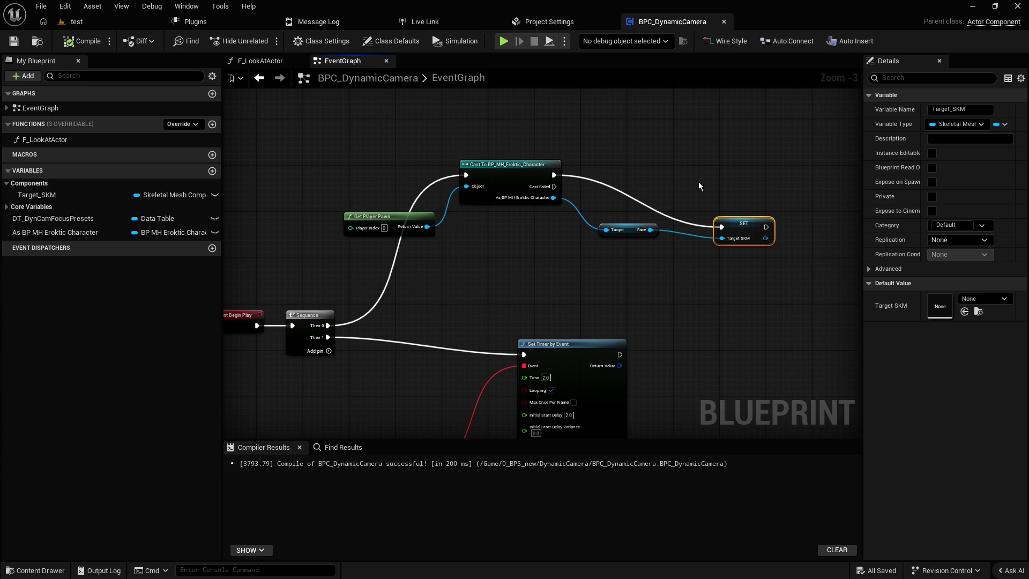
left_click(500, 262)
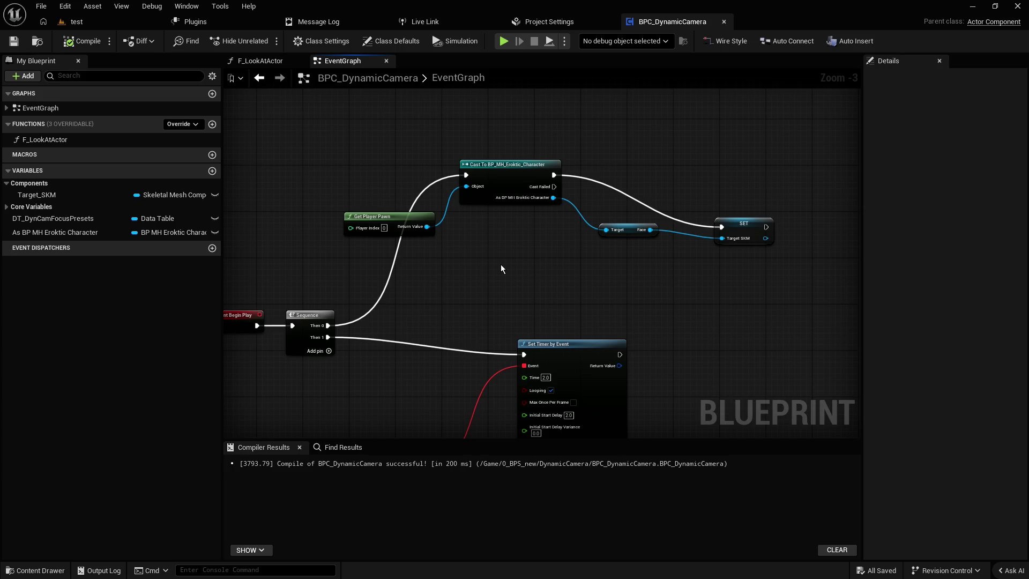
key("ctrl+space")
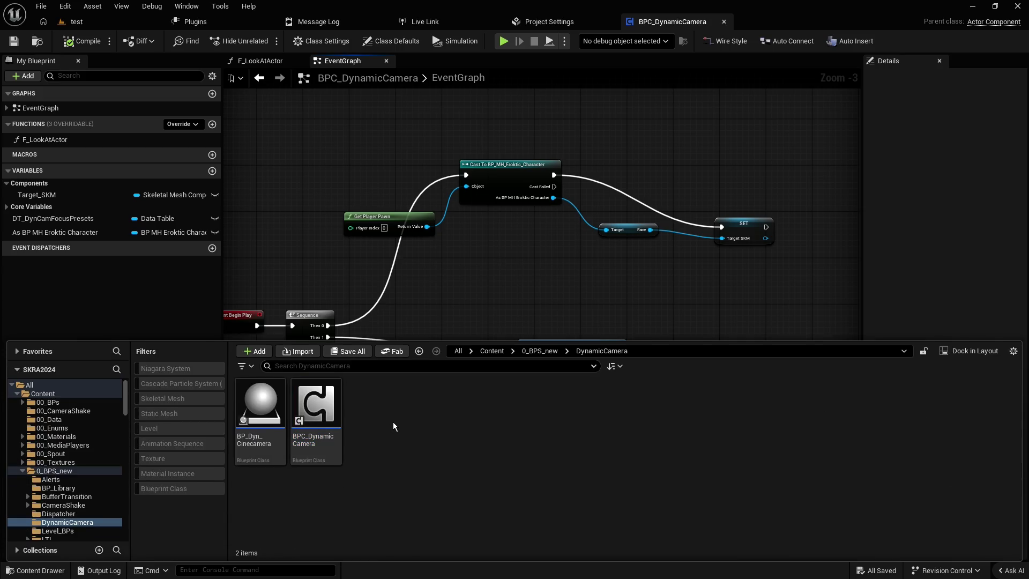
- Start a new Data Table, browse the row structure list, then cancel the Pick Row Structure dialog
right_click(394, 423)
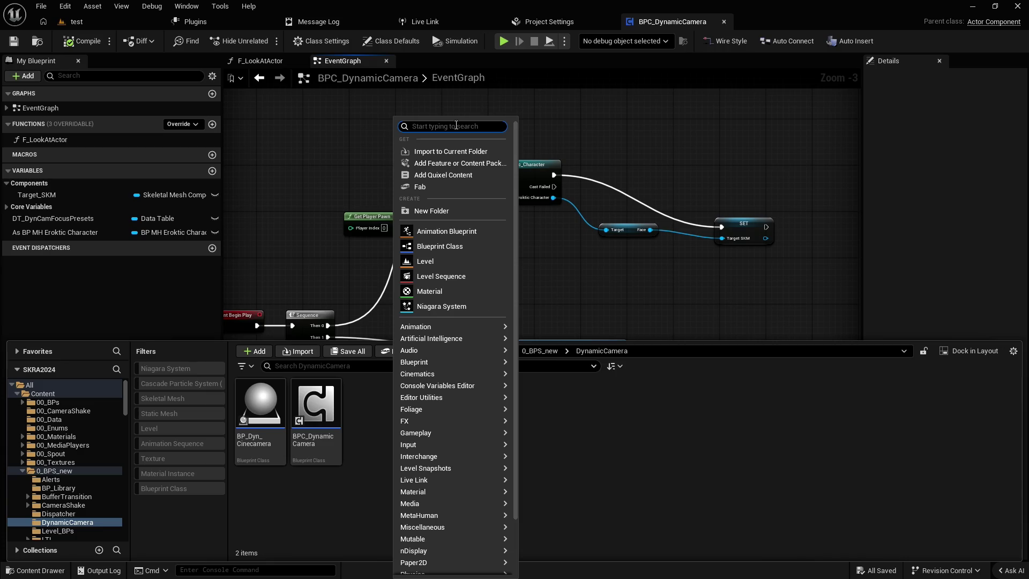
type("data tabel")
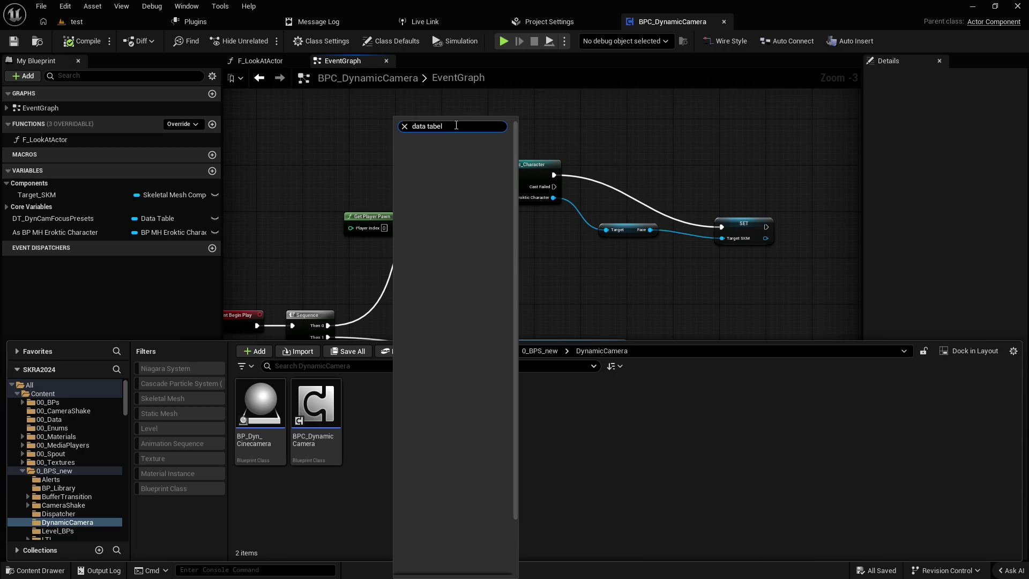
key("BackSpace")
key("BackSpace")
key("ctrl+a")
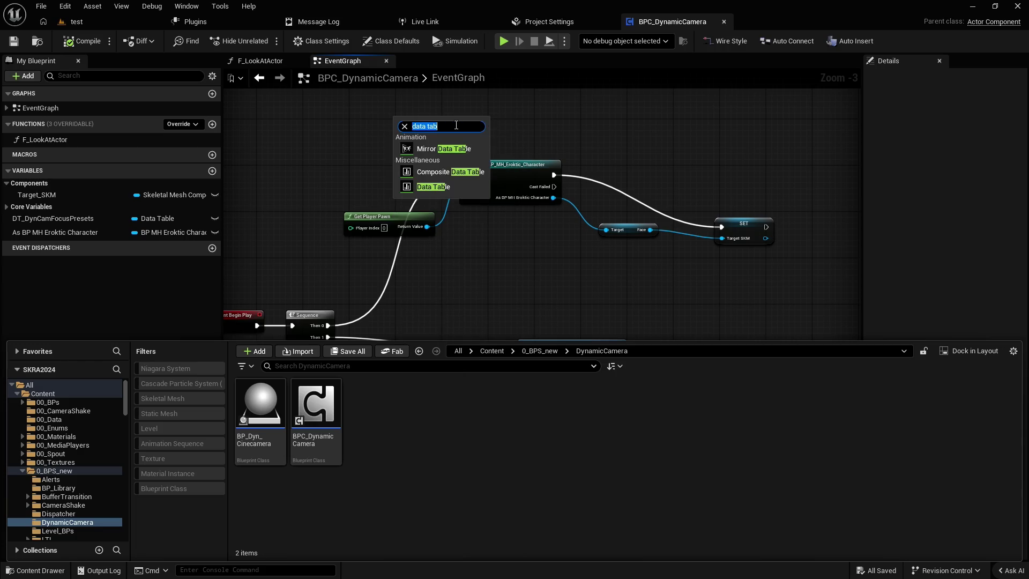
left_click(436, 188)
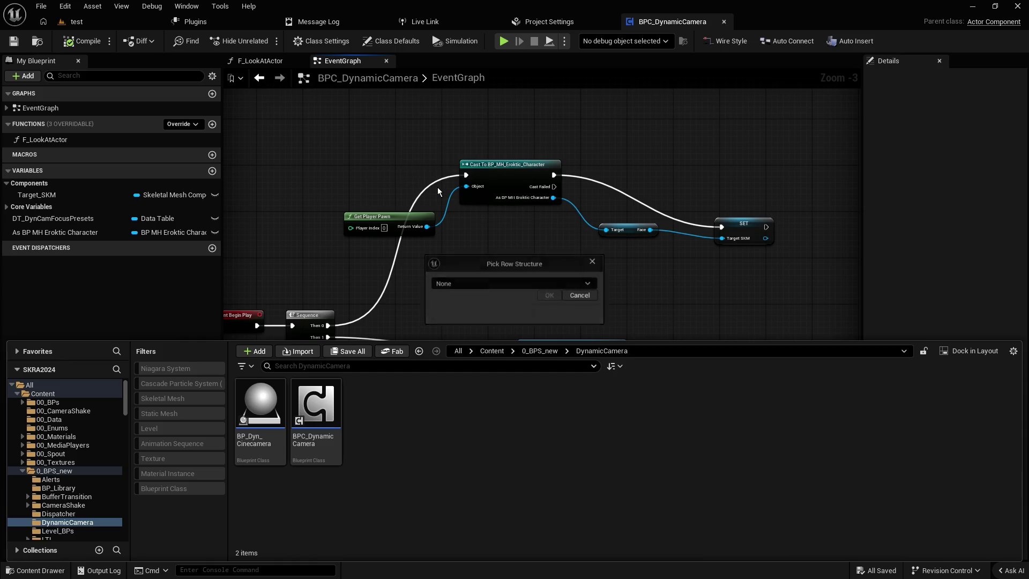
left_click(471, 284)
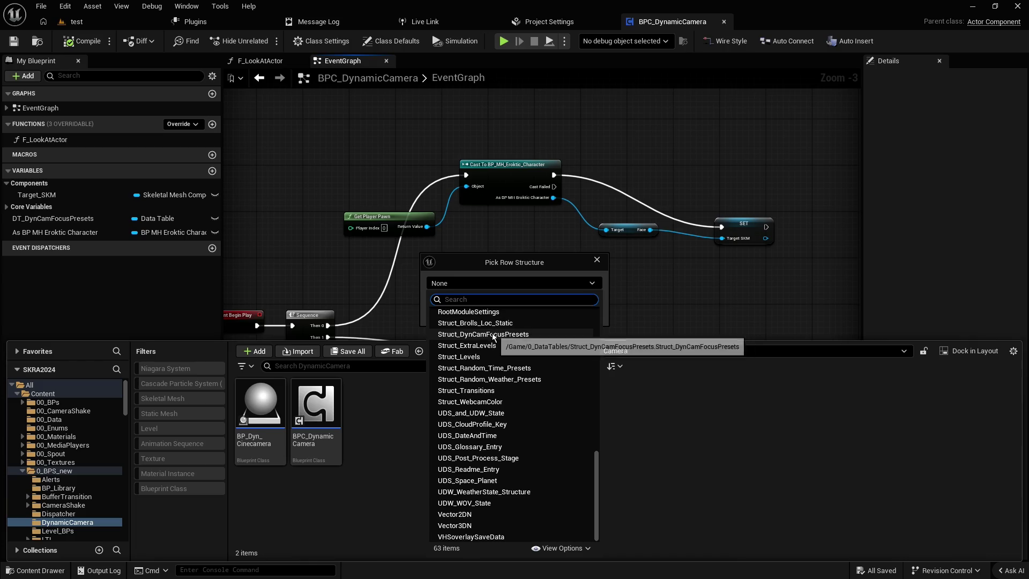
scroll(500, 349, "up", 10)
scroll(507, 358, "down", 3)
scroll(507, 358, "down", 5)
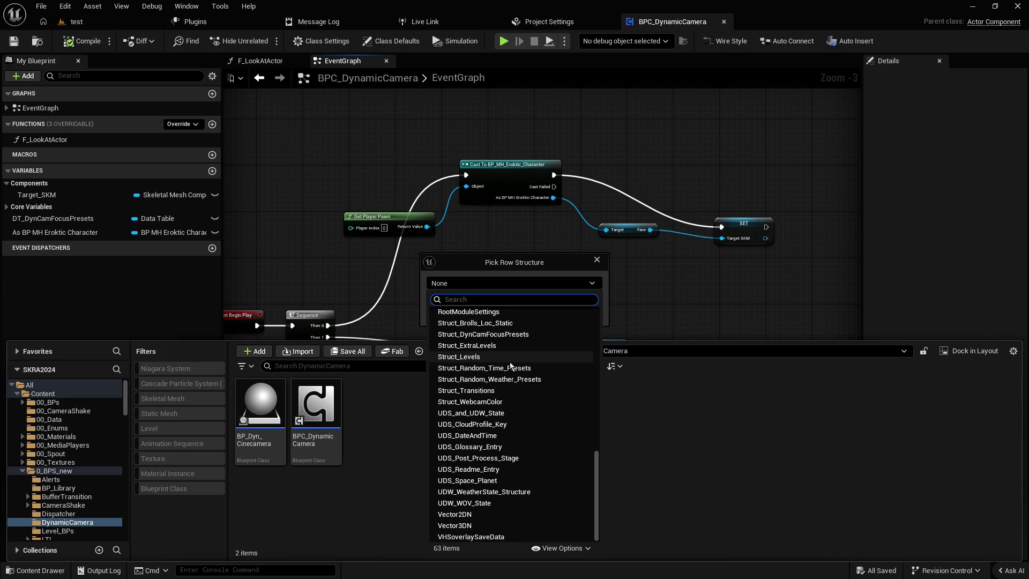
left_click(792, 483)
left_click(596, 260)
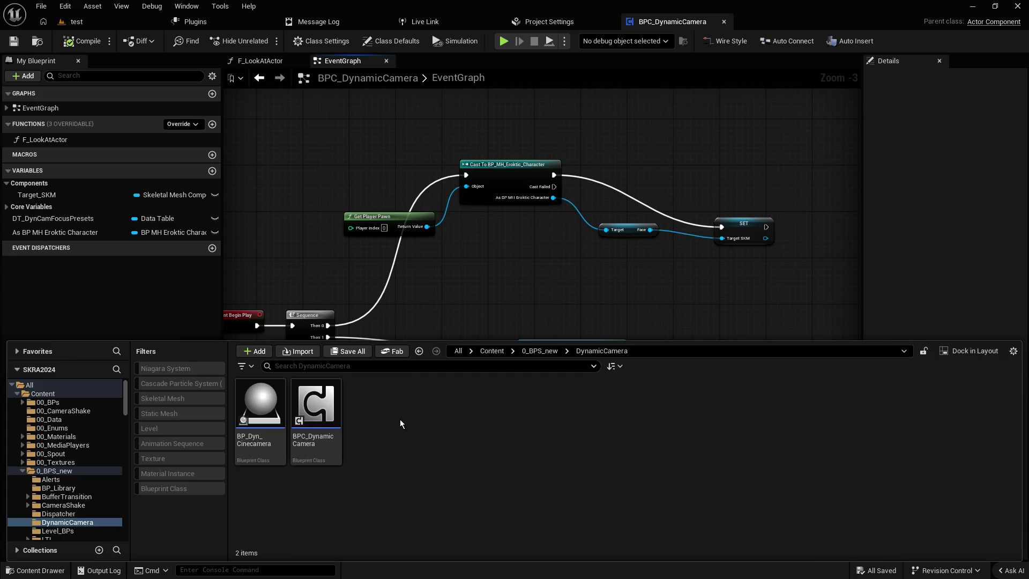
- Create a Structure asset from the 'struc' search and name it Struct_Dyn_TargetActor
right_click(400, 419)
type("struc")
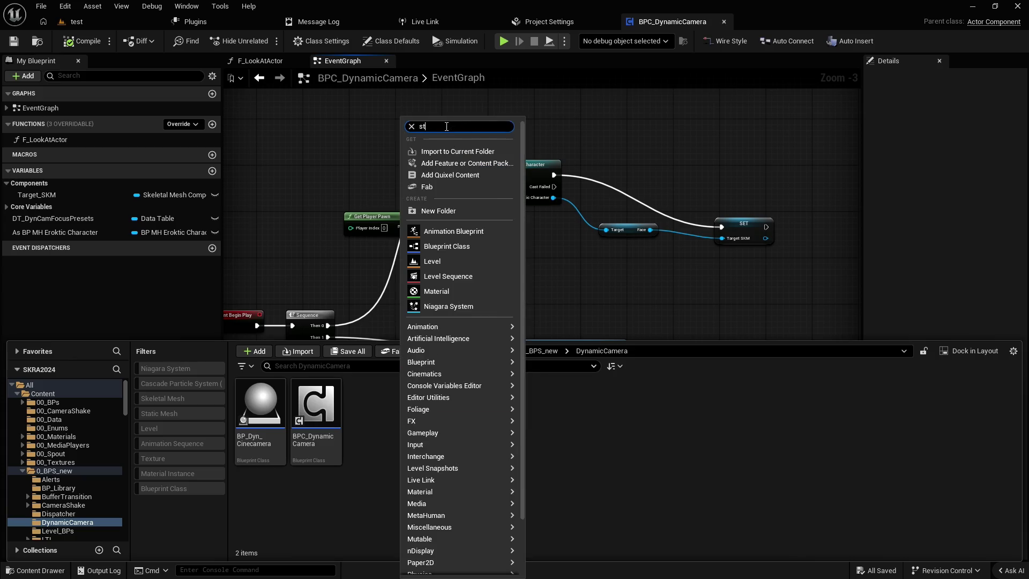
key("Down")
key("Return")
type("Struct_Dy")
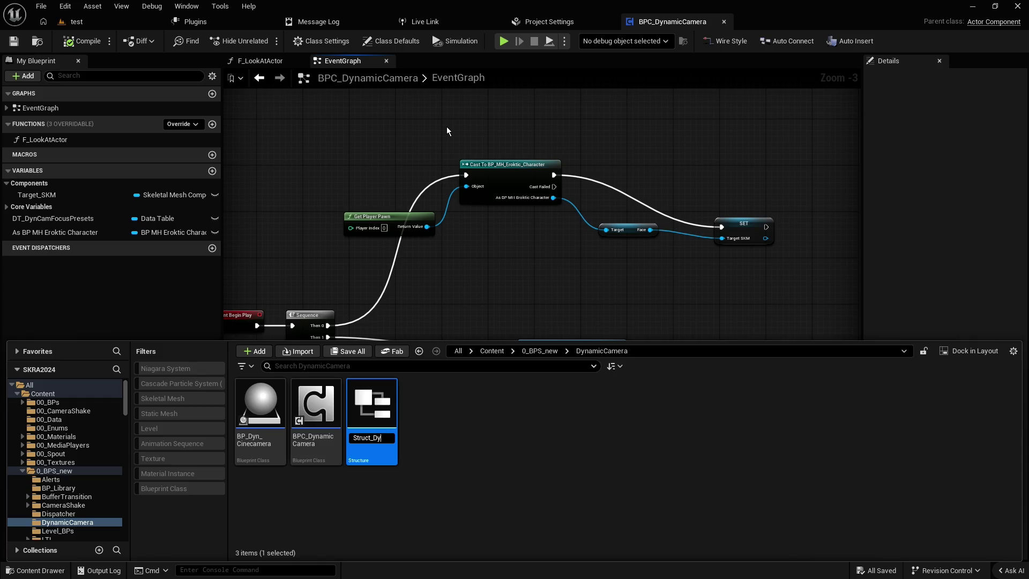
type("A")
type("ctorTarget")
key("BackSpace")
key("BackSpace")
key("BackSpace")
type("argetActor")
key("Return")
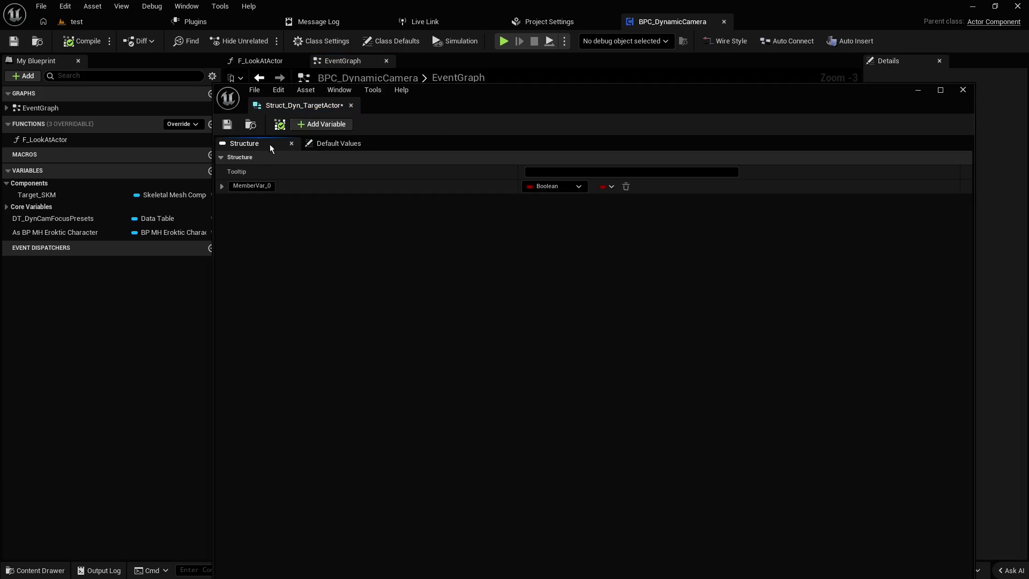
- Rename the first structure member MemberVar_0 to isSkeletal?
mouse_move(486, 92)
left_mouse_down()
mouse_move(517, 57)
mouse_move(495, 30)
left_mouse_up()
left_click(257, 124)
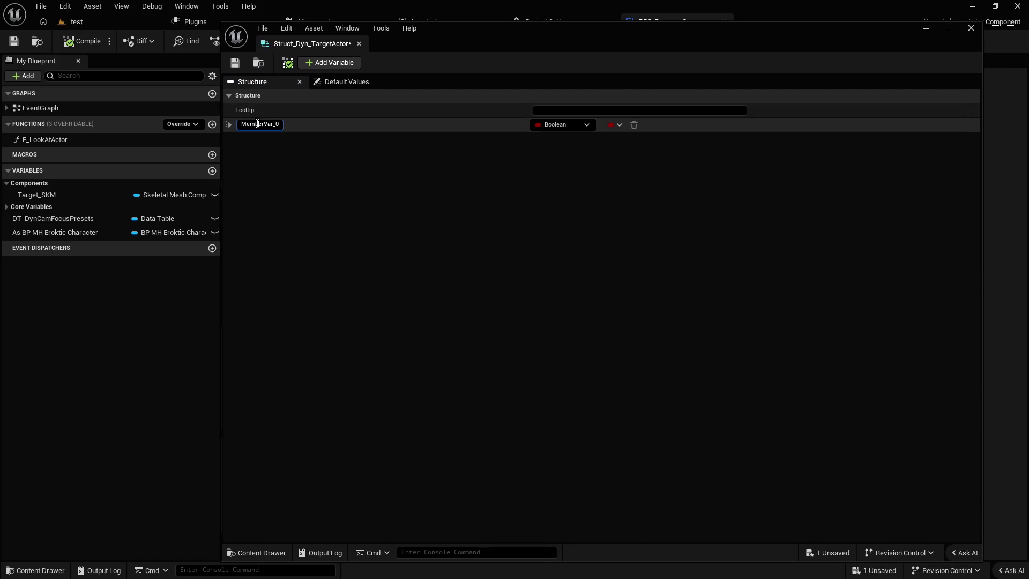
key("ctrl+a")
type("isSkelet")
key("BackSpace")
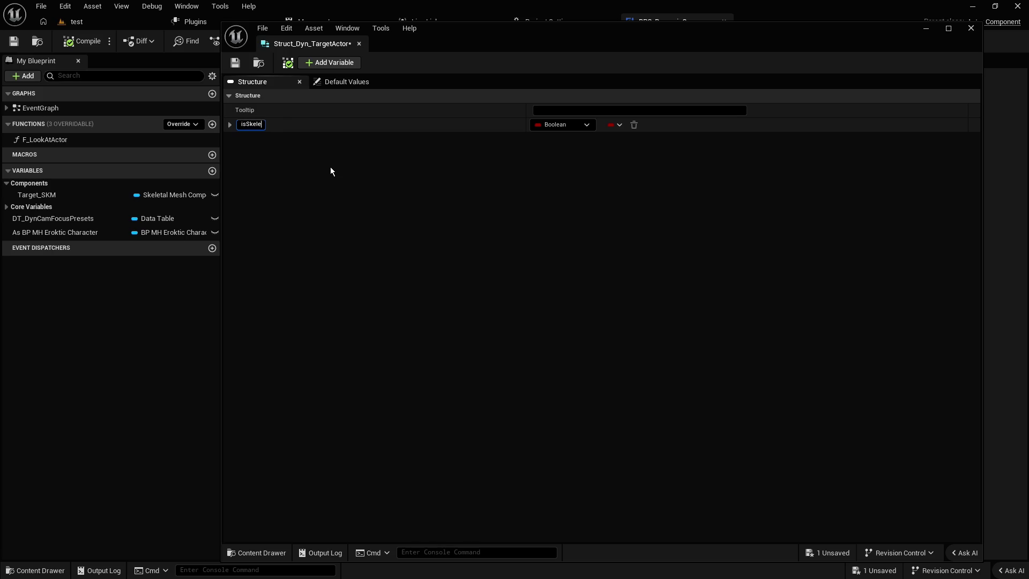
type("tal")
type("?")
key("Return")
- Add a member named SKM Component of type Skeletal Mesh Component reference
mouse_move(225, 23)
left_mouse_down()
mouse_move(574, 75)
mouse_move(547, 64)
left_mouse_up()
left_click_drag(806, 85, 829, 78)
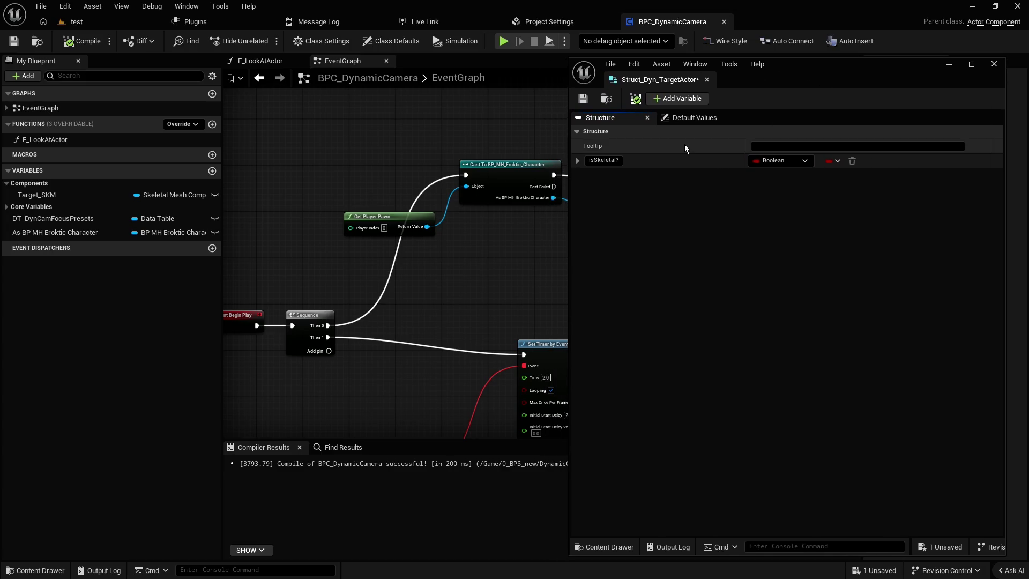
left_click(676, 100)
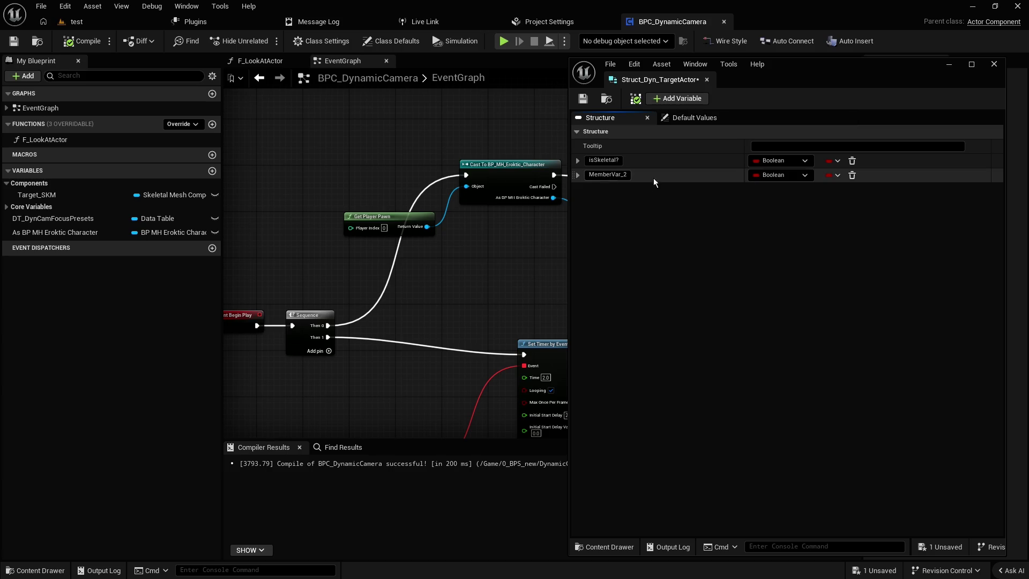
left_click(783, 176)
type("skelet")
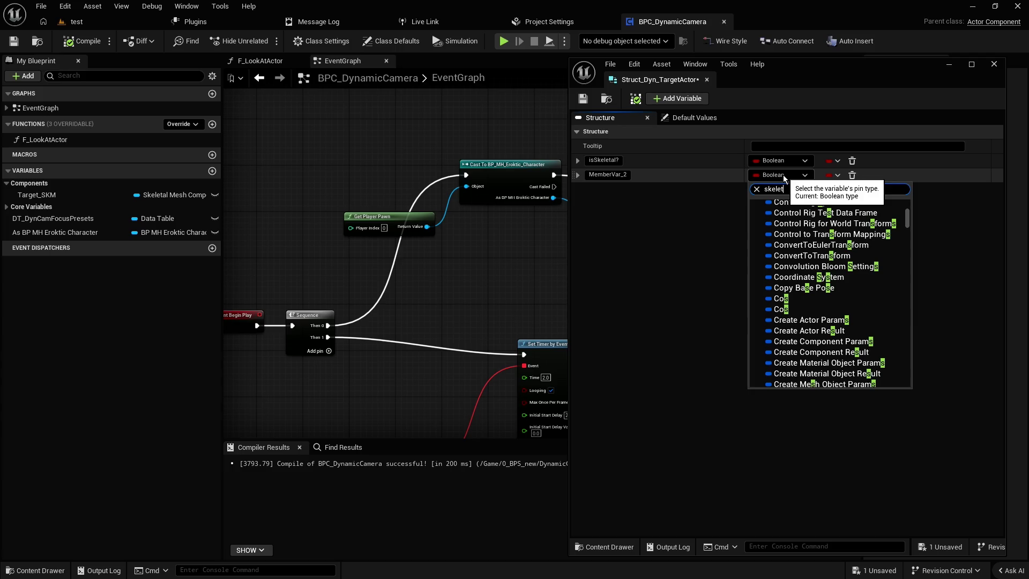
type("al mesh")
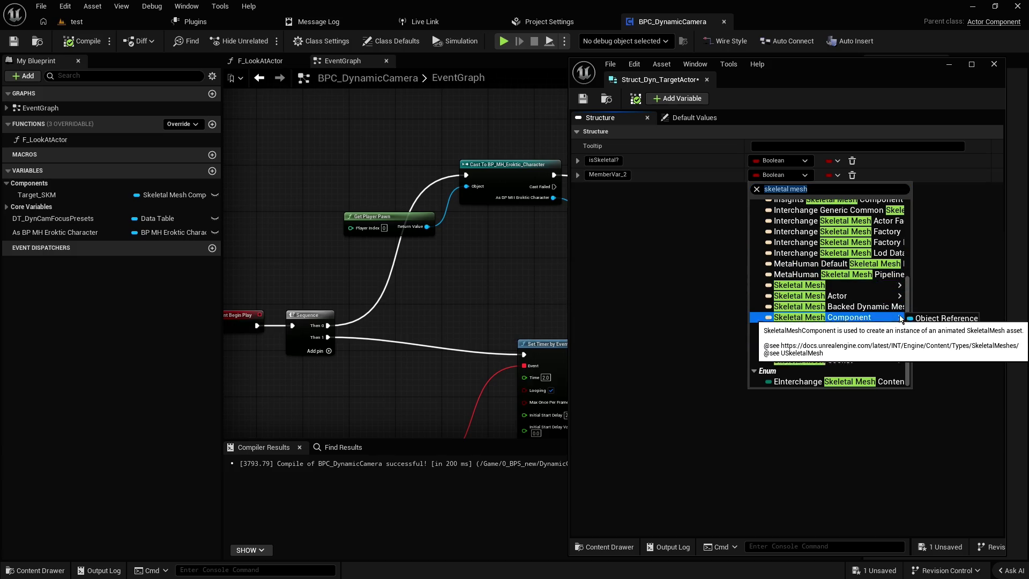
left_click(852, 318)
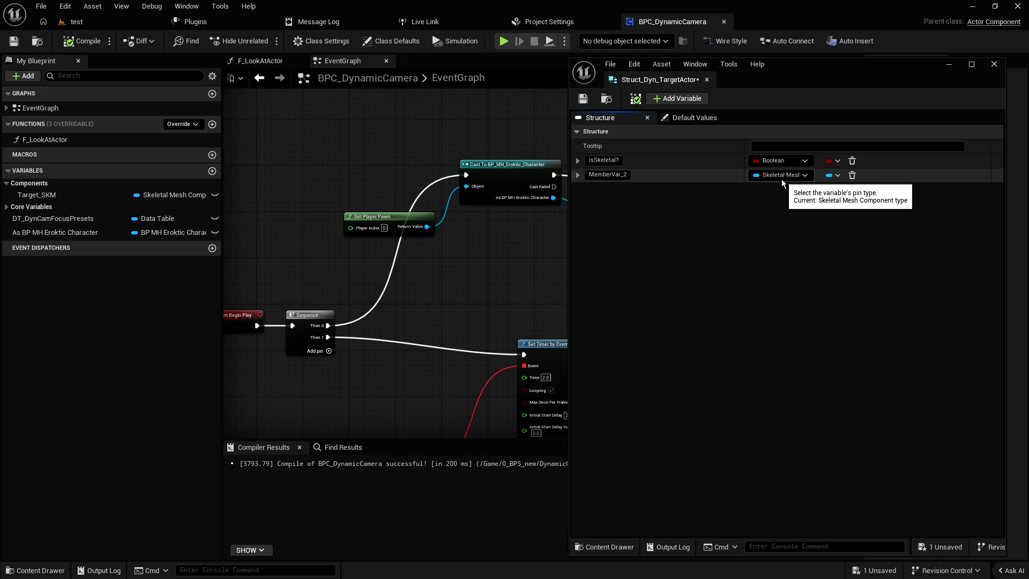
left_click(600, 175)
type("SKM Component")
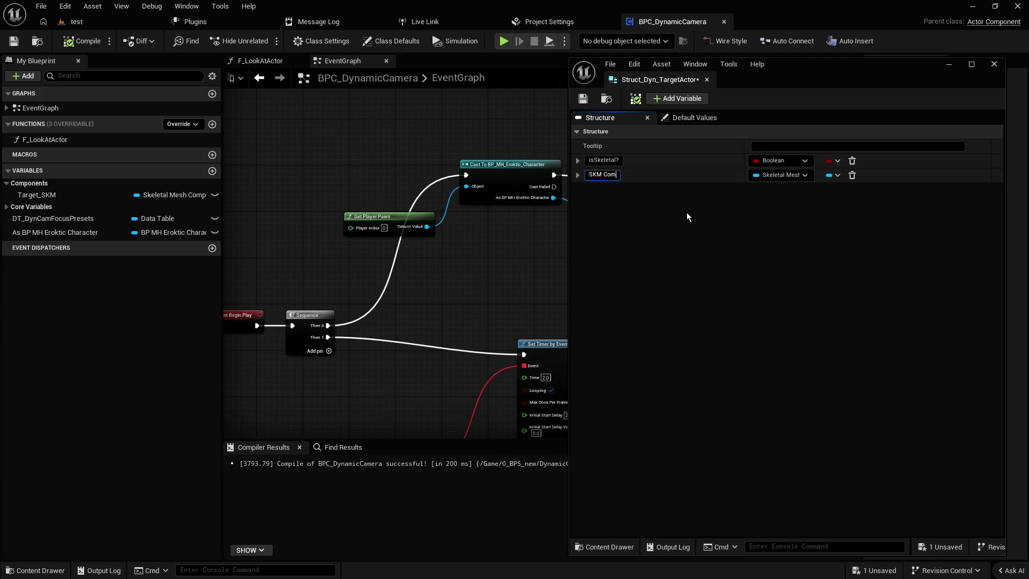
key("Return")
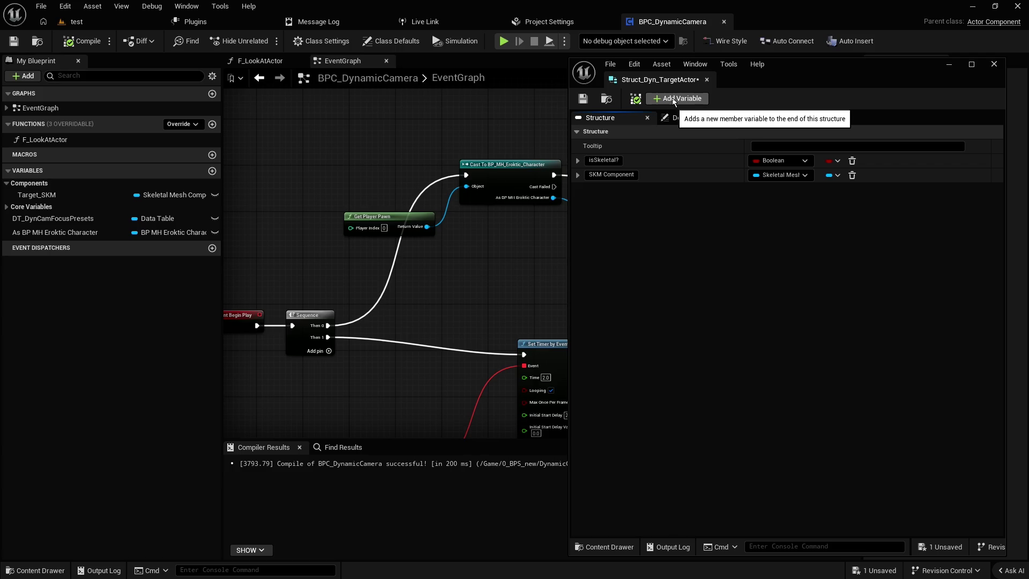
- Add a BP Actor member as an Actor object reference and save the structure
left_click(672, 99)
left_click(611, 191)
type("Actor")
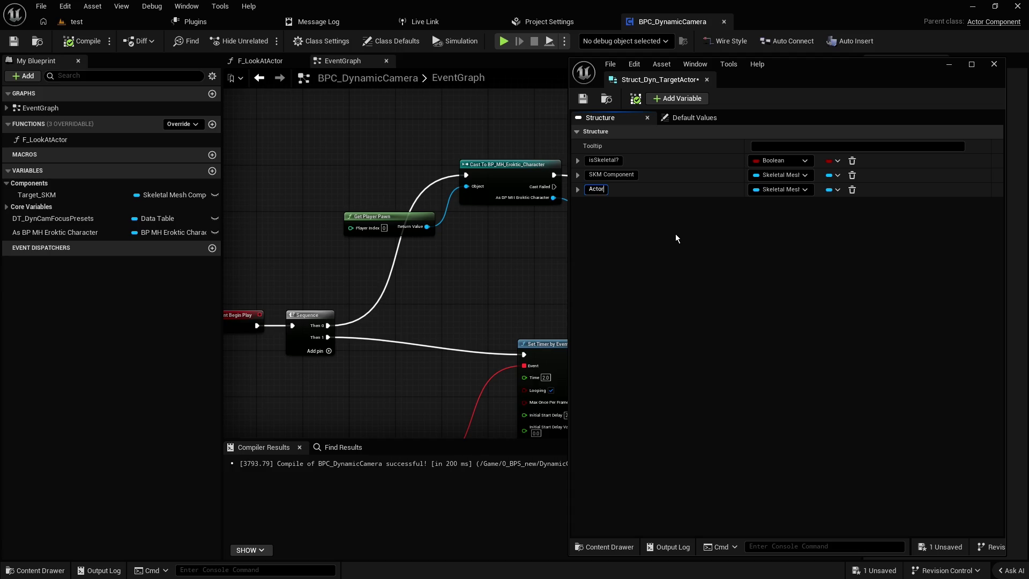
key("ctrl+a")
type("BP Actor")
key("Return")
left_click(791, 191)
type("actor")
mouse_move(836, 313)
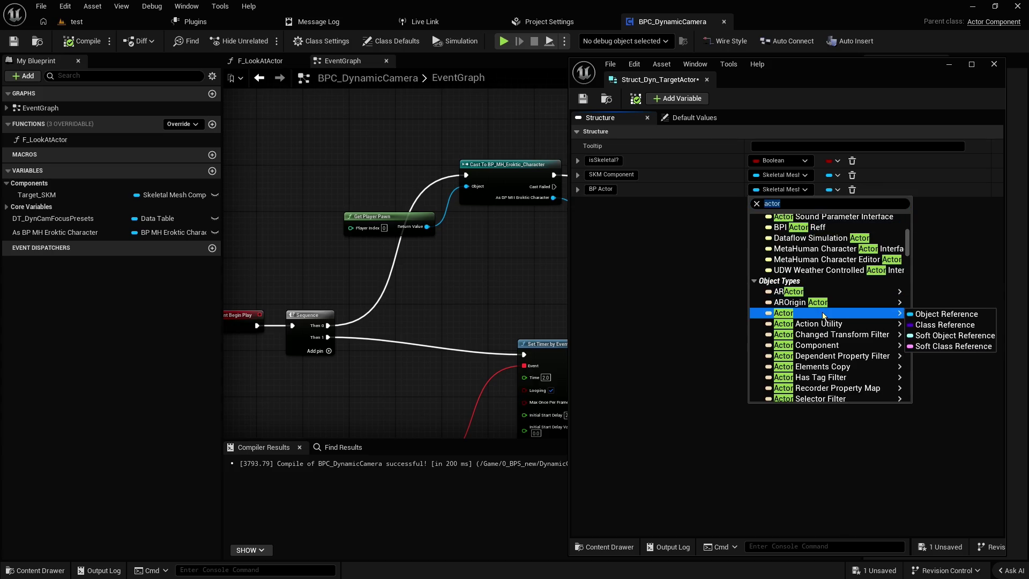
left_click(933, 315)
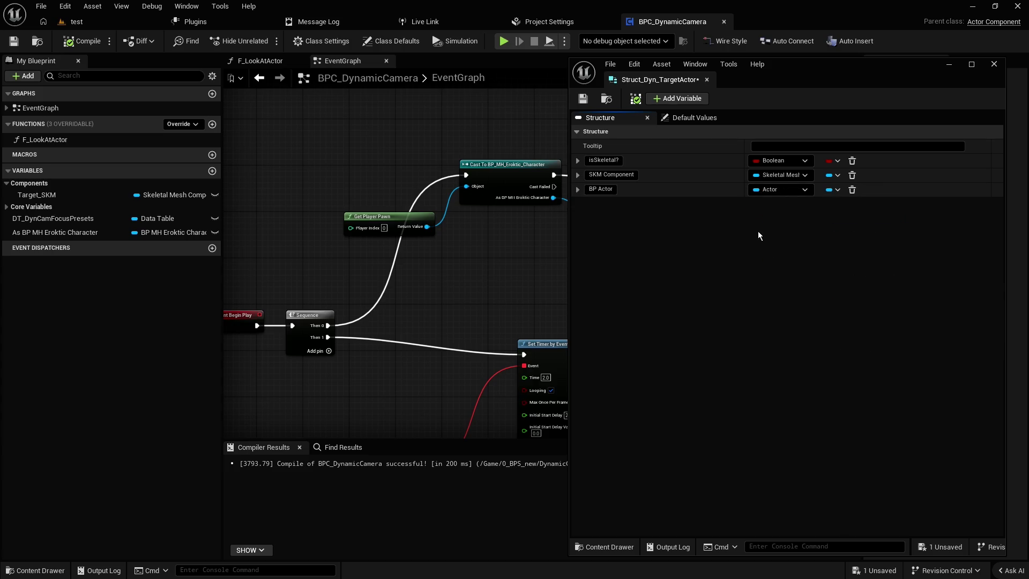
left_click(584, 99)
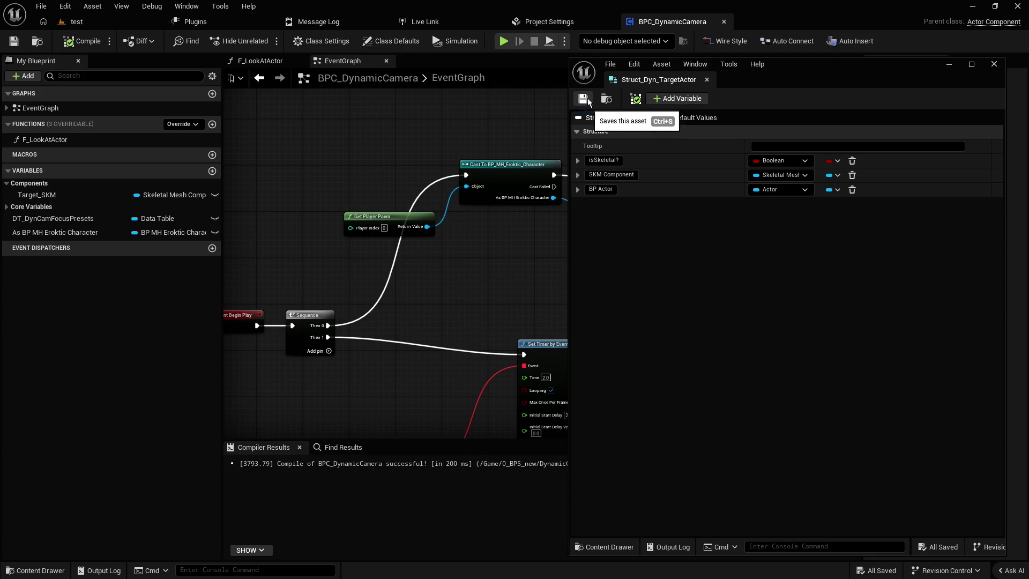
- Minimize the structure editor and start a new Data Table from the Content Drawer
left_click(949, 65)
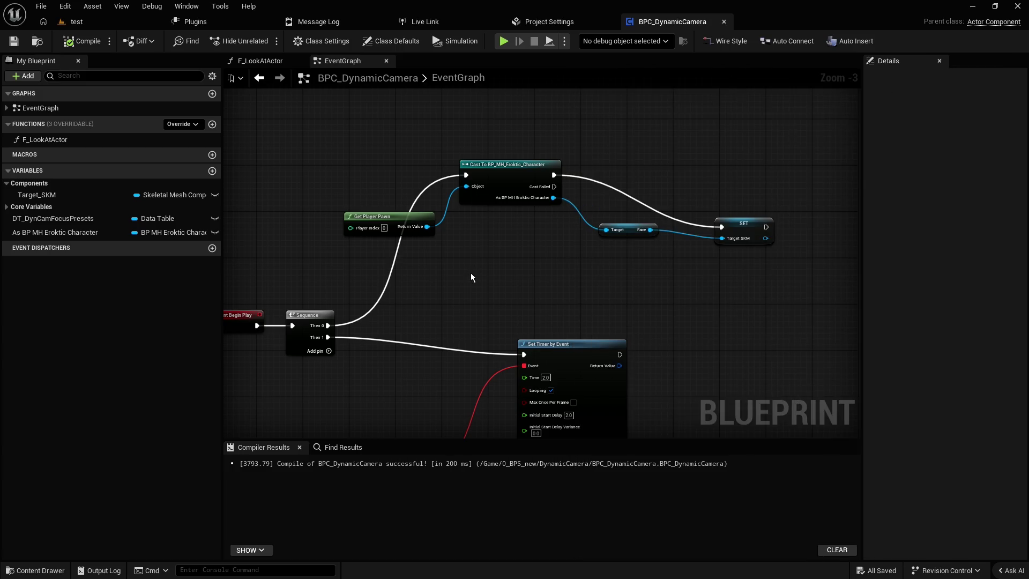
left_click_drag(473, 280, 595, 269)
key("ctrl+space")
left_click(453, 424)
right_click(447, 421)
type("data table")
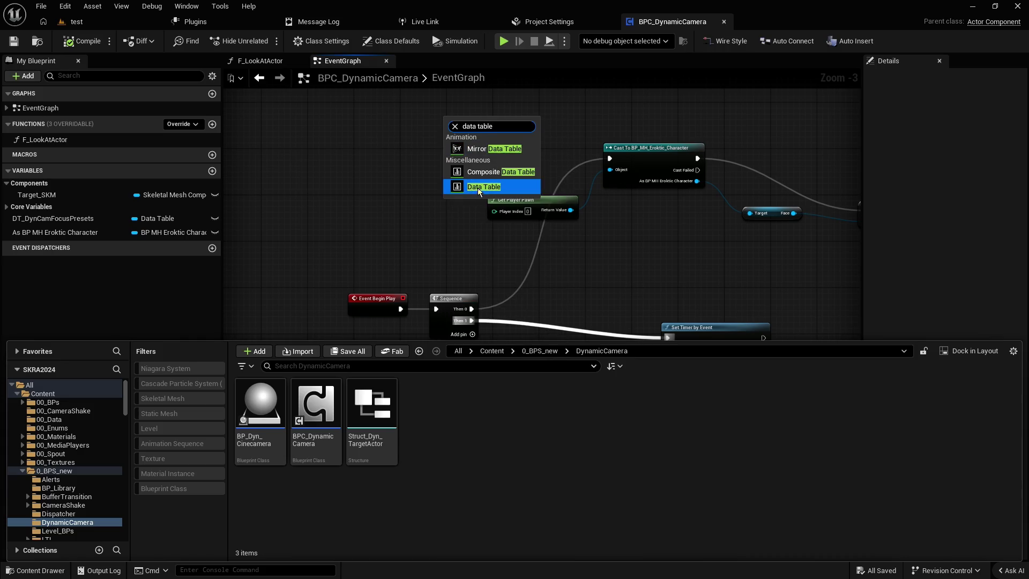
left_click(478, 187)
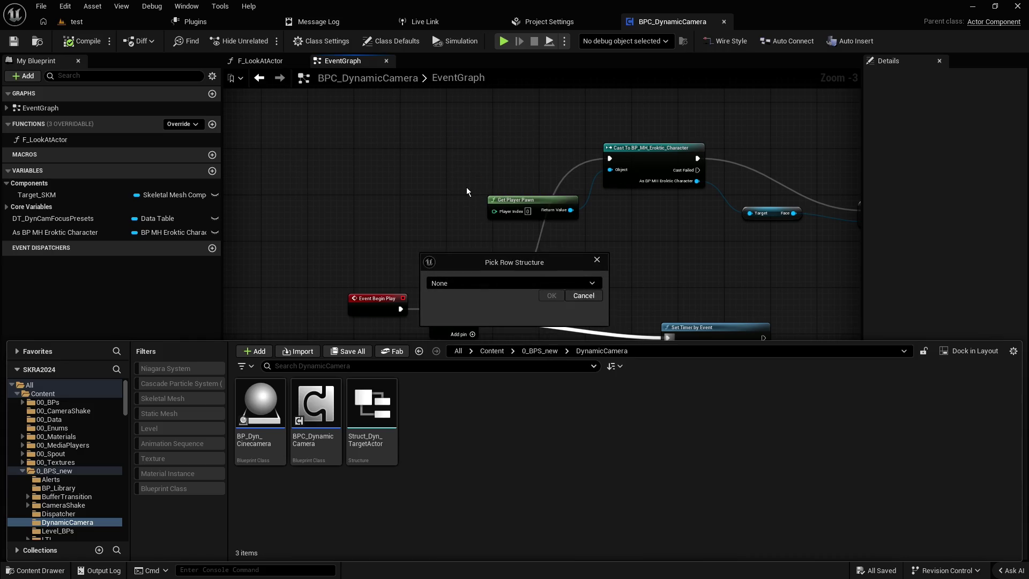
- Pick Struct_Dyn_TargetActor as the row structure and name the table DT_Dyn_TargetActor
left_click(526, 285)
type("st")
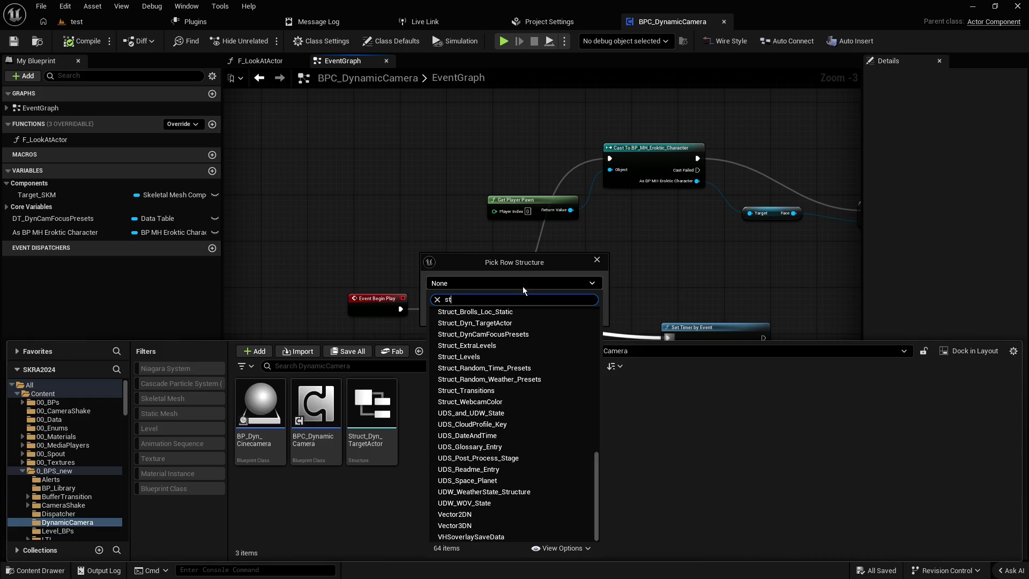
type("ruct dyn")
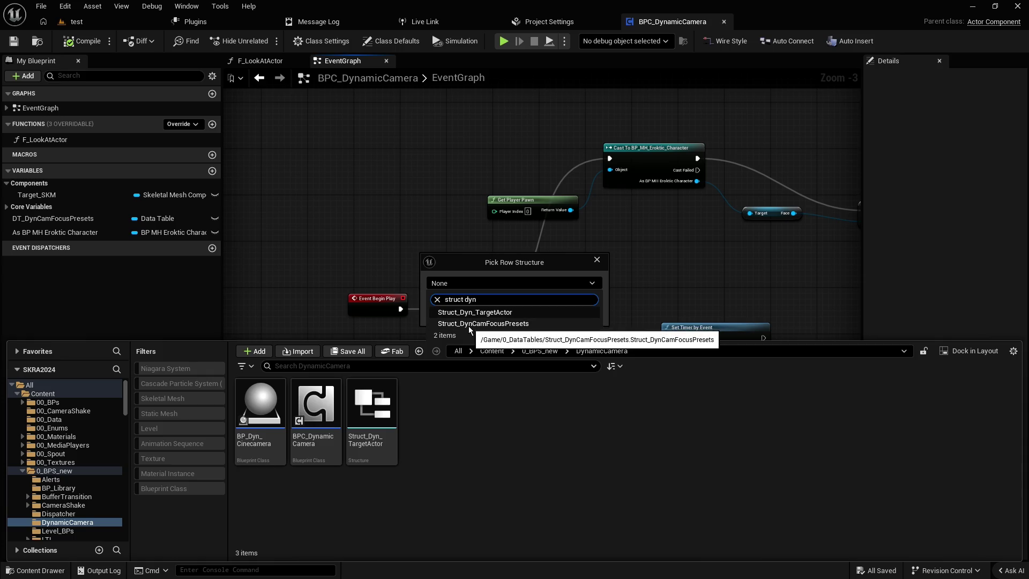
left_click(502, 315)
left_click(551, 296)
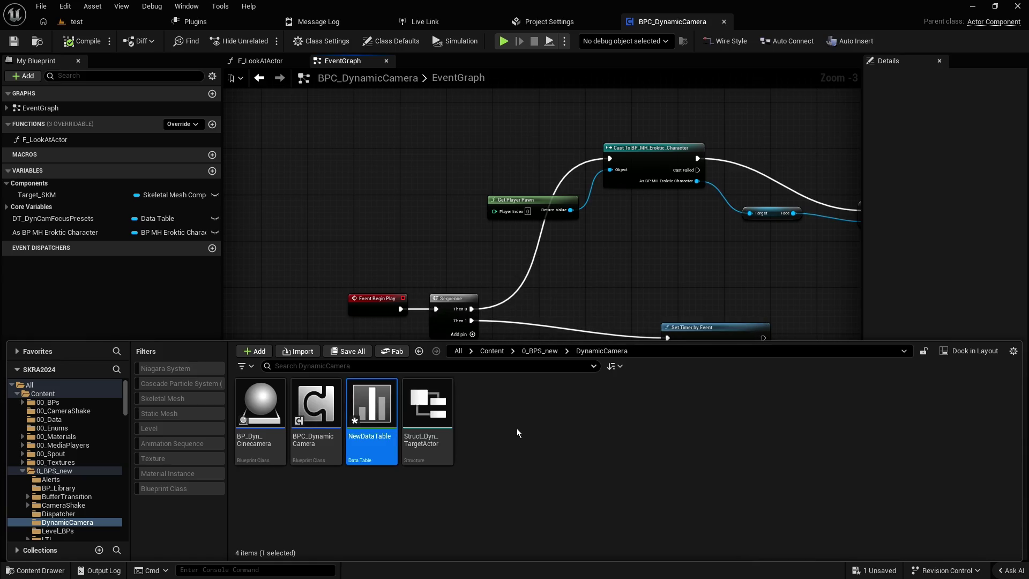
left_click(372, 437)
type("DT")
type("argetActor")
key("Return")
- Check where DT_DynCamFocusPresets is used and locate its default data table asset
left_click(62, 218)
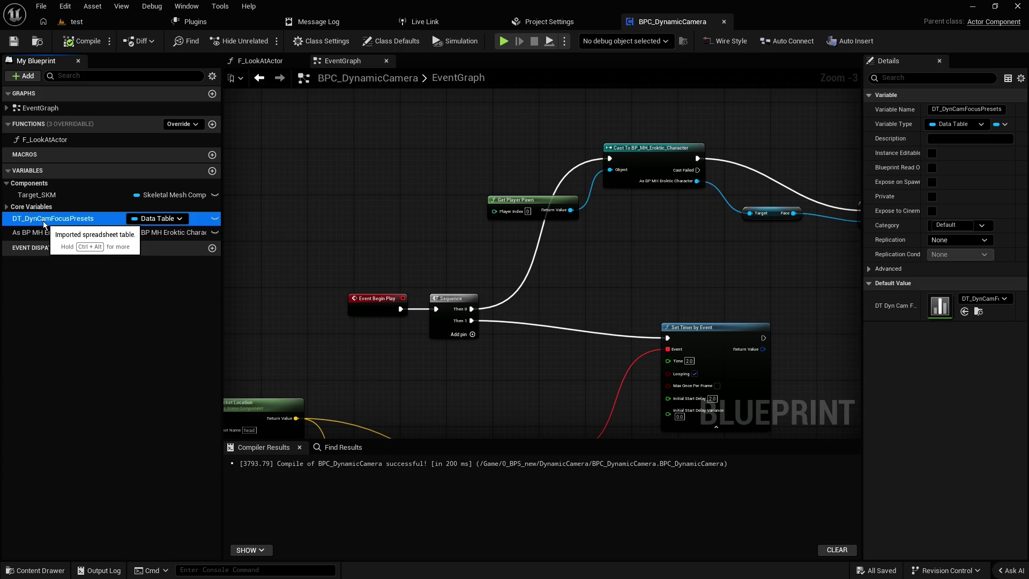
right_click(43, 220)
mouse_move(82, 261)
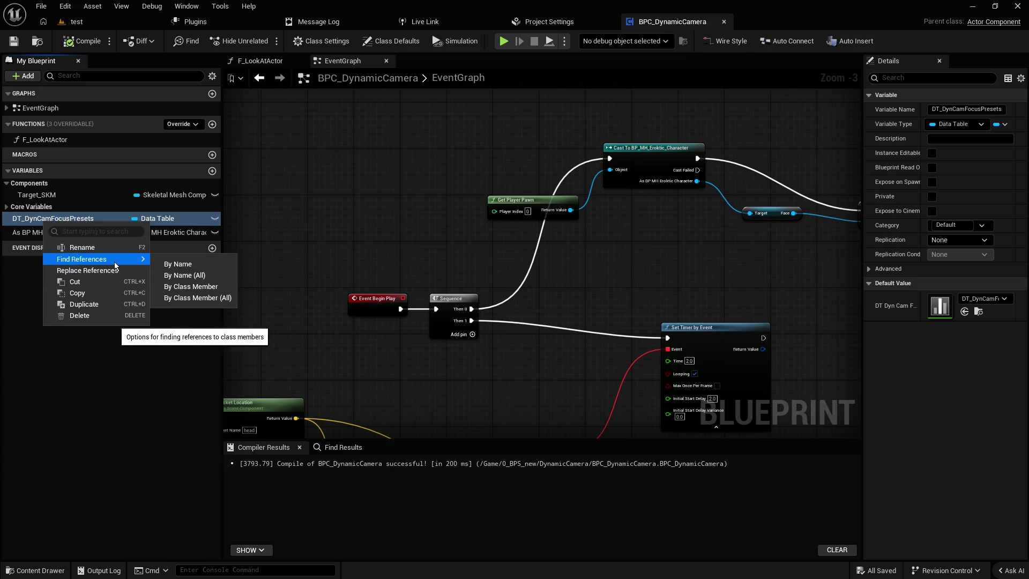
left_click(177, 264)
left_click(136, 277)
left_click(65, 219)
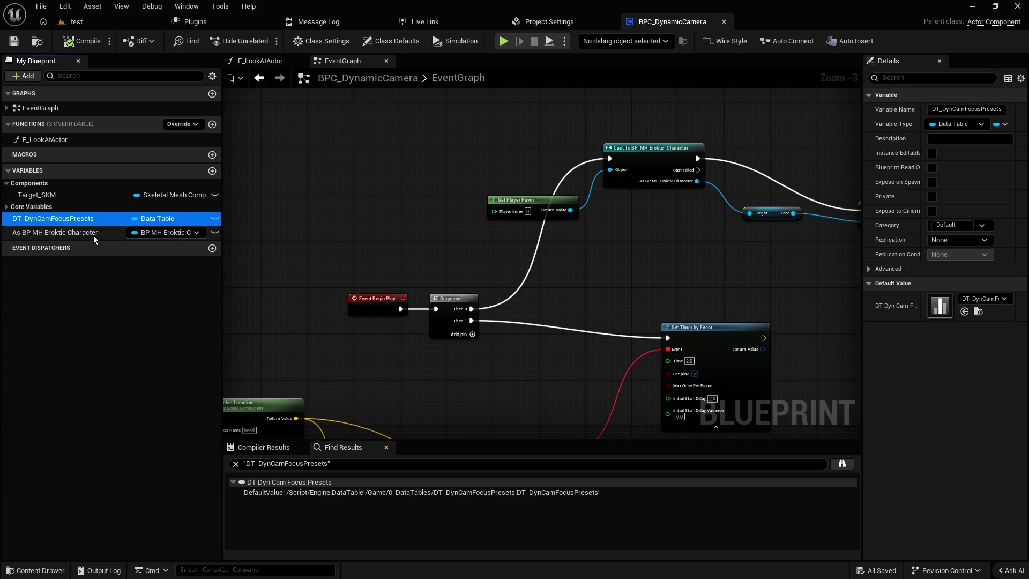
right_click(907, 307)
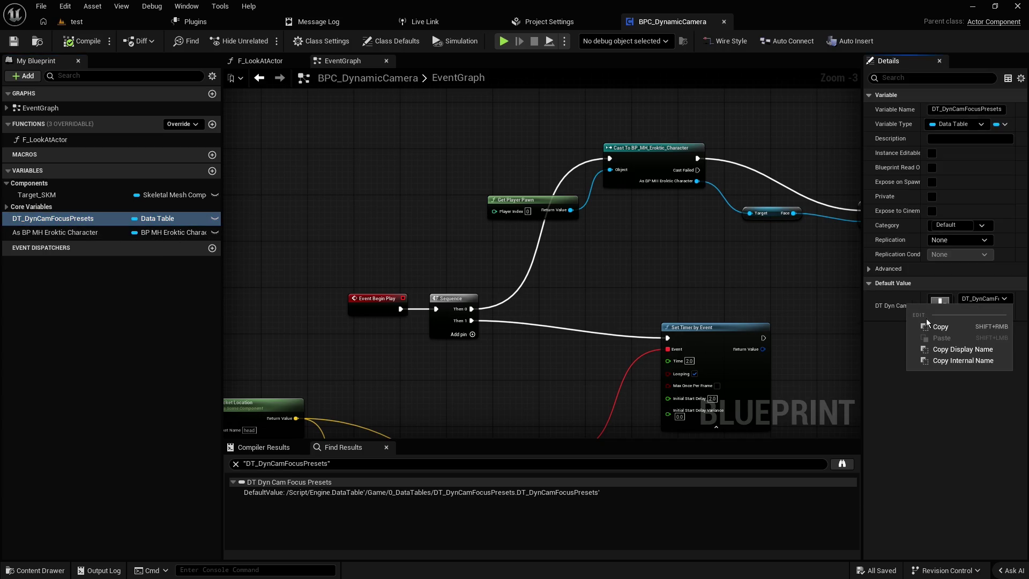
right_click(923, 294)
left_click(957, 317)
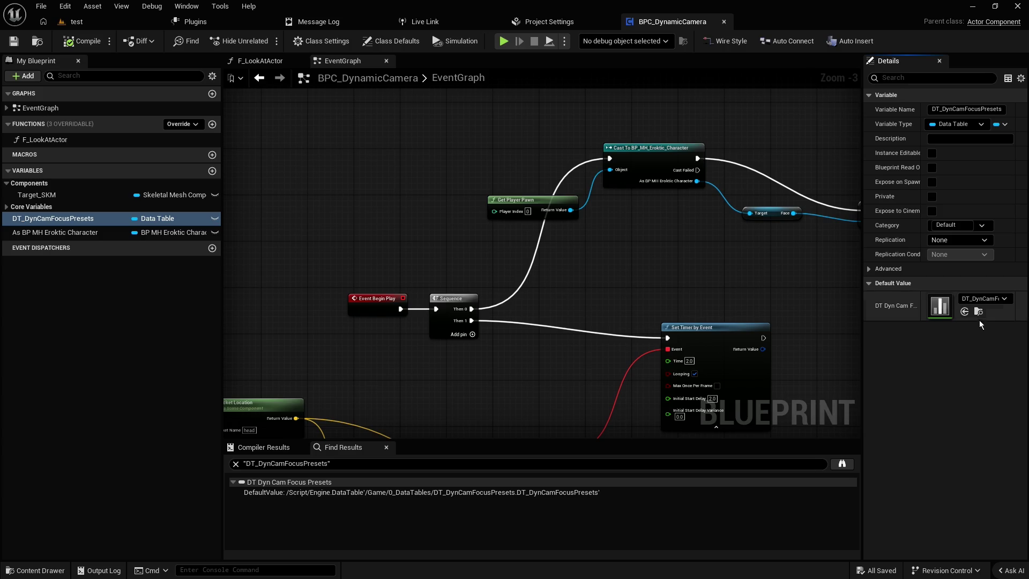
left_click(979, 311)
left_click(285, 420)
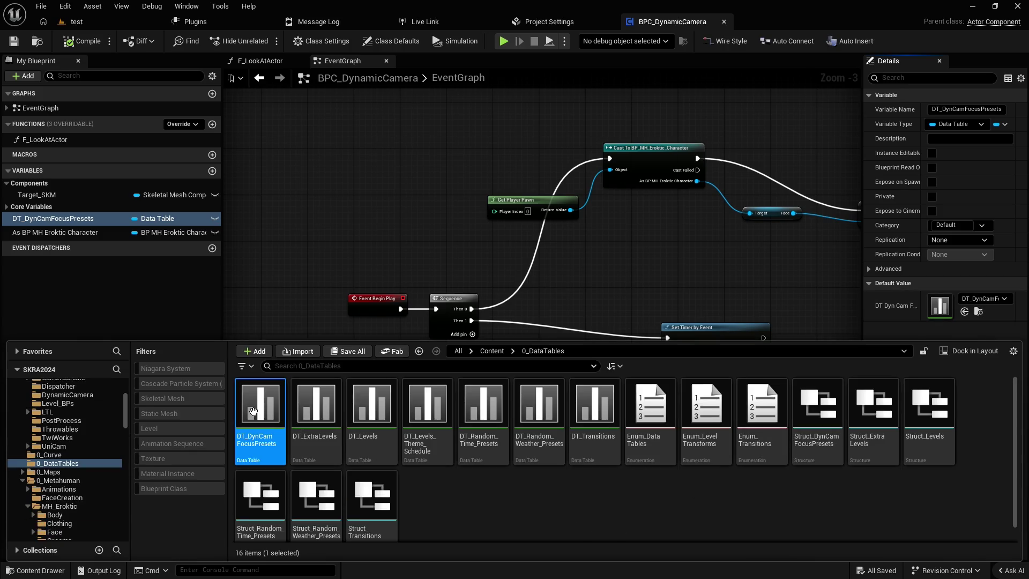
key("Delete")
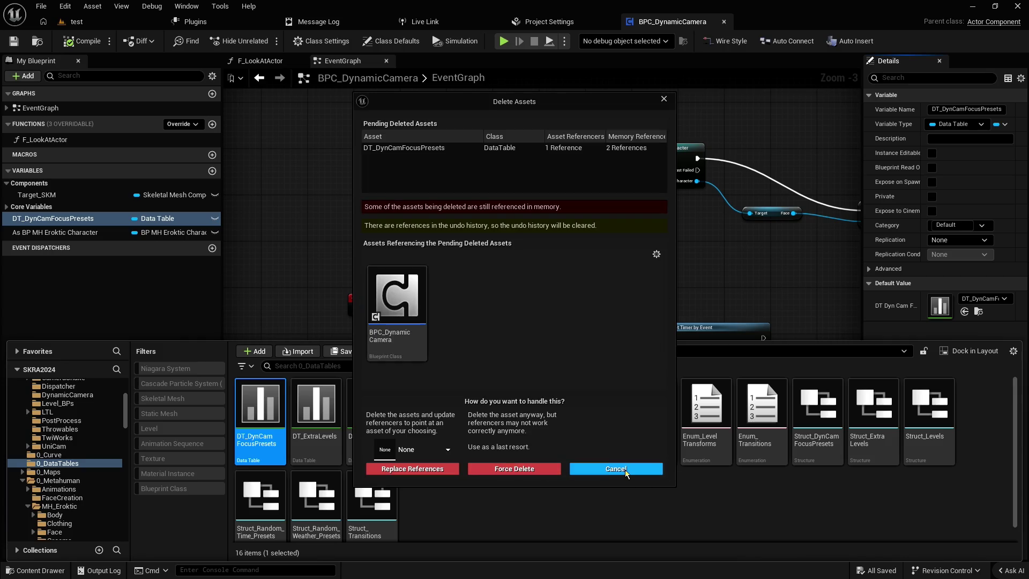
left_click(616, 469)
- Delete the DT_DynCamFocusPresets variable, save, and delete the DT_DynCamFocusPresets asset
left_click(61, 220)
key("Delete")
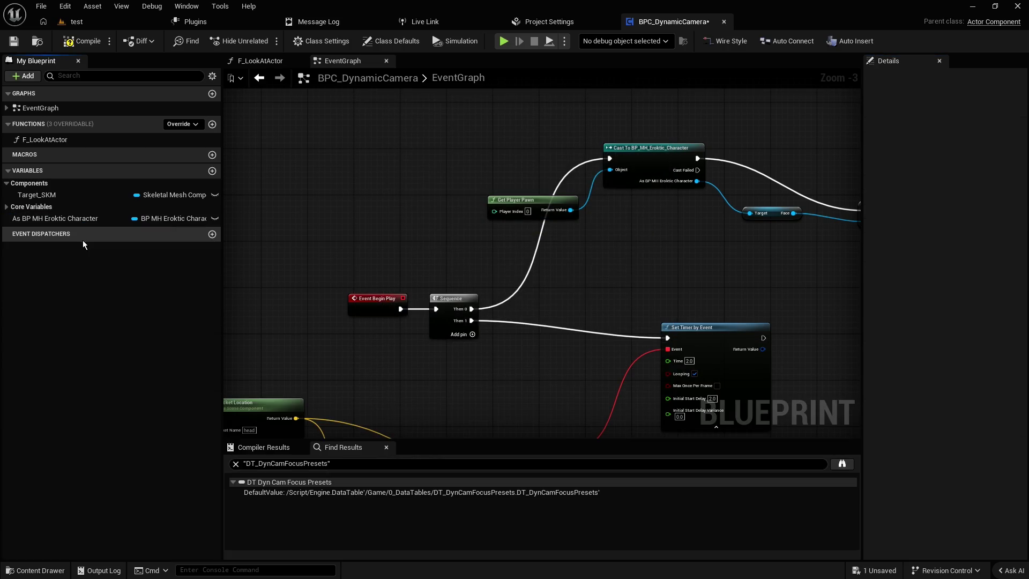
left_click(14, 41)
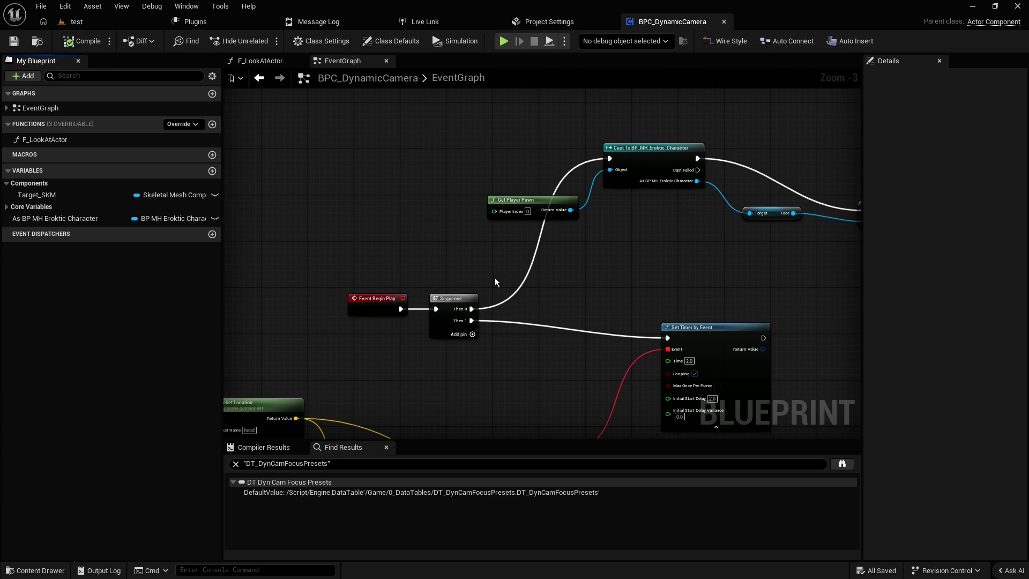
key("ctrl+space")
key("Delete")
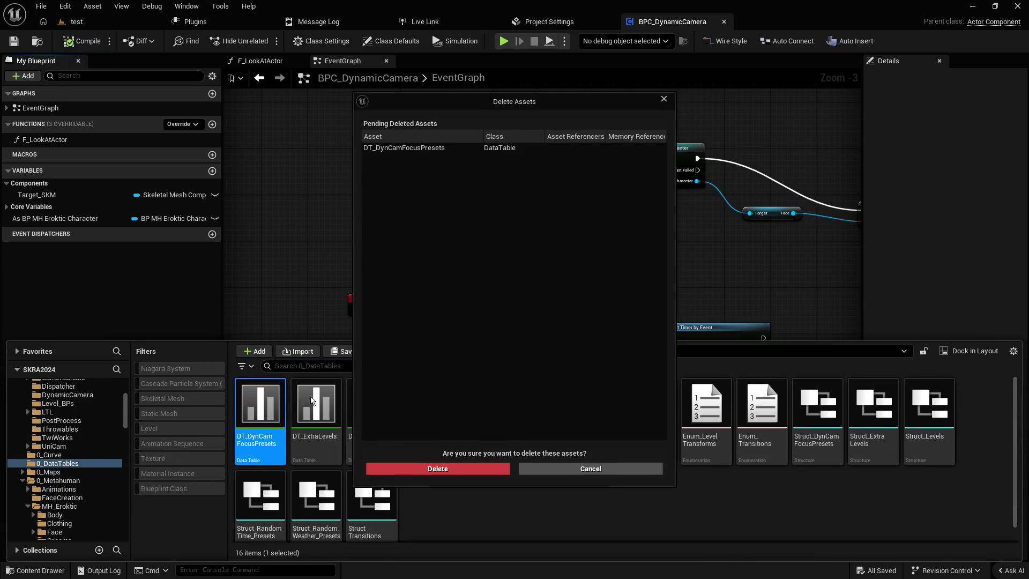
left_click(429, 469)
left_click(217, 332)
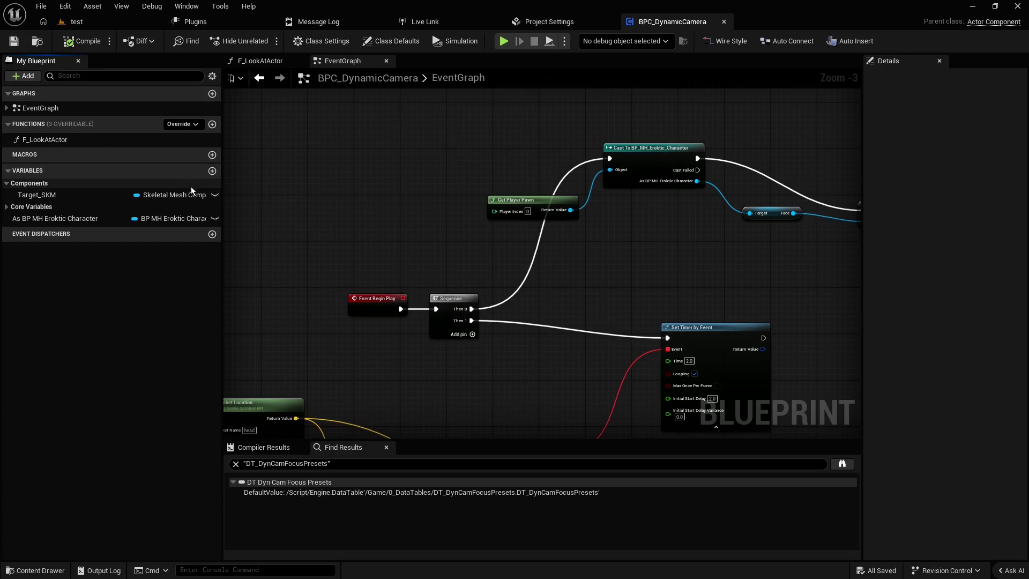
left_click(204, 171)
- Name the new variable DT_Dyn_TargetActor and make it a Data Table object reference
type("DT_Dyn")
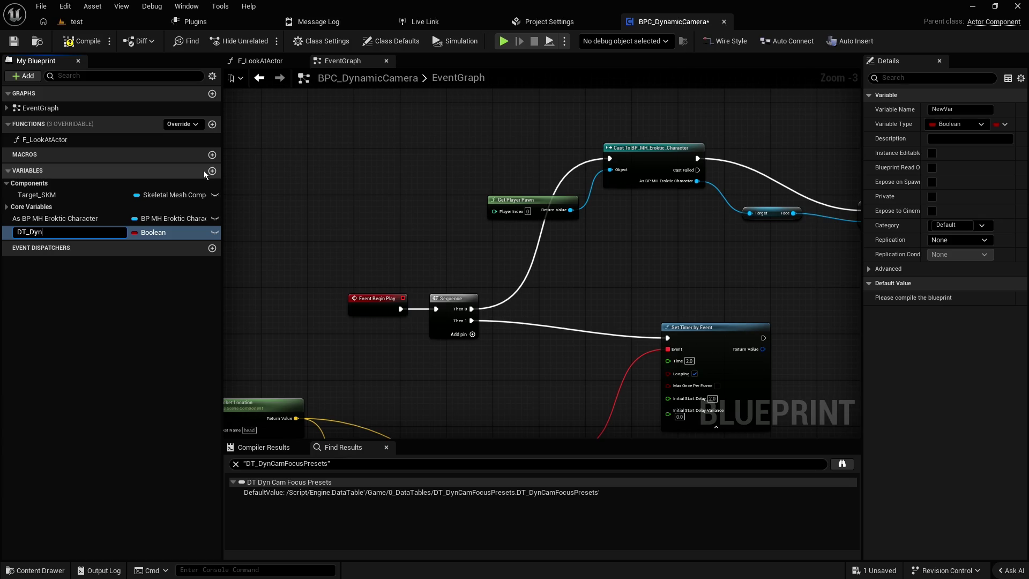
type("_TargetAc")
type("tor")
key("Return")
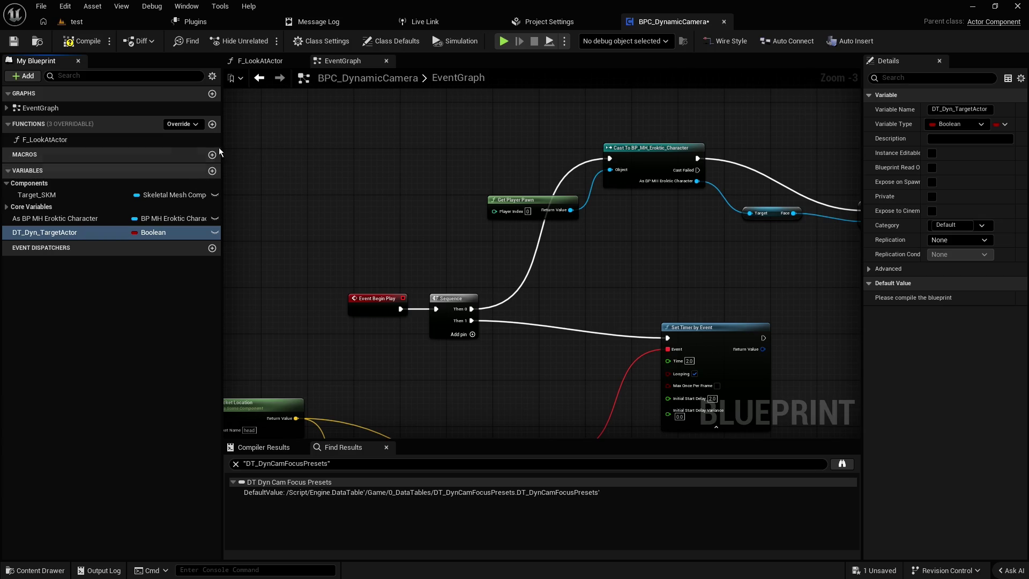
left_click(163, 232)
type("data ta")
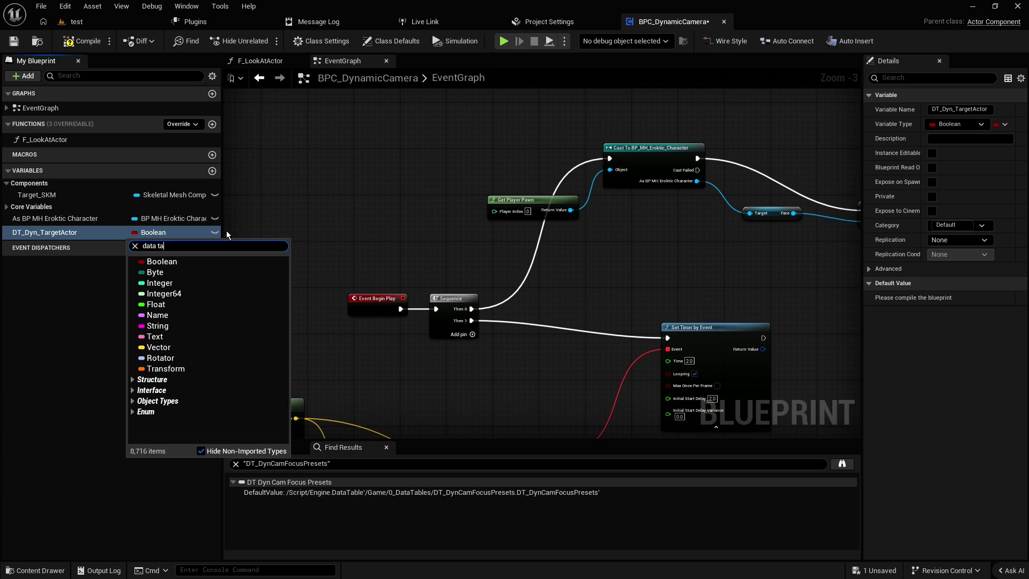
type("ble")
mouse_move(269, 381)
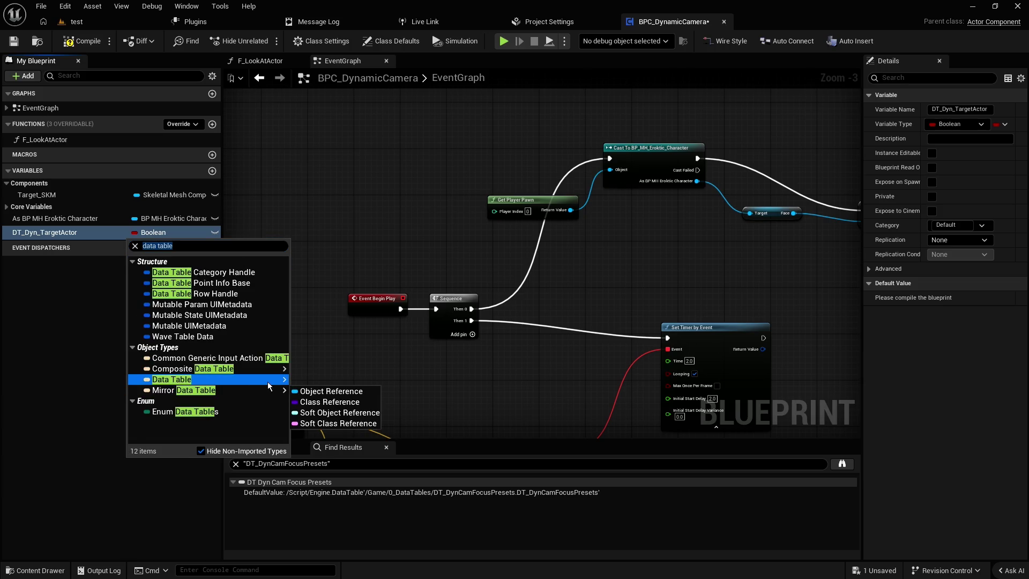
left_click(328, 391)
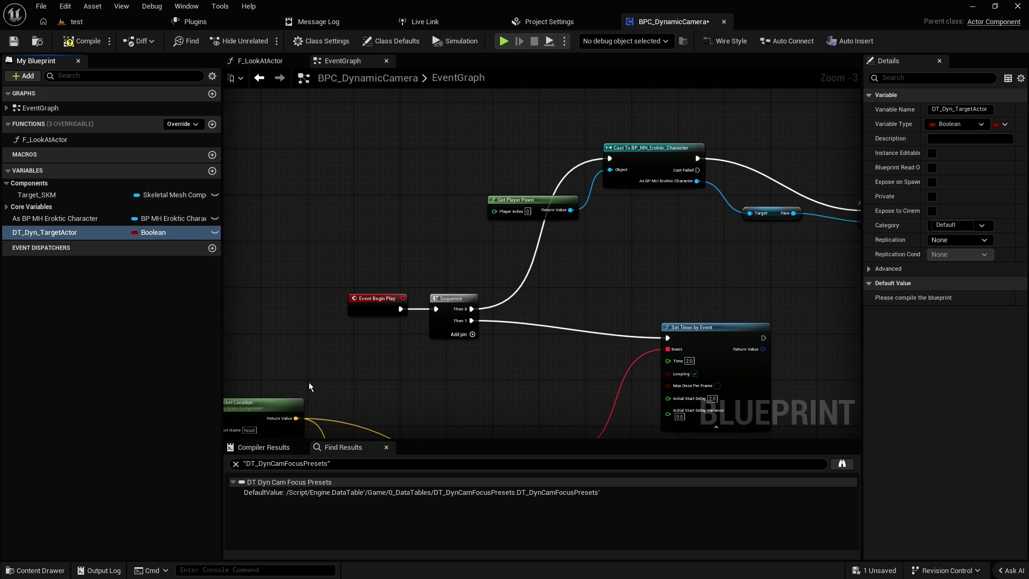
- Compile, set the variable's default value to the DT_Dyn_TargetActor table, and save
left_click(14, 42)
left_click(976, 298)
type("dt")
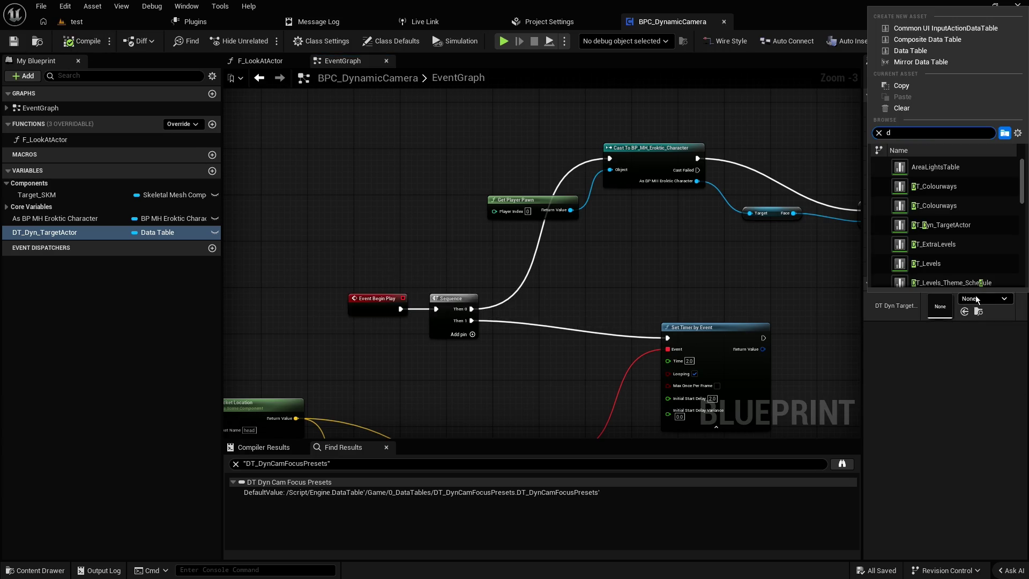
type(" dyn ")
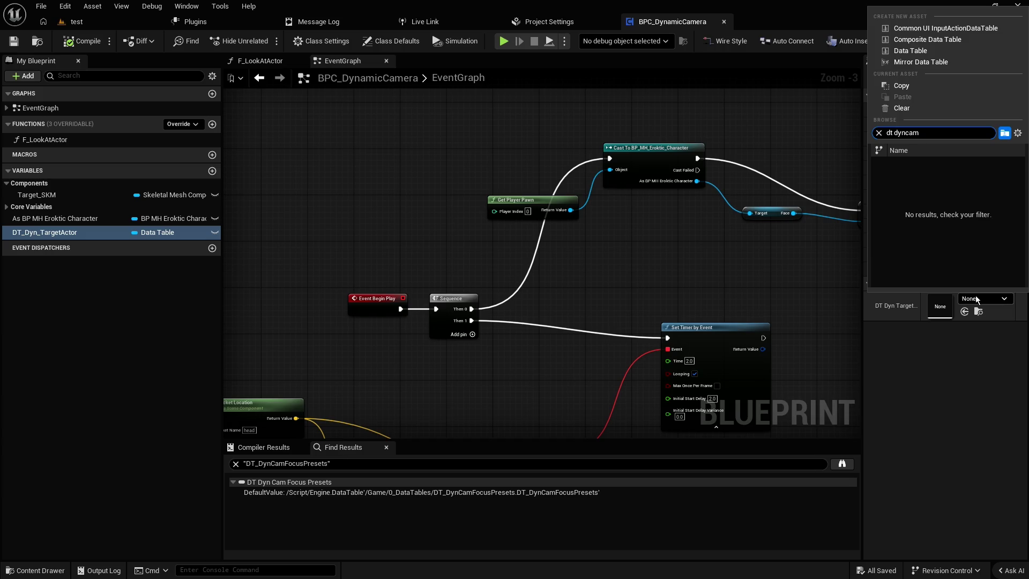
type("tar")
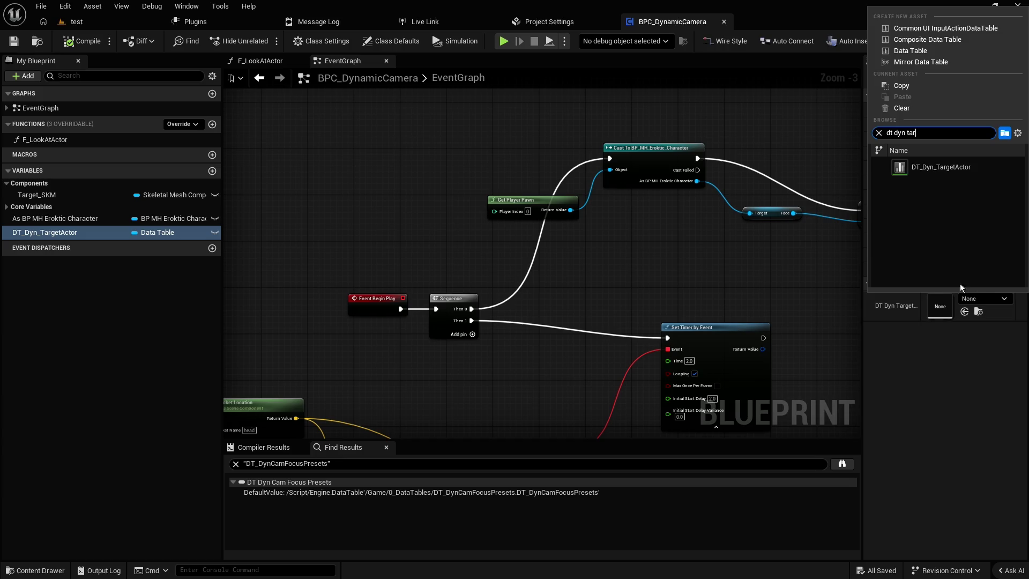
left_click(940, 167)
left_click(86, 41)
left_click(14, 41)
- Locate the DT_Dyn_TargetActor asset among the project files
key("ctrl+space")
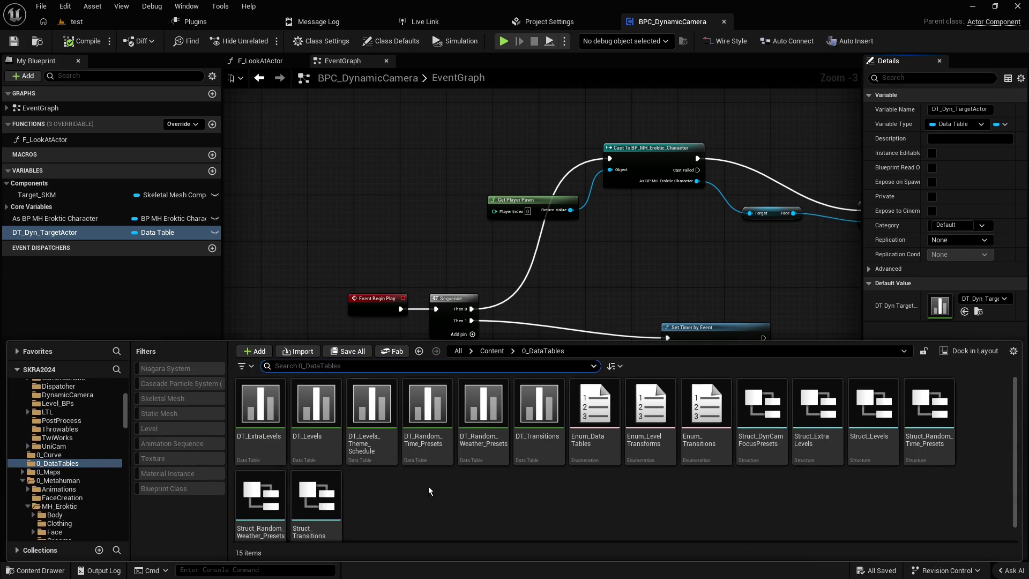
key("ctrl+space")
left_click(978, 311)
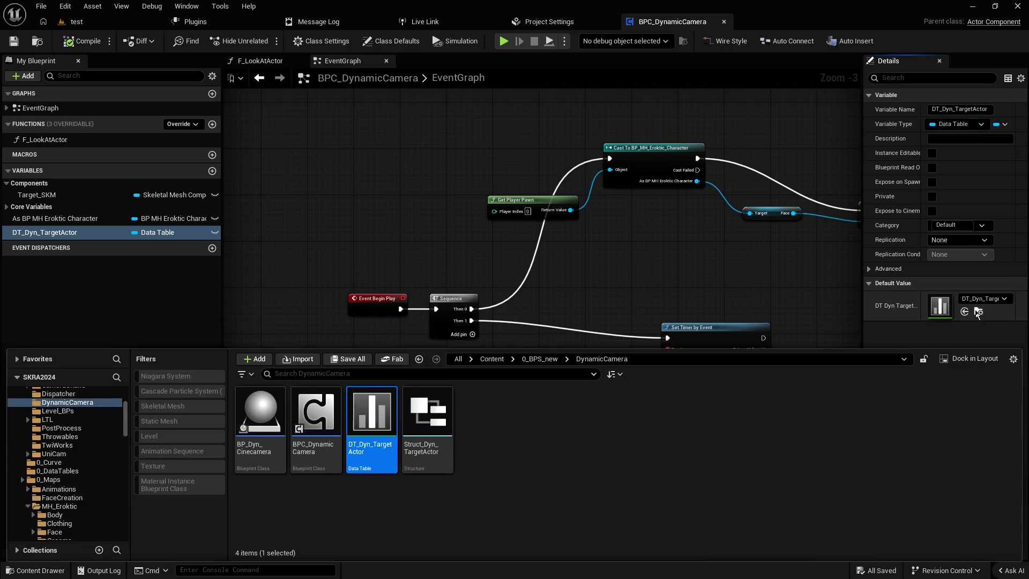
right_click(374, 419)
left_click(358, 495)
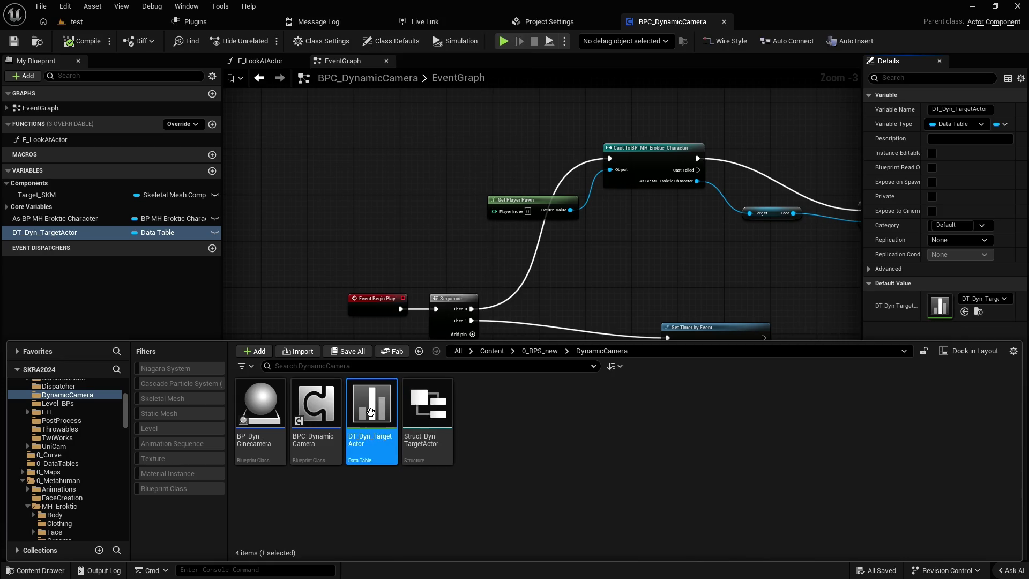
- Open the DT_Dyn_TargetActor data table and dock its and Struct_Dyn_TargetActor's editors
double_click(371, 413)
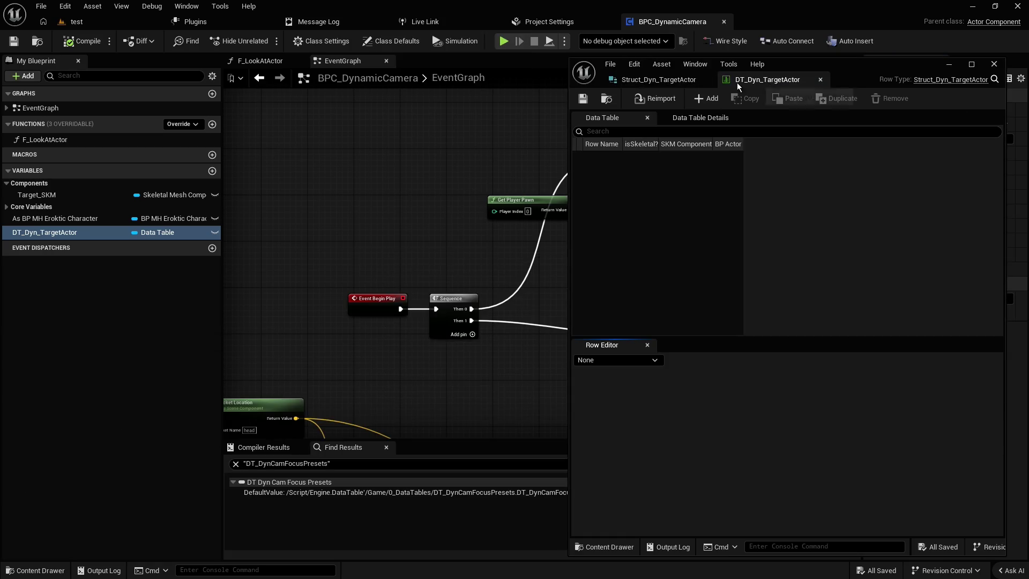
left_click_drag(851, 68, 695, 132)
left_click_drag(503, 143, 757, 27)
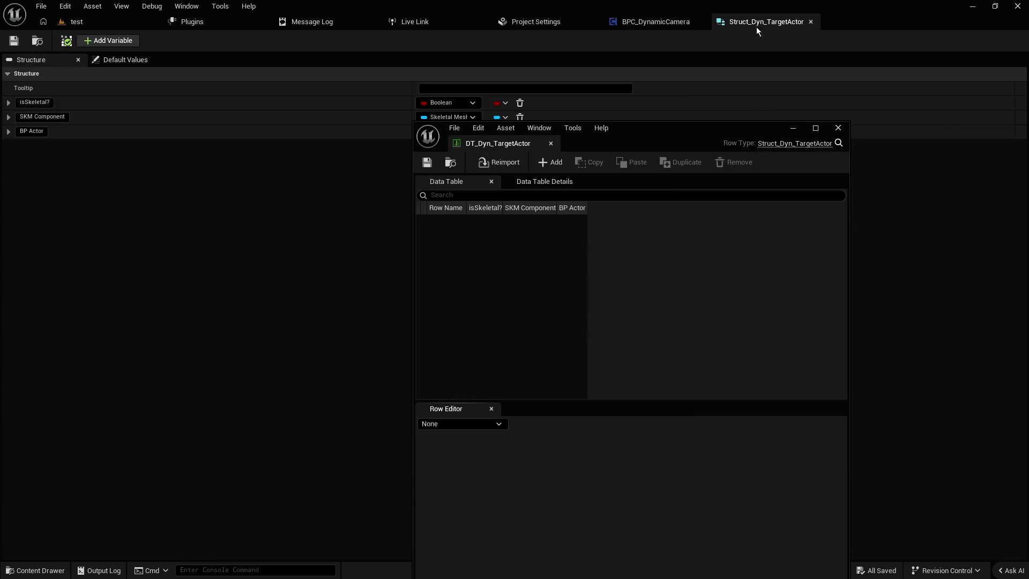
left_click_drag(514, 146, 880, 26)
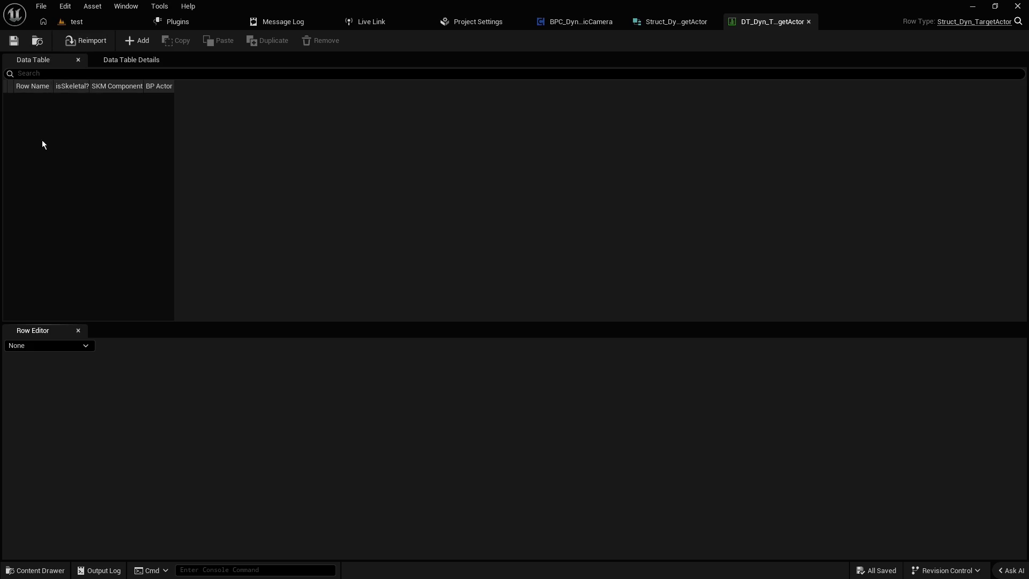
- Add a new data table row and name it Eroktic_Head
left_click(133, 43)
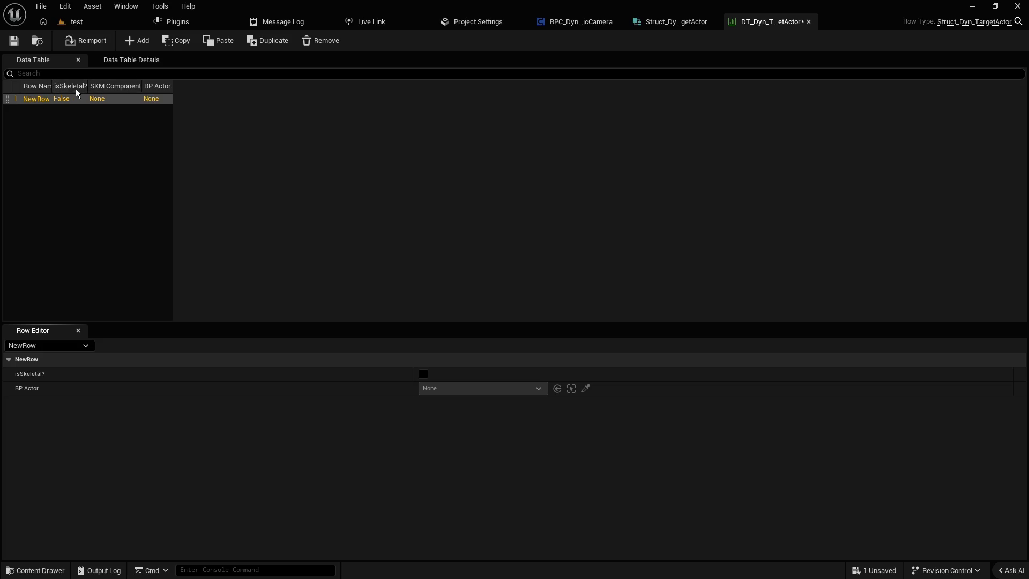
left_click_drag(52, 87, 124, 88)
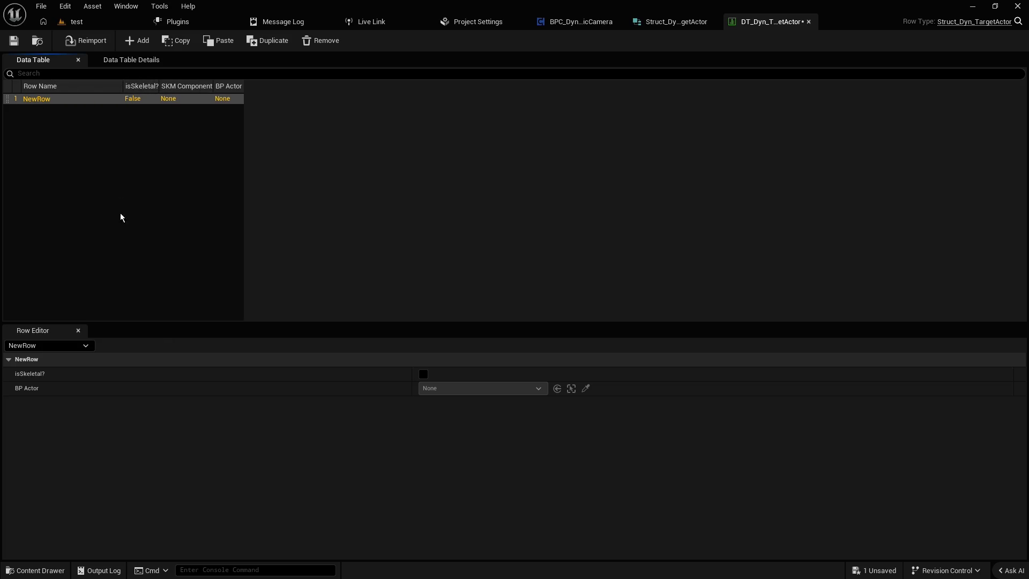
double_click(49, 102)
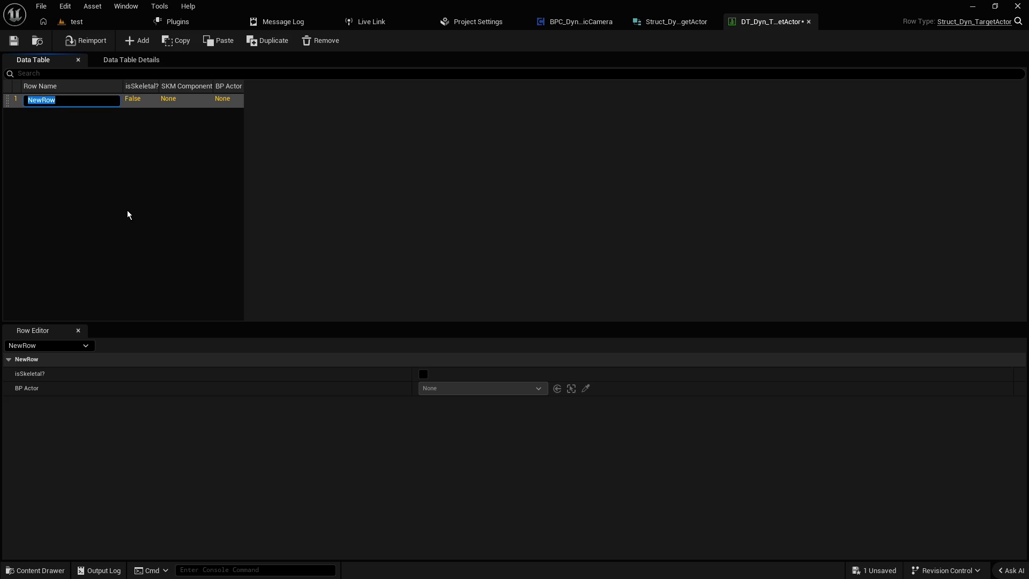
type("Er")
type("oktic_H")
type("ead")
key("Return")
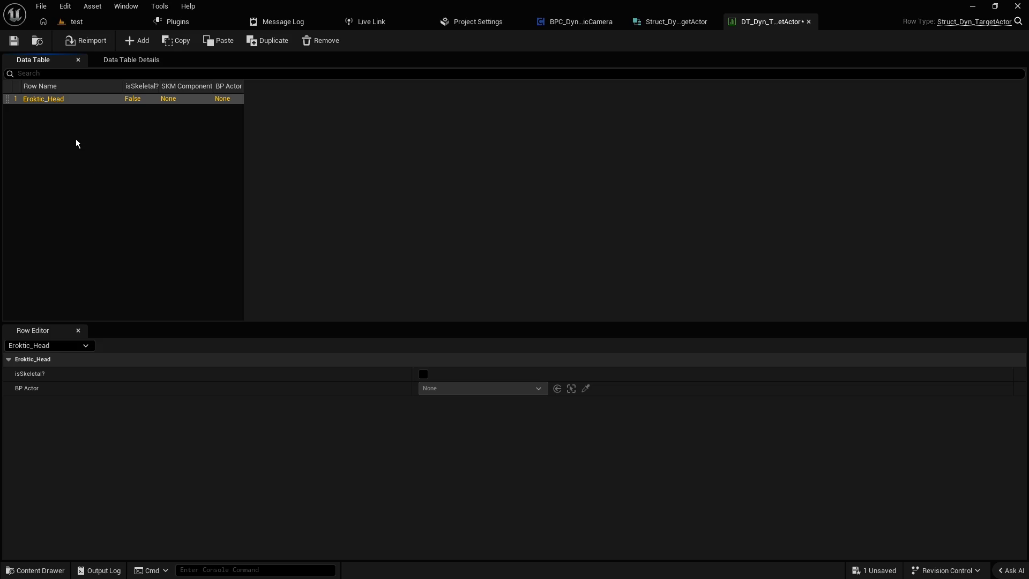
- Keep the row name Eroktic_Head and set its isSkeletal? value to True
double_click(55, 99)
left_click(54, 99)
left_click_drag(54, 100, 166, 115)
type("F")
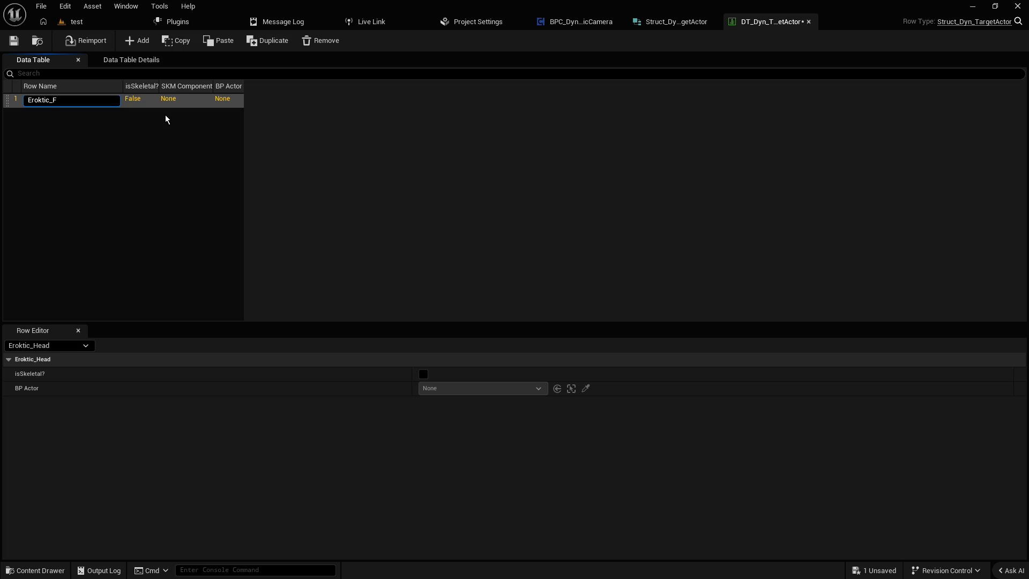
type("ce")
type("ead")
key("Return")
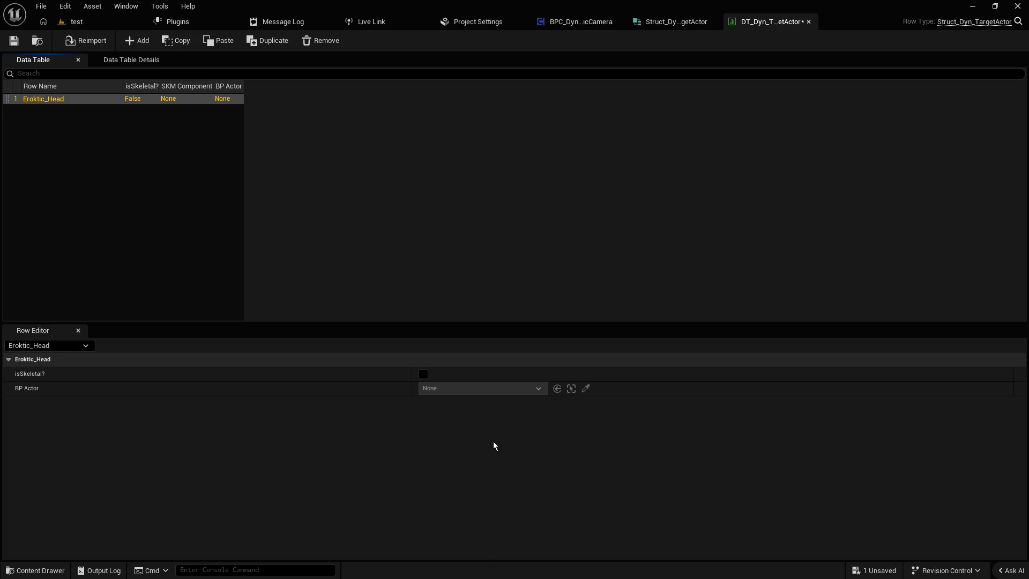
left_click(423, 373)
key("alt+Tab")
left_click(296, 276)
left_click(661, 28)
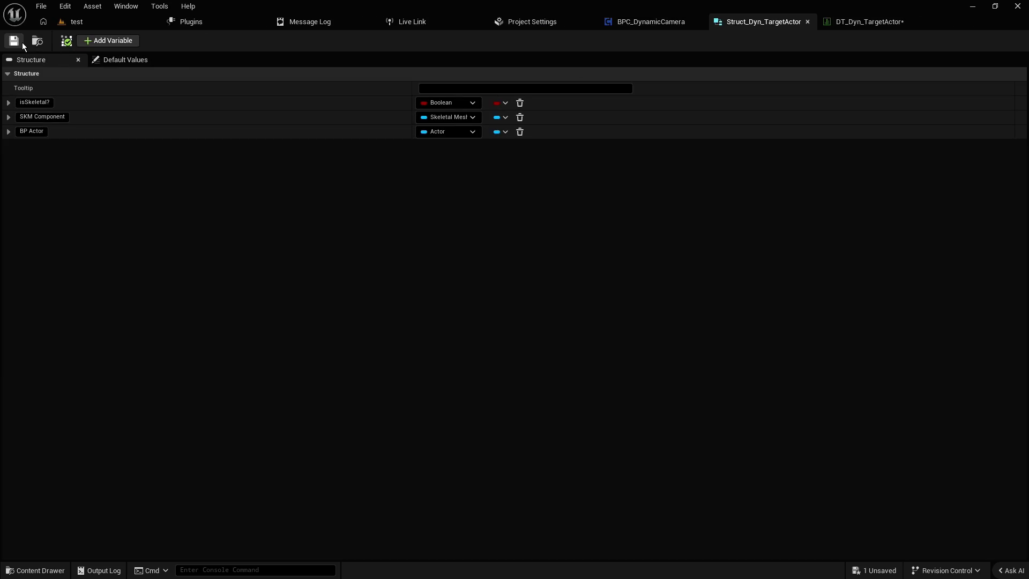
left_click(9, 118)
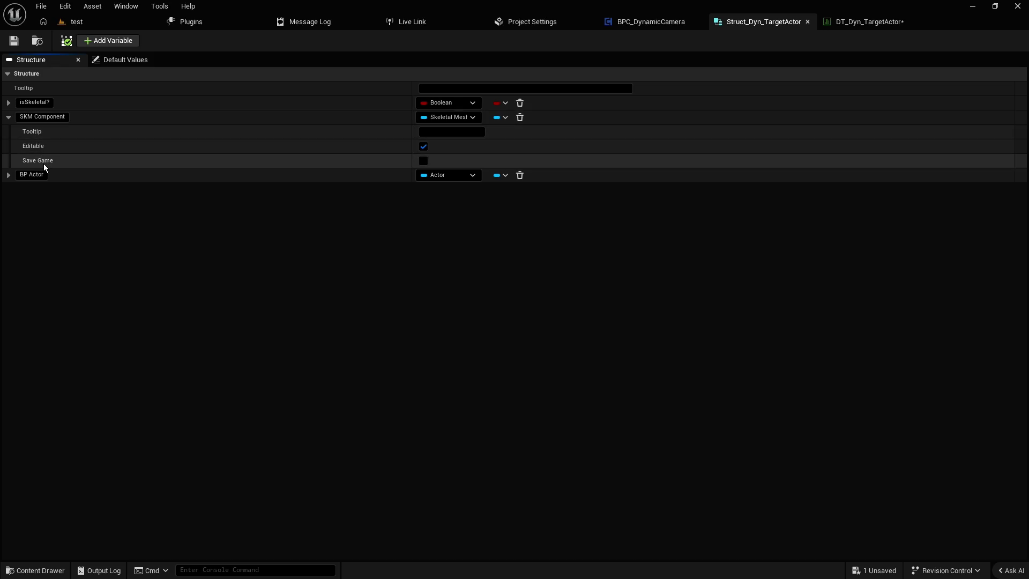
left_click(858, 22)
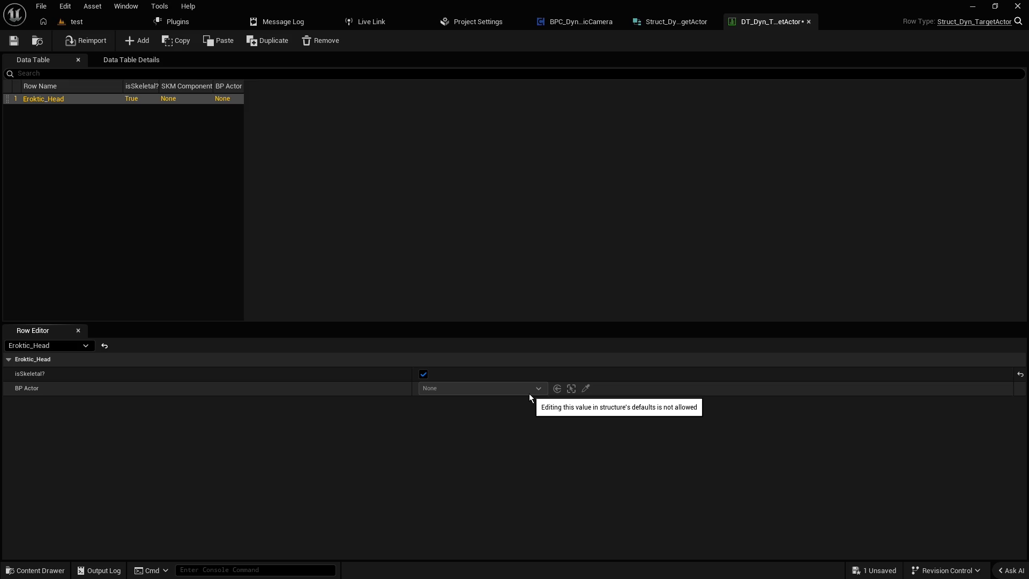
left_click(200, 231)
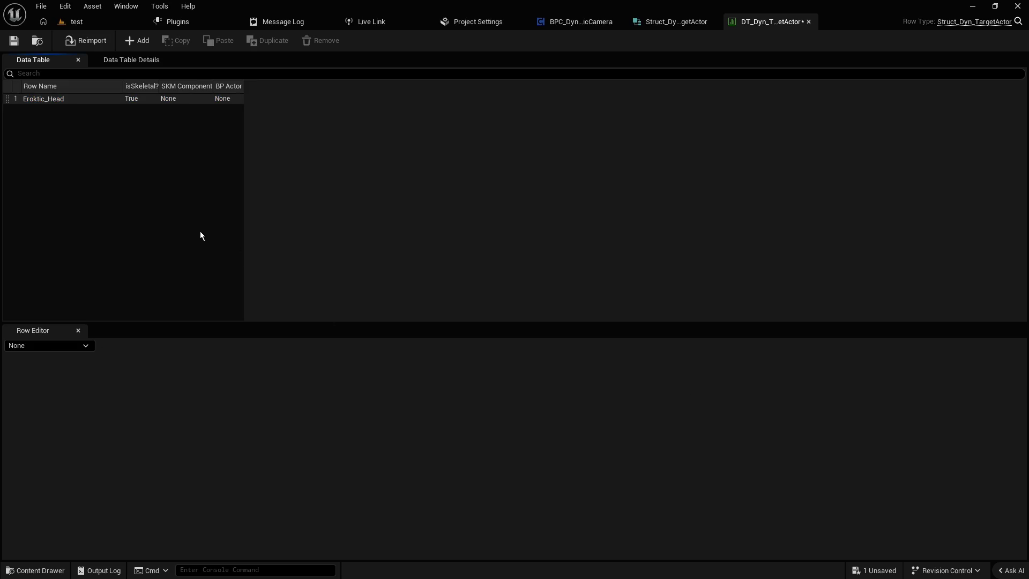
left_click(37, 99)
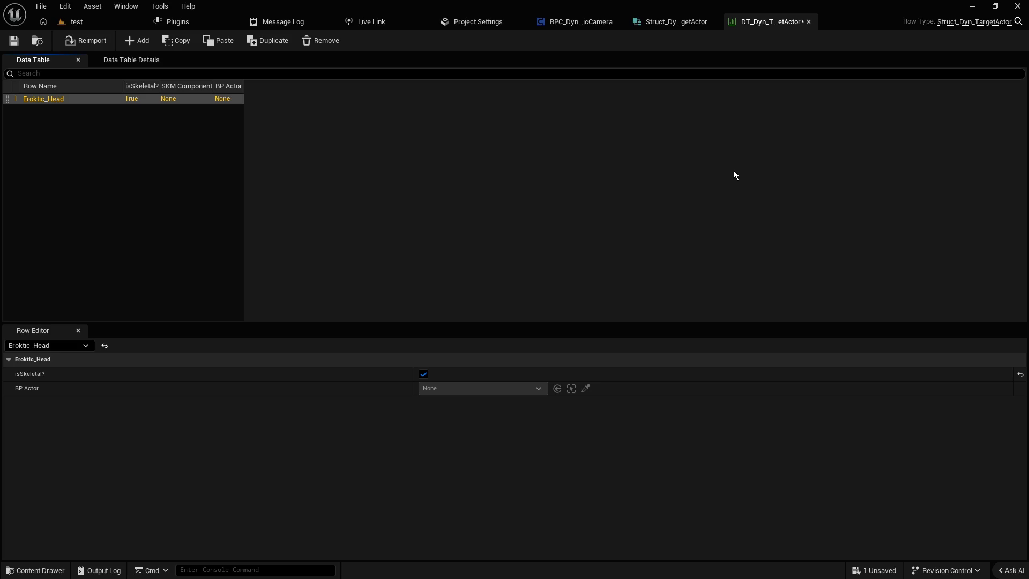
- Delete the DT_Dyn_TargetActor variable, then compile and save BPC_DynamicCamera
left_click(810, 22)
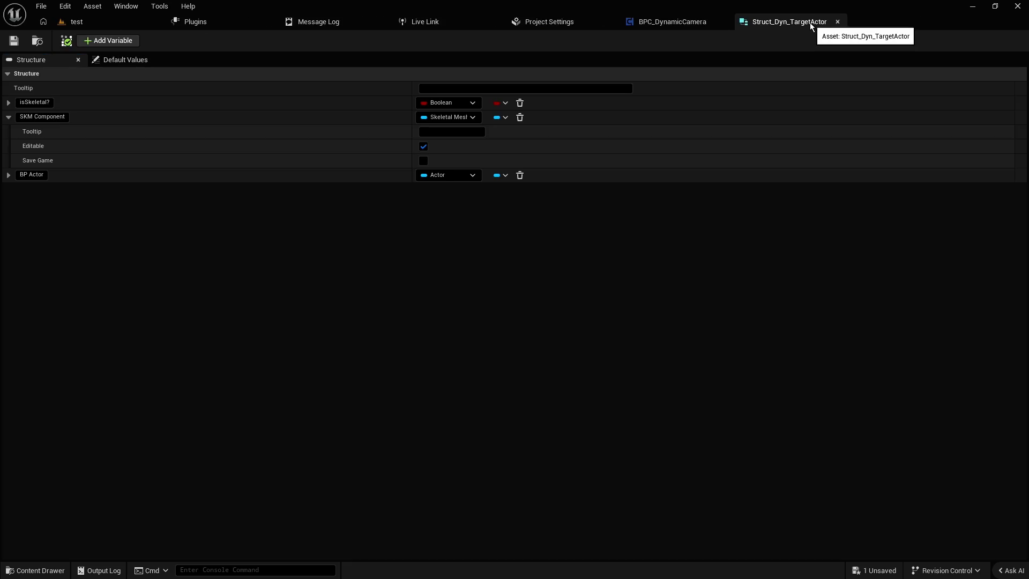
left_click(837, 22)
key("ctrl+space")
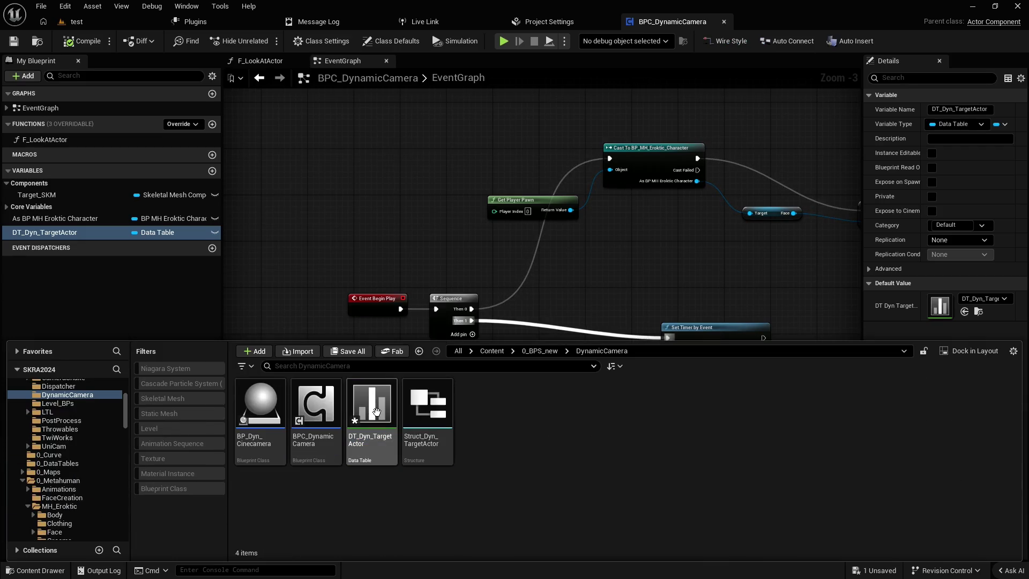
mouse_move(377, 411)
left_click(160, 232)
left_click(160, 232)
key("Delete")
left_click(81, 41)
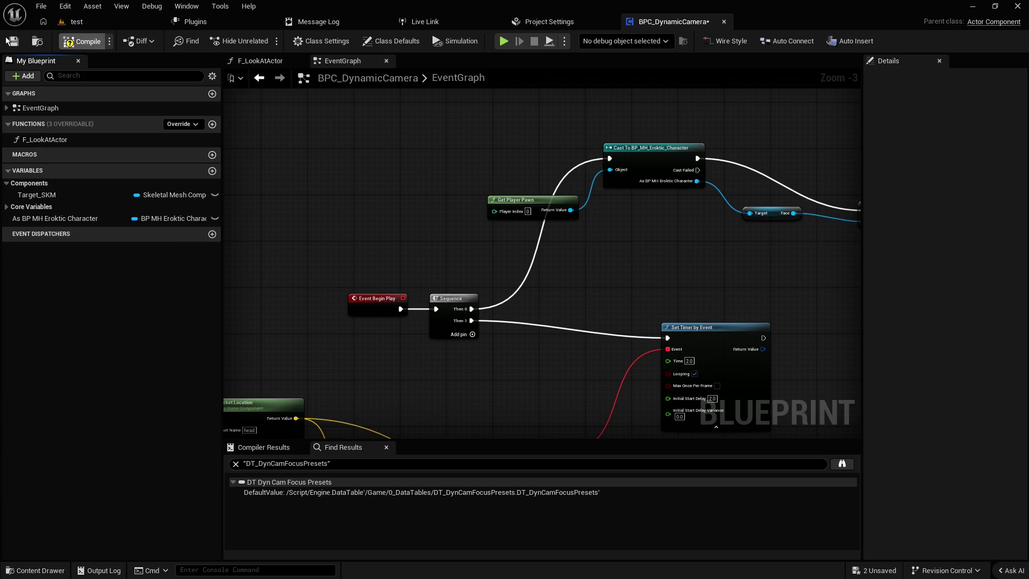
left_click(13, 41)
- Delete the DT_Dyn_TargetActor and Struct_Dyn_TargetActor assets from the DynamicCamera folder
key("ctrl+space")
left_click_drag(475, 487, 375, 429)
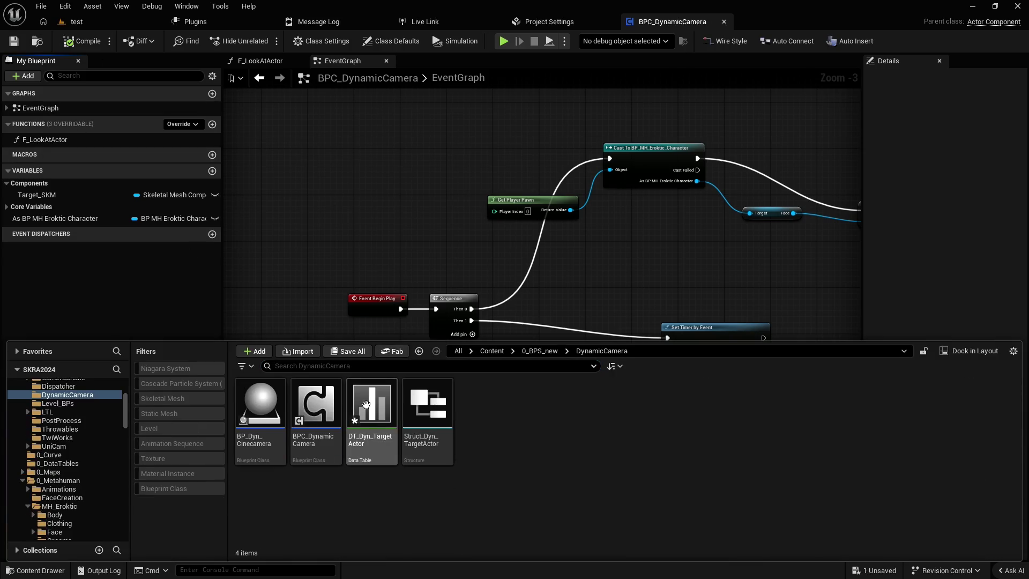
key("Delete")
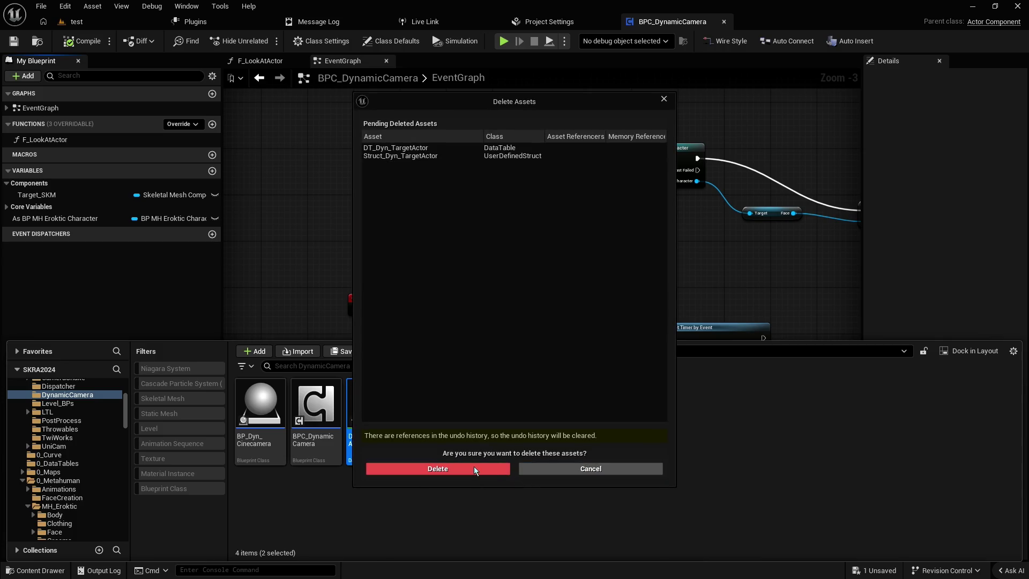
key("Return")
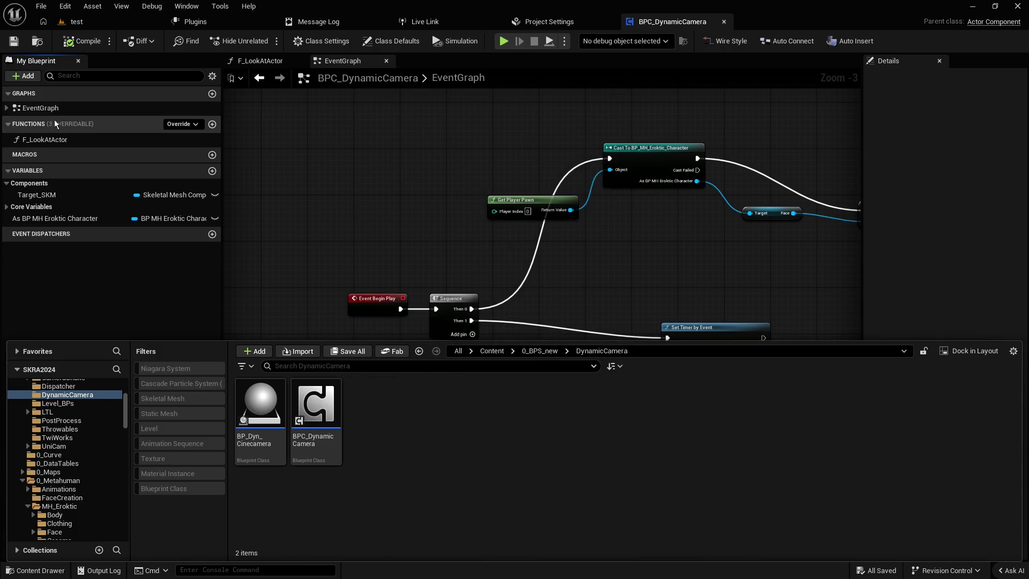
left_click(332, 200)
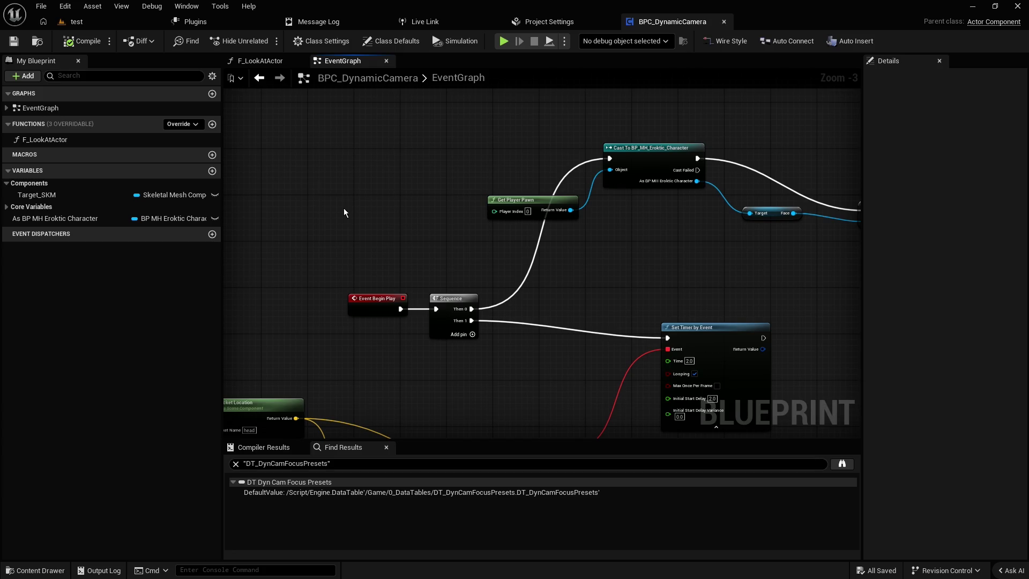
- Pan and zoom the event graph to bring Event BeginPlay and the Sequence nodes into view
scroll(344, 212, "down", 2)
scroll(461, 259, "up", 1)
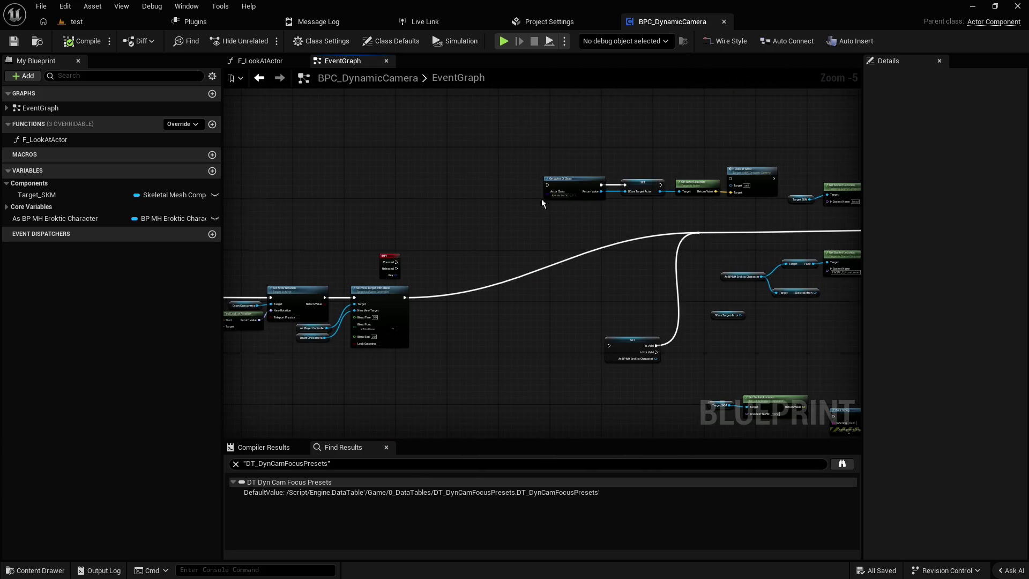
scroll(461, 260, "up", 1)
scroll(460, 262, "down", 2)
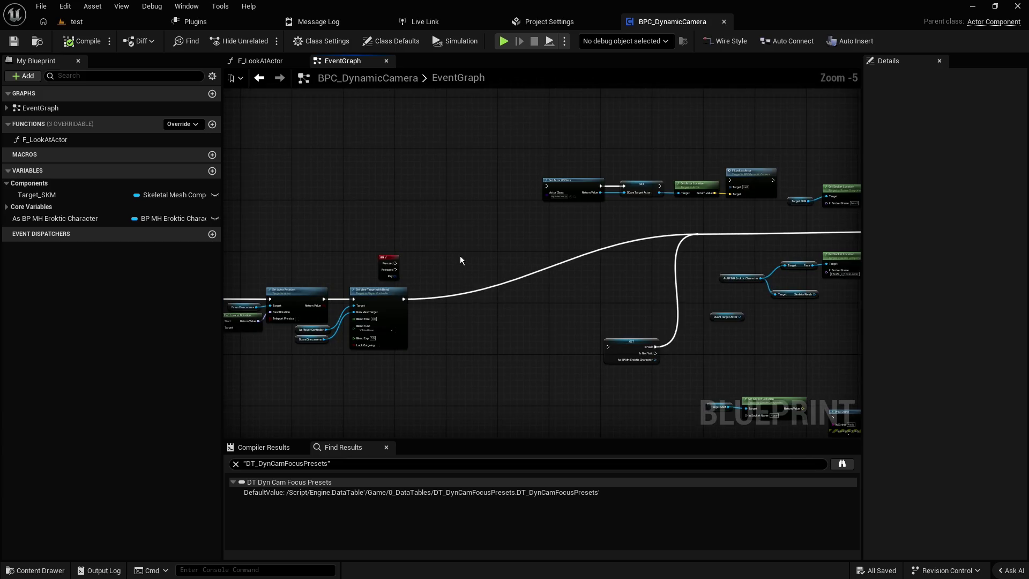
left_click_drag(477, 250, 416, 269)
mouse_move(487, 249)
left_mouse_down()
mouse_move(325, 270)
mouse_move(642, 201)
left_mouse_up()
scroll(508, 232, "up", 1)
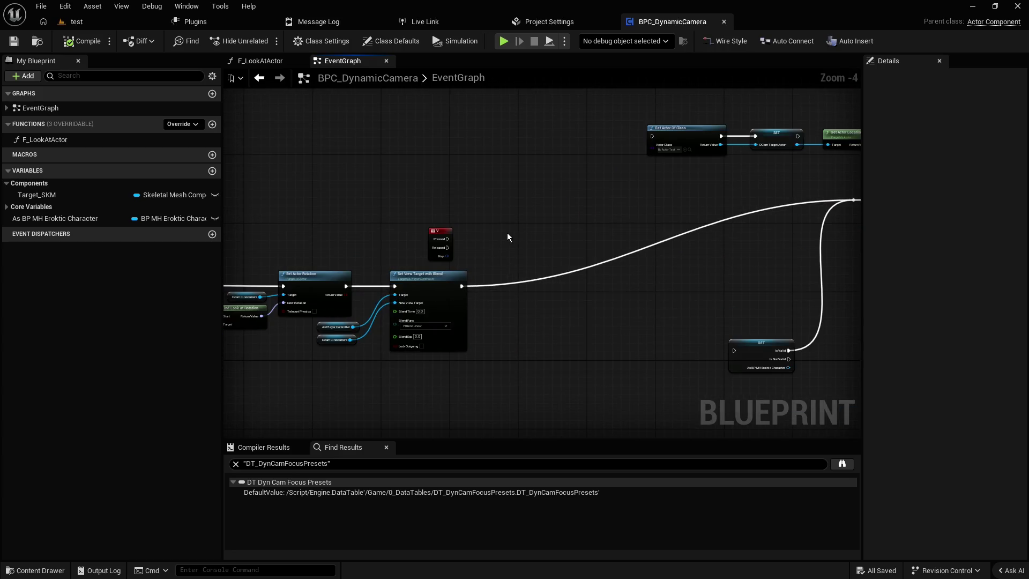
- Search the content drawer's new-asset menu for Enum, then dismiss it
key("ctrl+space")
right_click(429, 413)
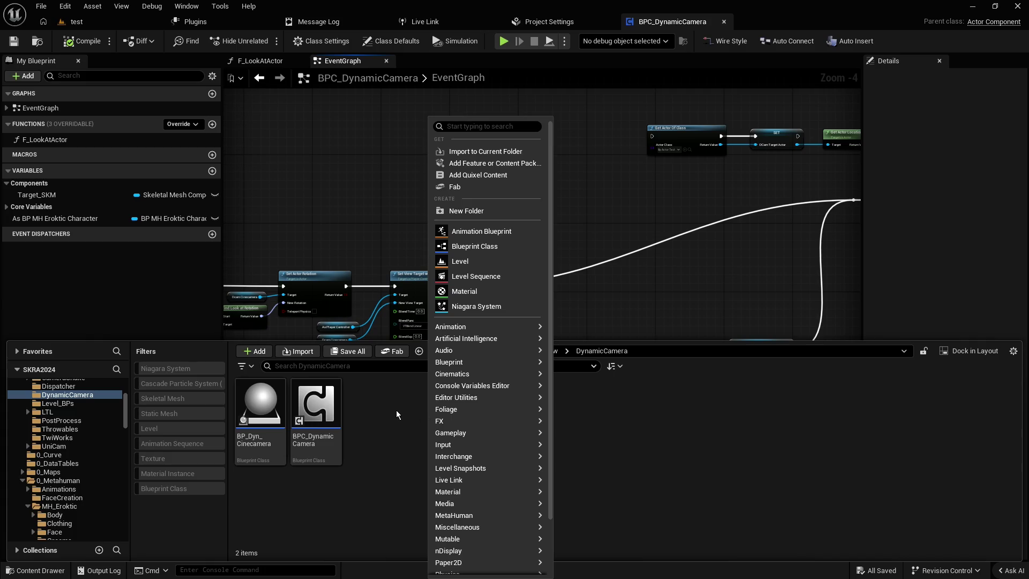
type("Enum")
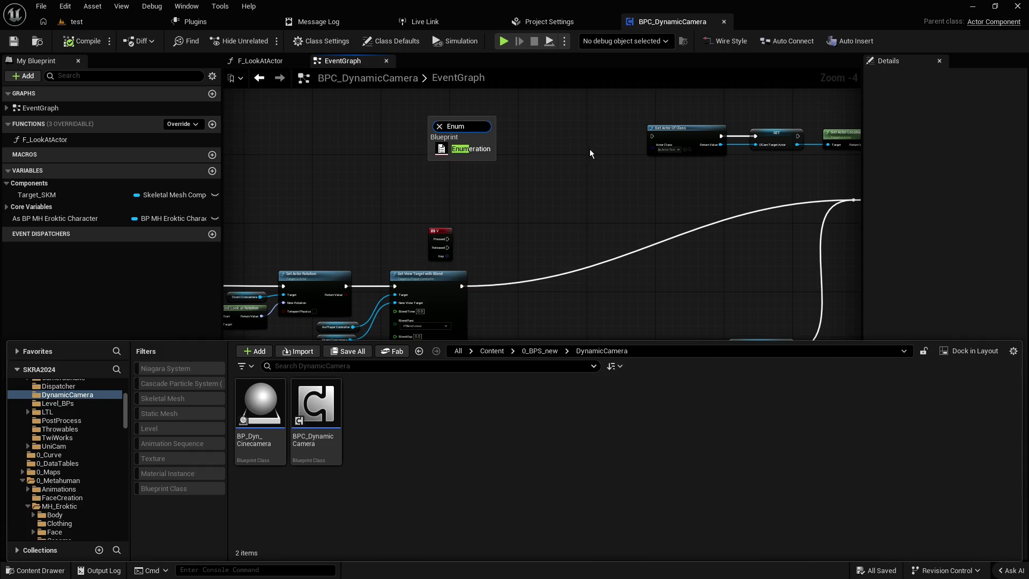
left_click_drag(576, 159, 393, 185)
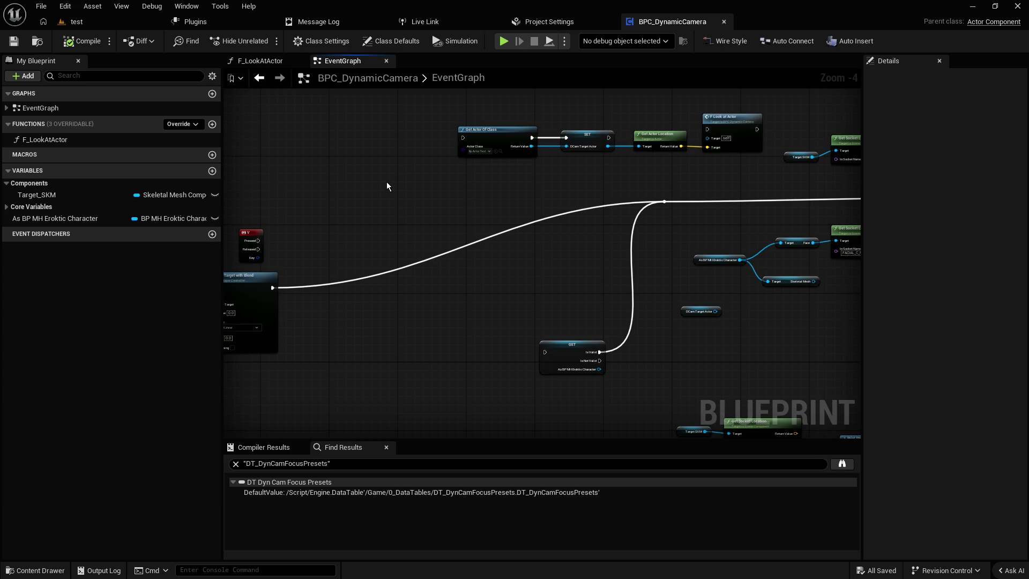
scroll(443, 194, "up", 2)
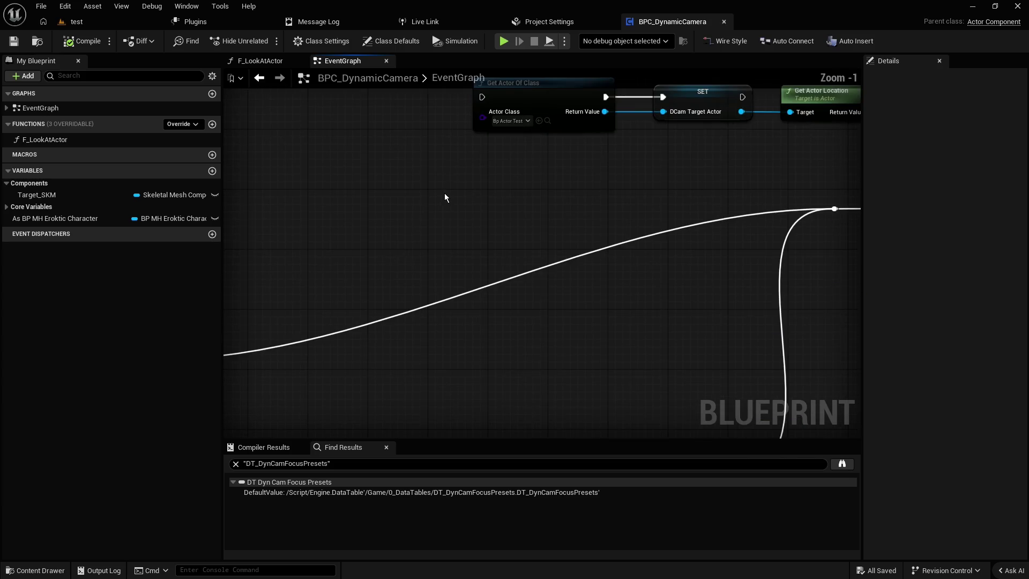
scroll(448, 195, "up", 1)
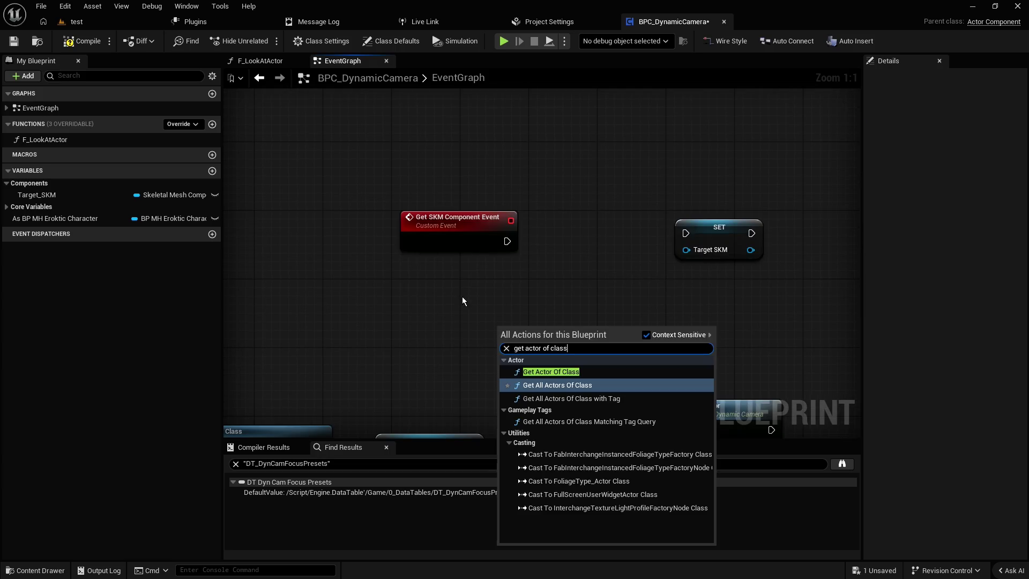
- Browse from the As BP MH Eroktic Character variable's type to open BP_MH_Eroktic_Character's Construction Script
key("Escape")
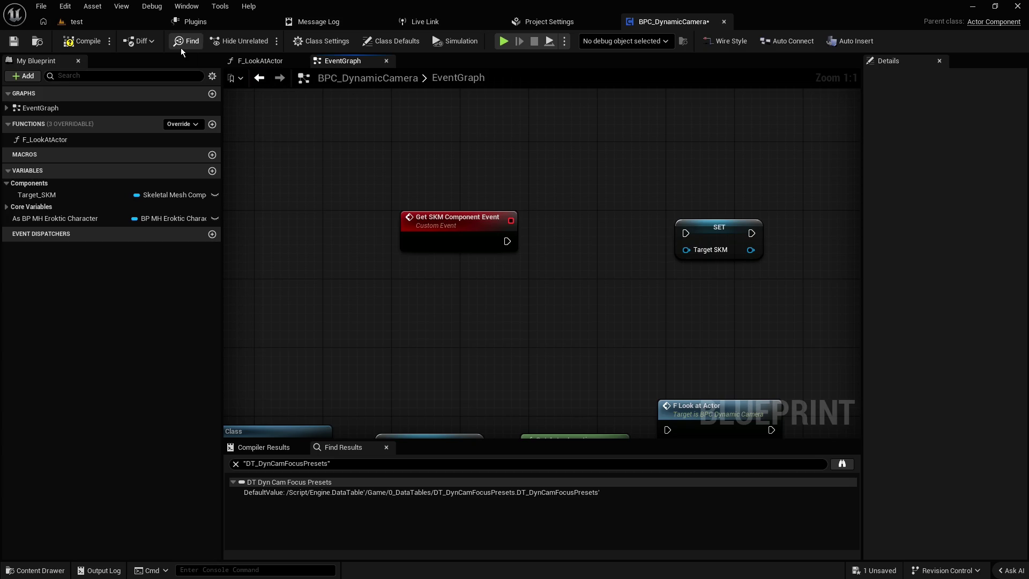
key("ctrl+space")
key("ctrl+space")
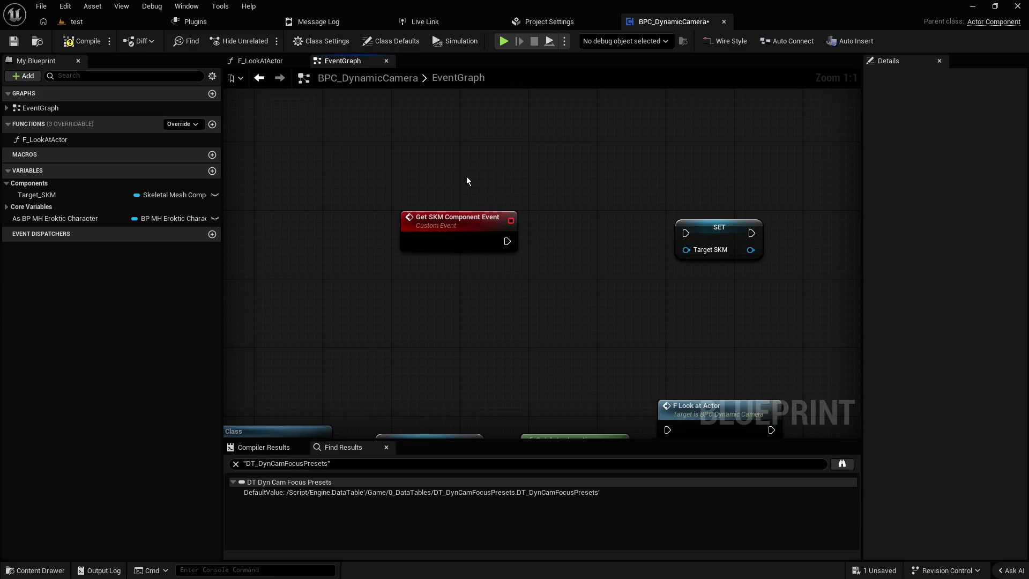
right_click(42, 220)
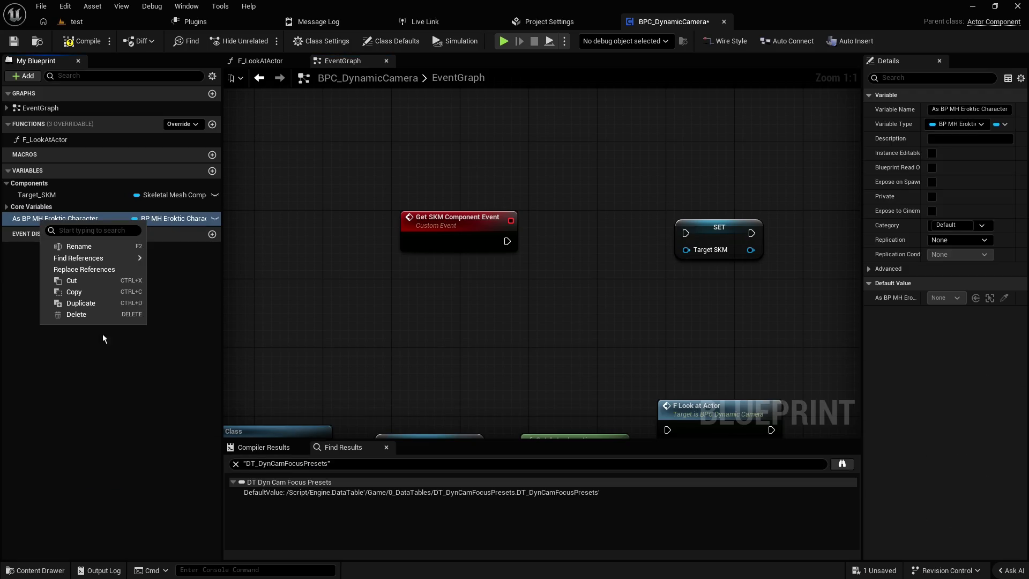
left_click(87, 350)
left_click(97, 218)
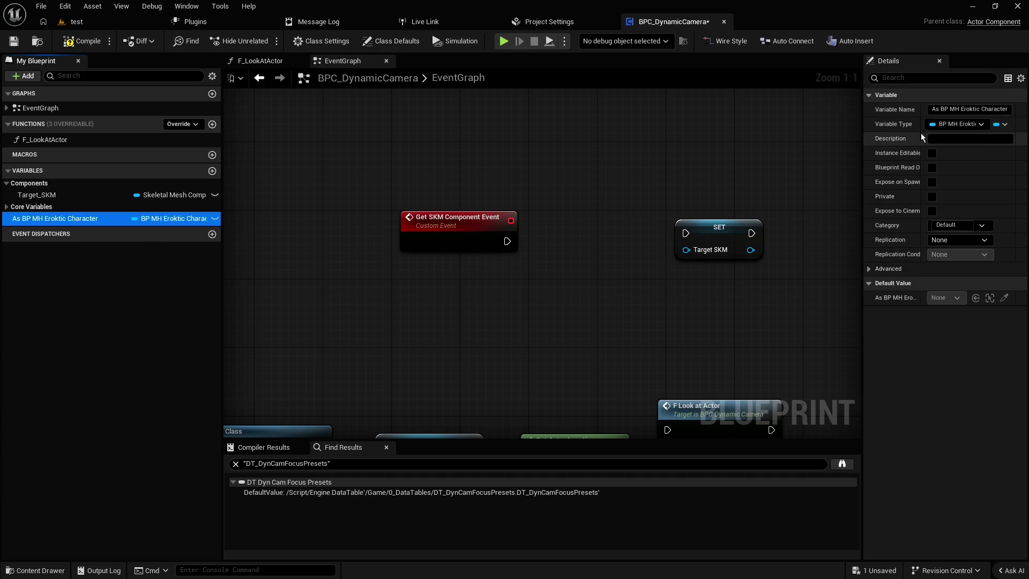
left_click_drag(863, 131, 799, 128)
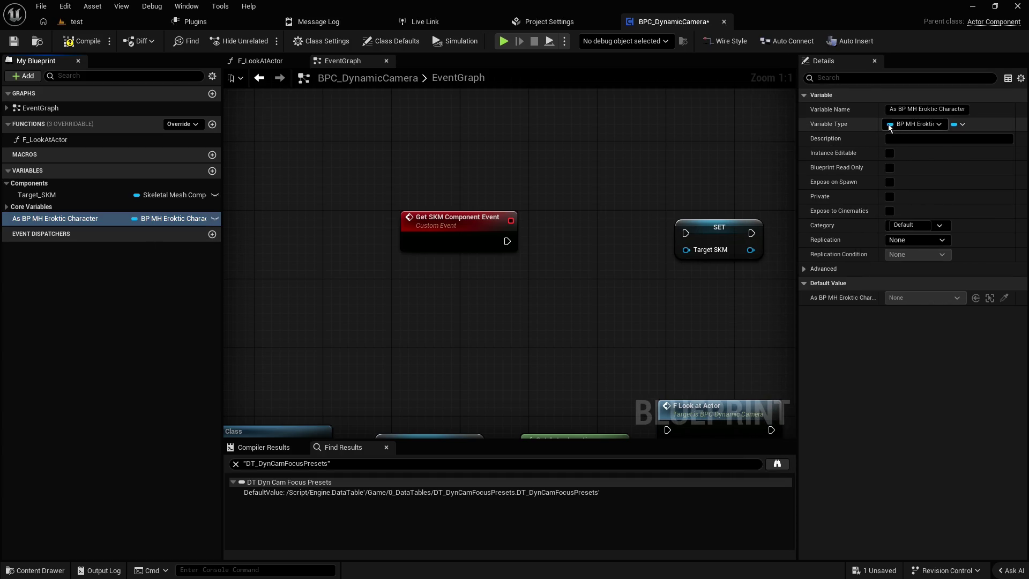
right_click(864, 123)
left_click(879, 199)
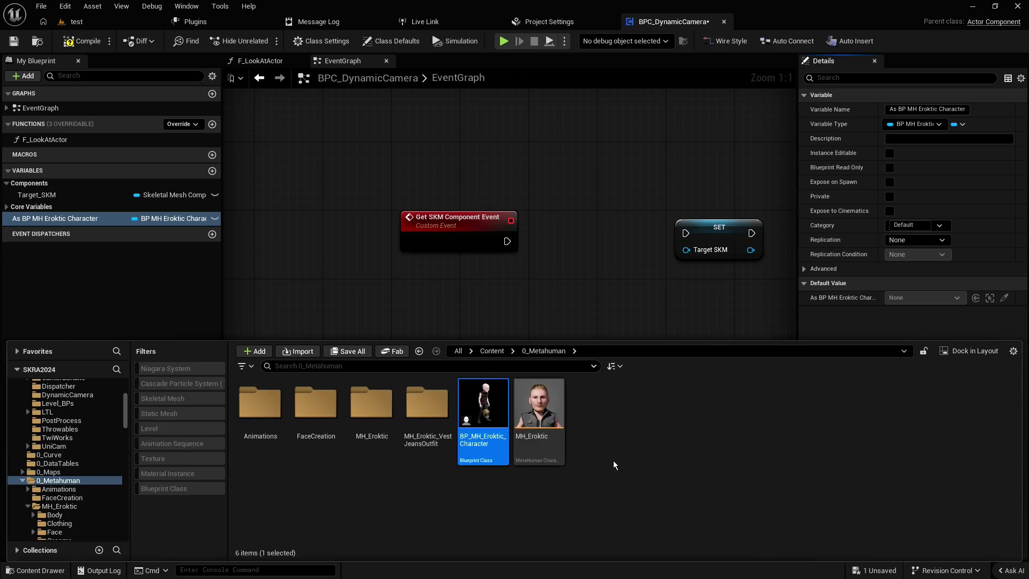
mouse_move(482, 407)
left_mouse_down()
mouse_move(497, 350)
mouse_move(494, 271)
mouse_move(474, 271)
left_mouse_up()
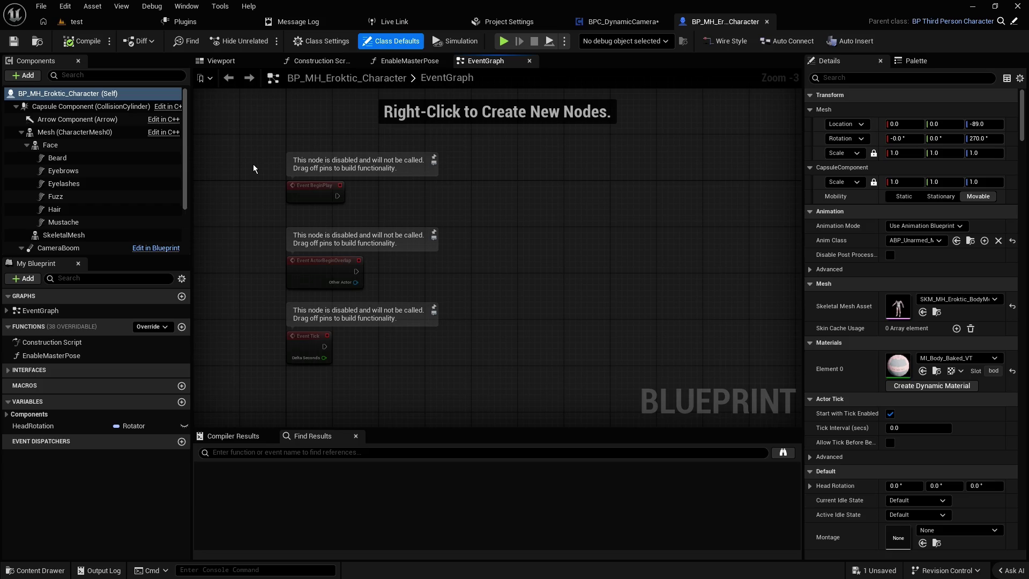
left_click(319, 61)
scroll(521, 191, "up", 1)
mouse_move(521, 191)
left_mouse_down()
mouse_move(621, 182)
mouse_move(533, 136)
left_mouse_up()
scroll(650, 181, "up", 2)
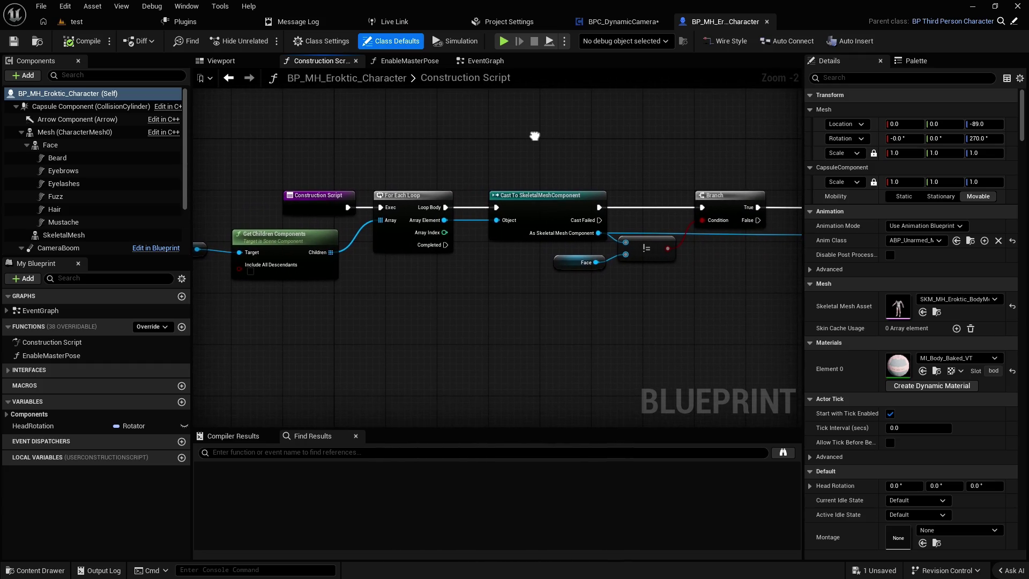
right_click(533, 137)
left_click(467, 126)
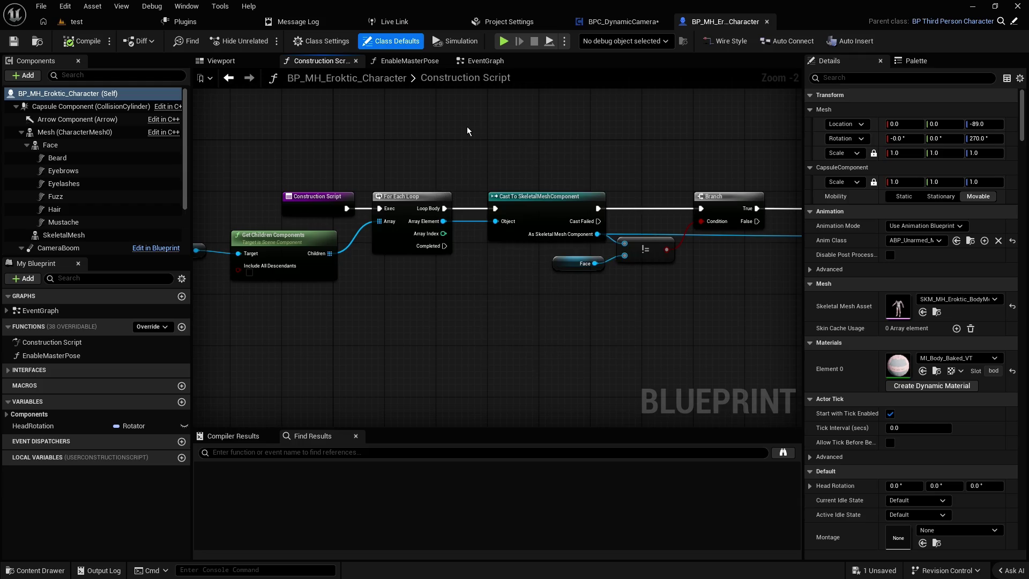
left_click_drag(408, 138, 537, 123)
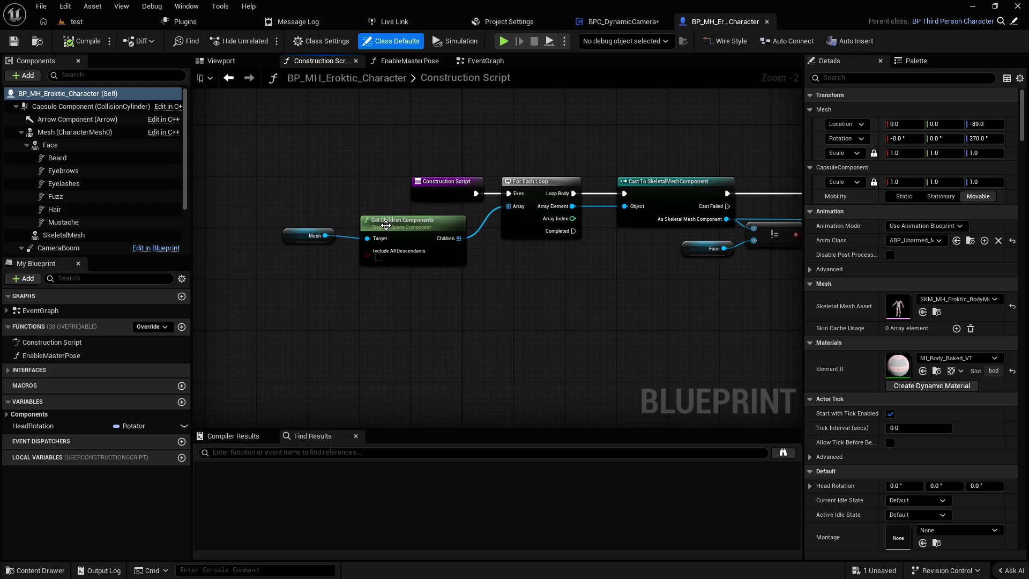
mouse_move(591, 266)
left_mouse_down()
mouse_move(519, 258)
mouse_move(356, 272)
left_mouse_up()
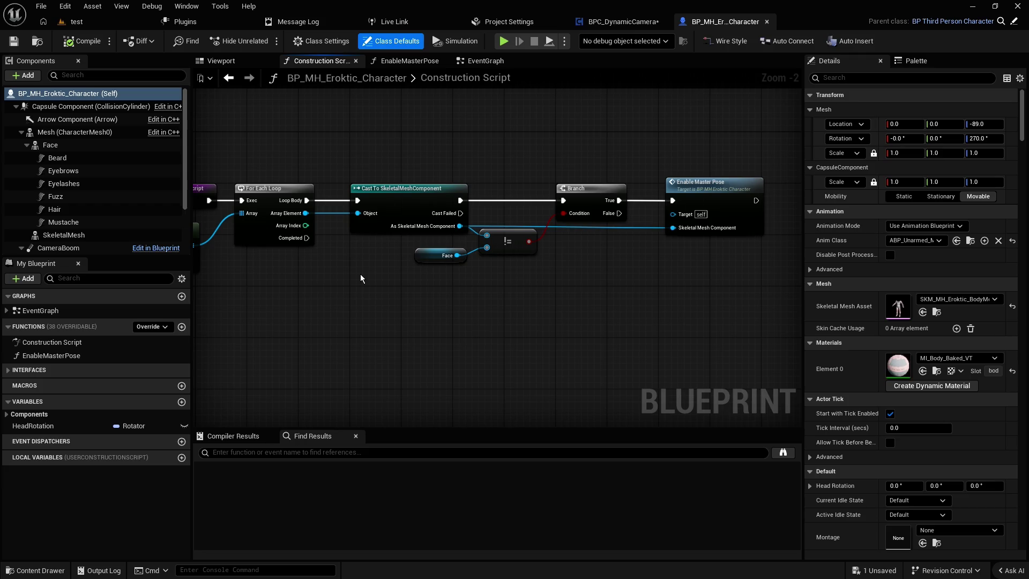
scroll(360, 278, "up", 1)
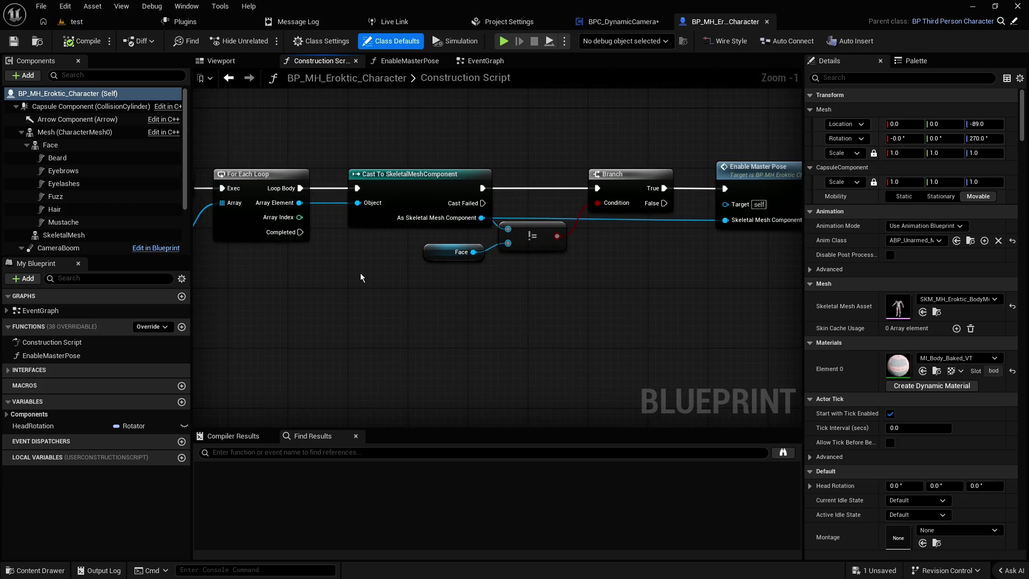
left_click_drag(360, 277, 368, 279)
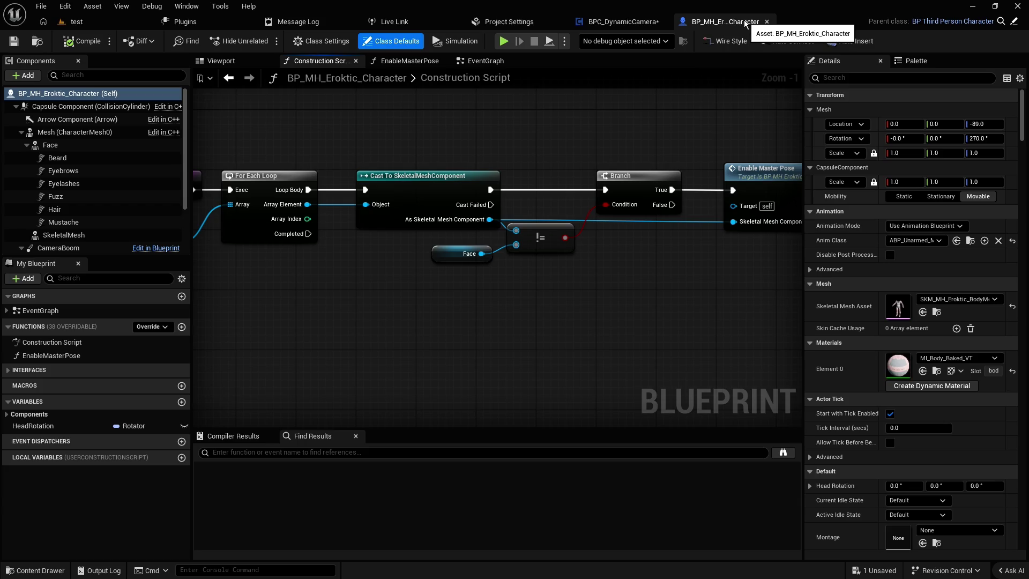
left_click(431, 181)
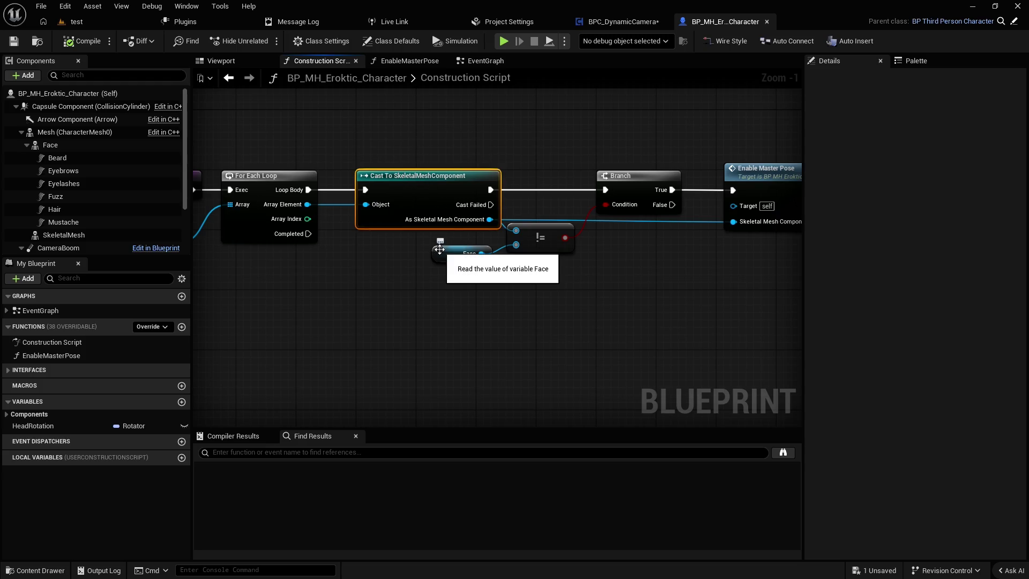
left_click(398, 260)
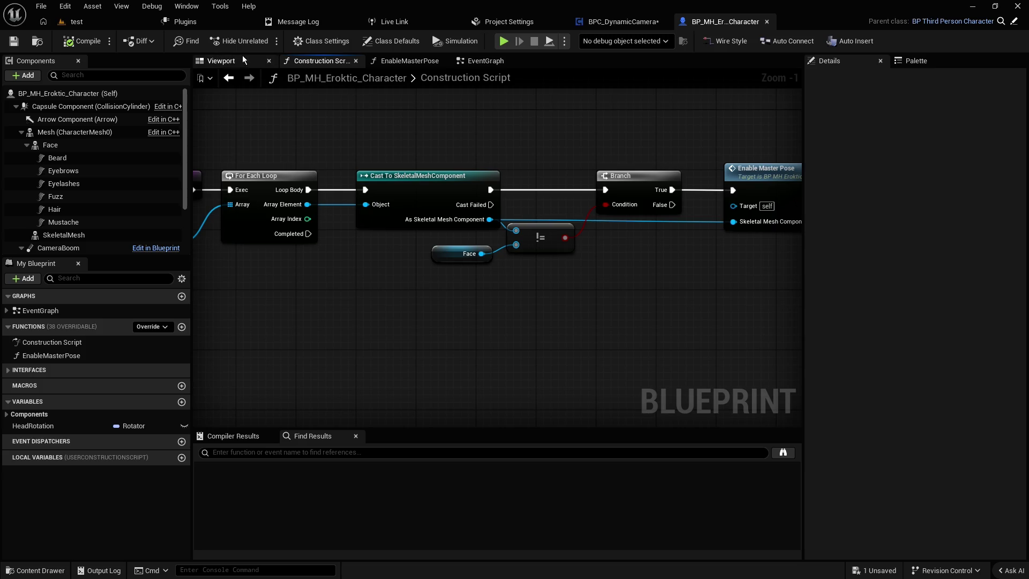
left_click(476, 60)
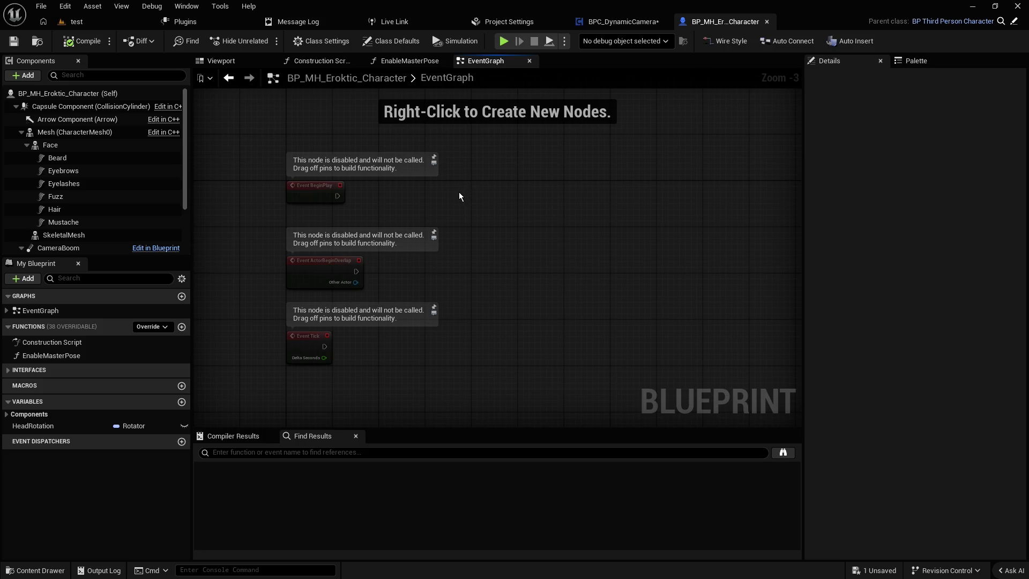
- Check the SET node's Target SKM default mesh choices and leave it at None
left_click(617, 30)
scroll(539, 172, "down", 2)
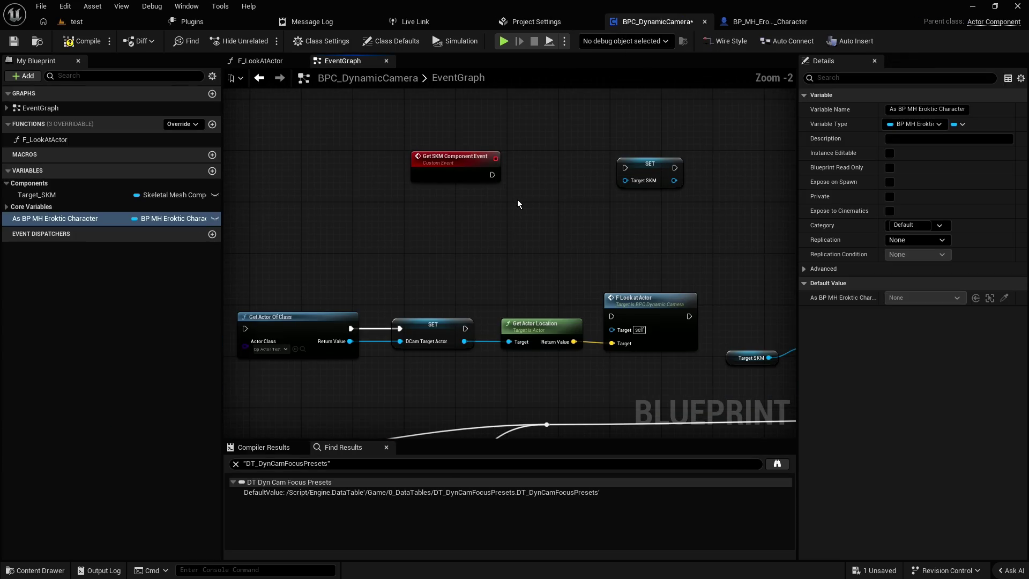
left_click_drag(523, 206, 497, 204)
left_click(617, 163)
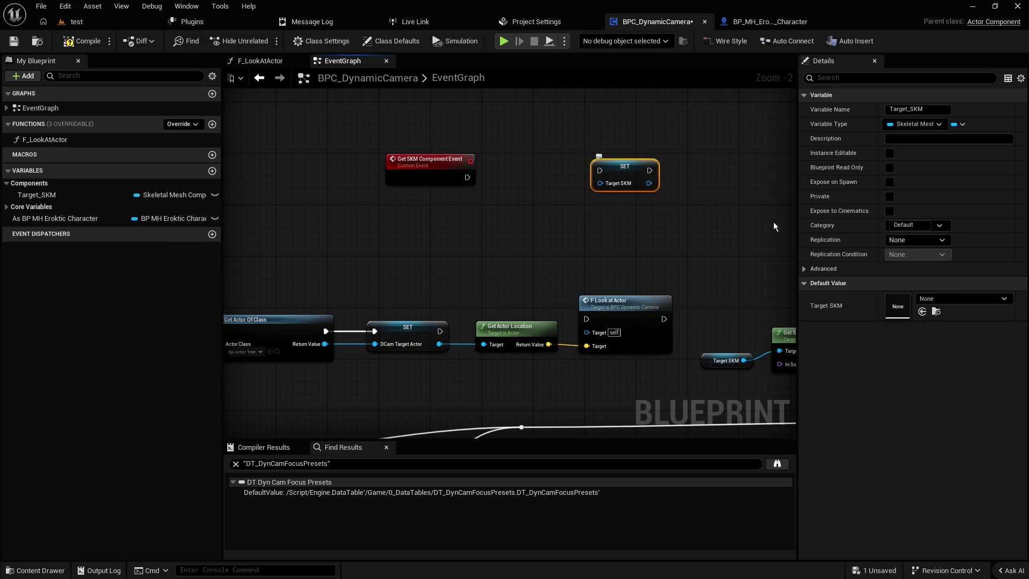
left_click(966, 298)
left_click(966, 298)
left_click(967, 298)
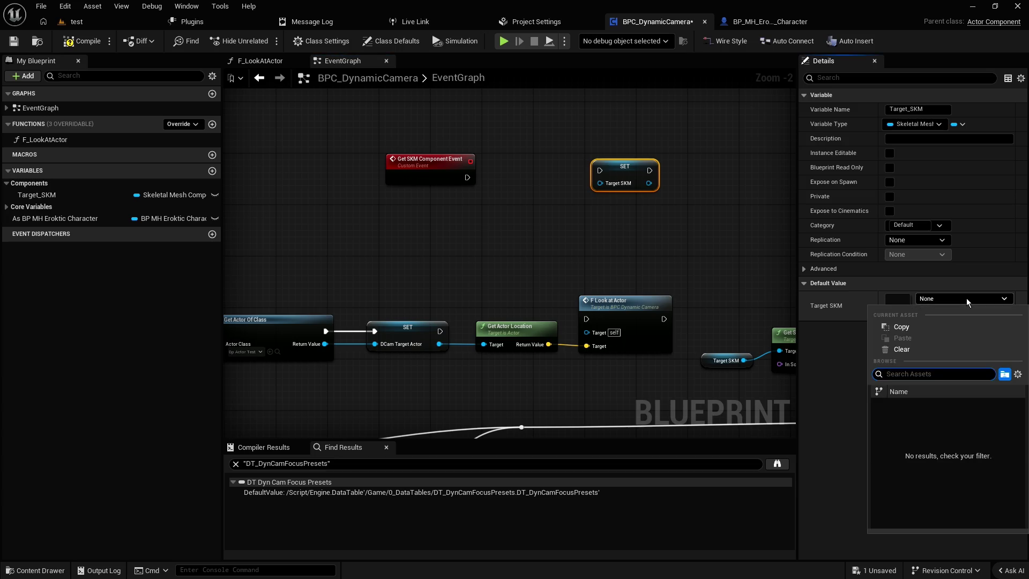
left_click(967, 298)
left_click(967, 298)
left_click(967, 298)
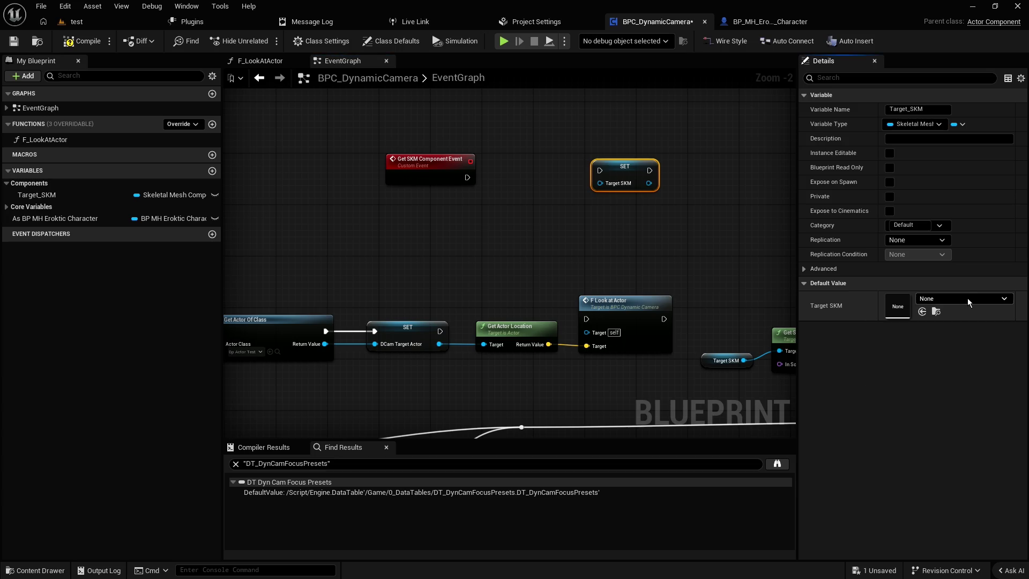
- Pan the camera graph, deselect the SET node, and switch to BP_MH_Eroktic_Character
scroll(568, 253, "down", 3)
left_click_drag(469, 257, 625, 114)
mouse_move(424, 199)
left_mouse_down()
mouse_move(459, 165)
mouse_move(475, 167)
mouse_move(409, 248)
left_mouse_up()
scroll(567, 272, "up", 2)
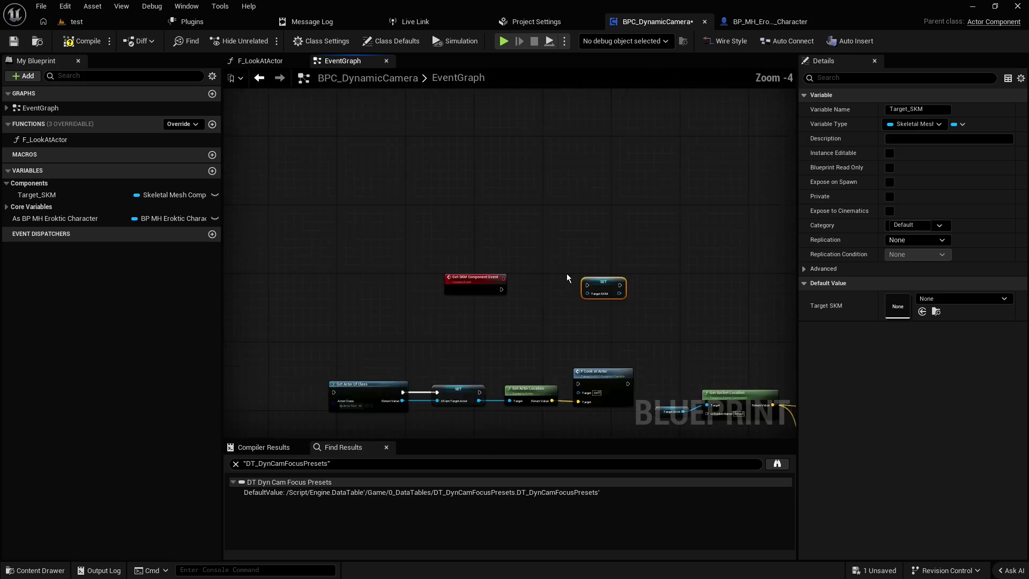
left_click(543, 286)
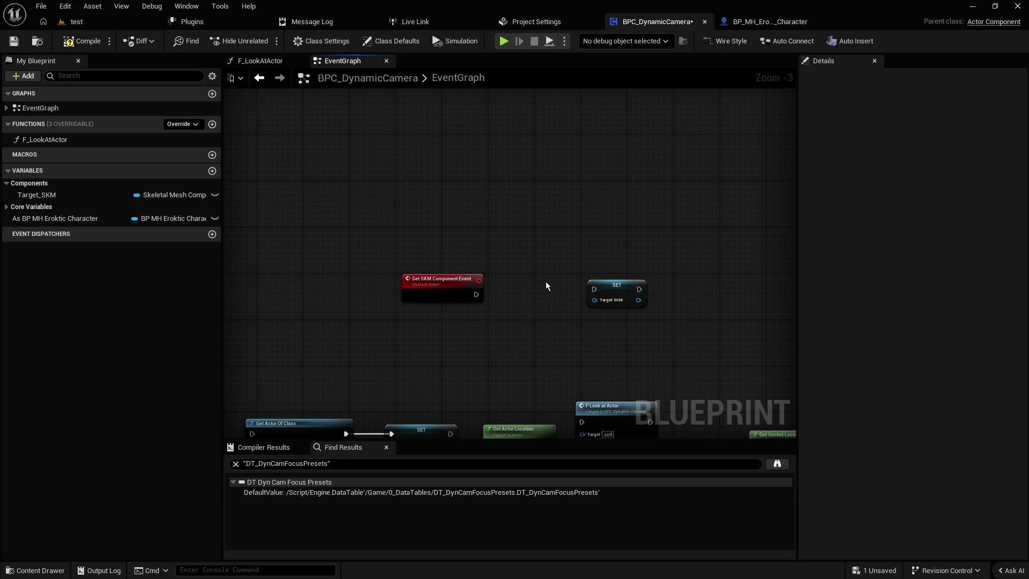
left_click(768, 24)
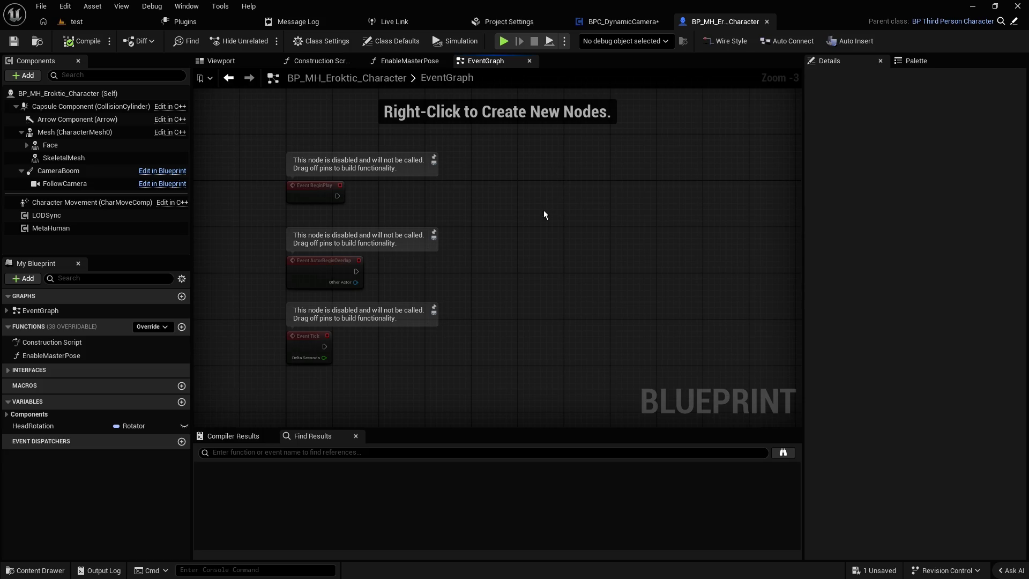
scroll(514, 247, "up", 1)
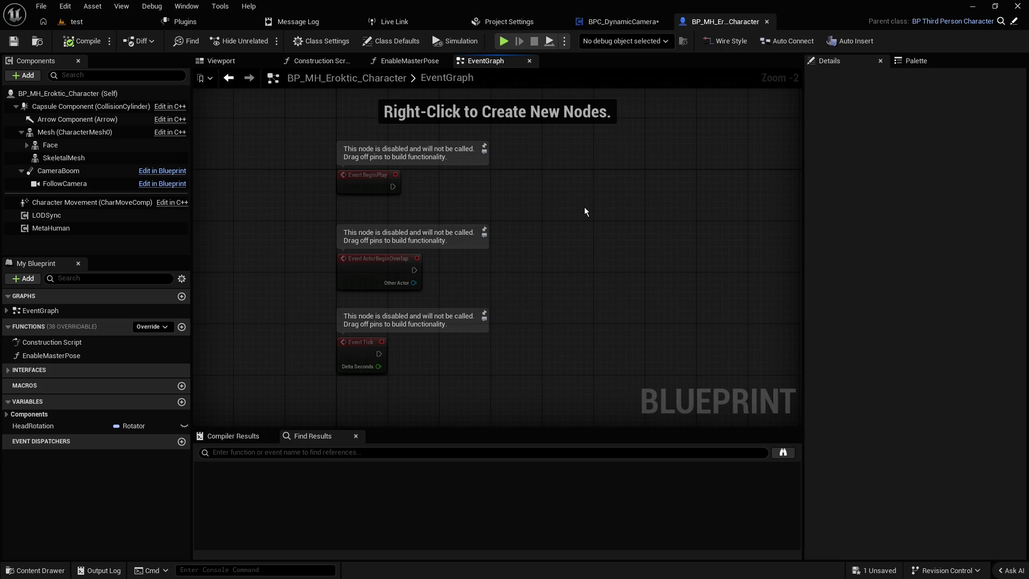
- Add a BPC_DynamicCamera component to the character
left_click(23, 77)
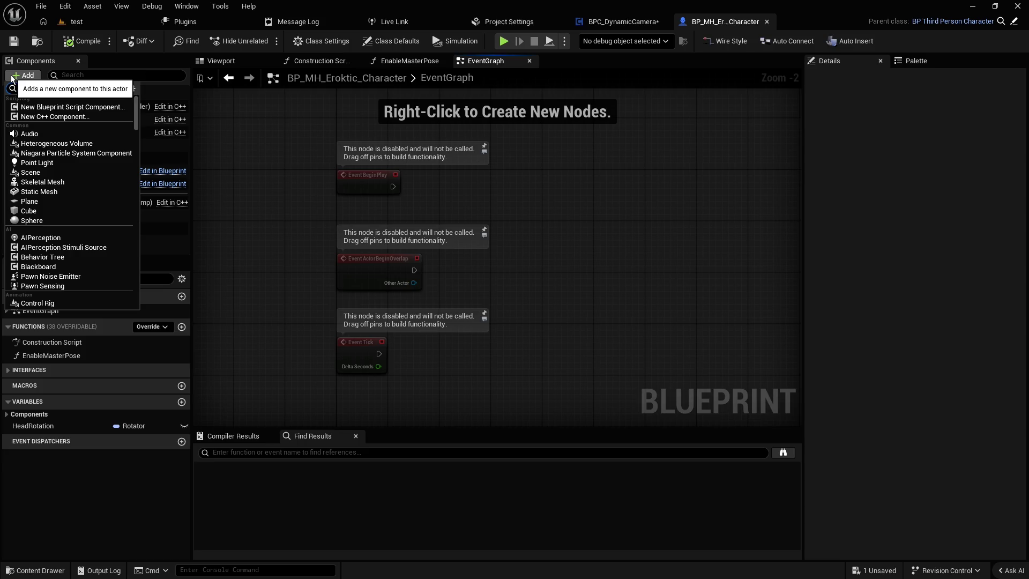
type("d")
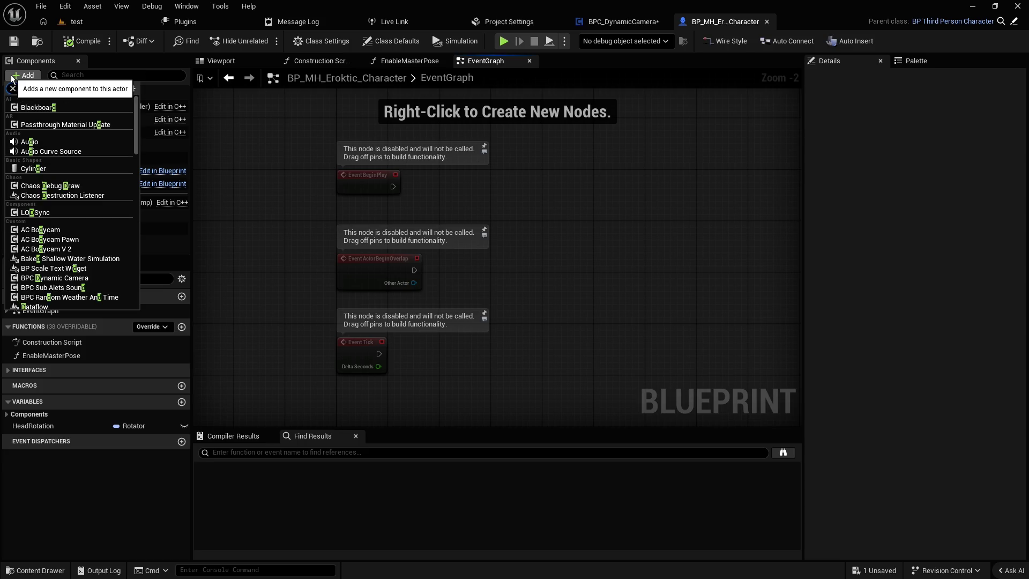
type("ynamic")
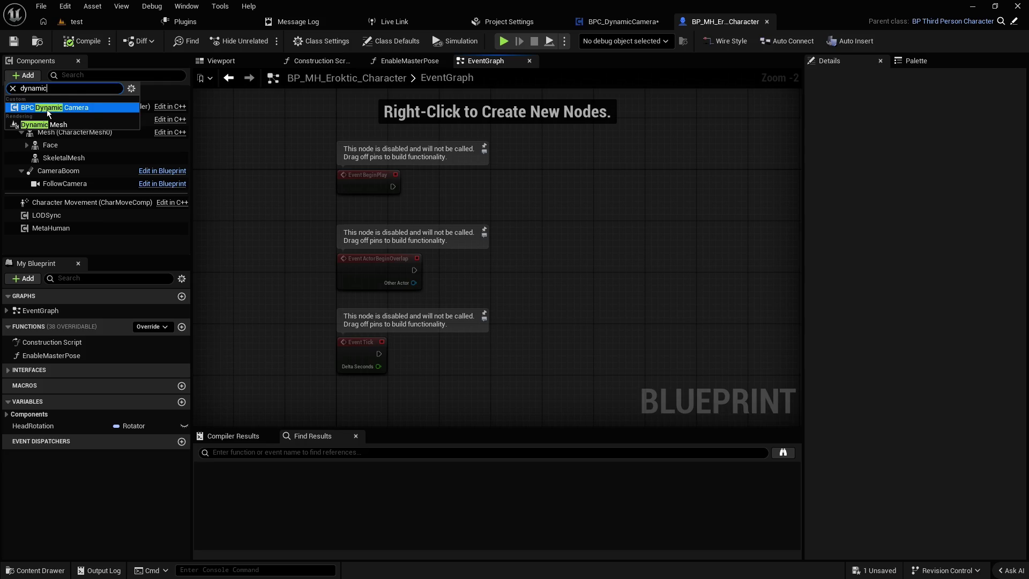
left_click(47, 111)
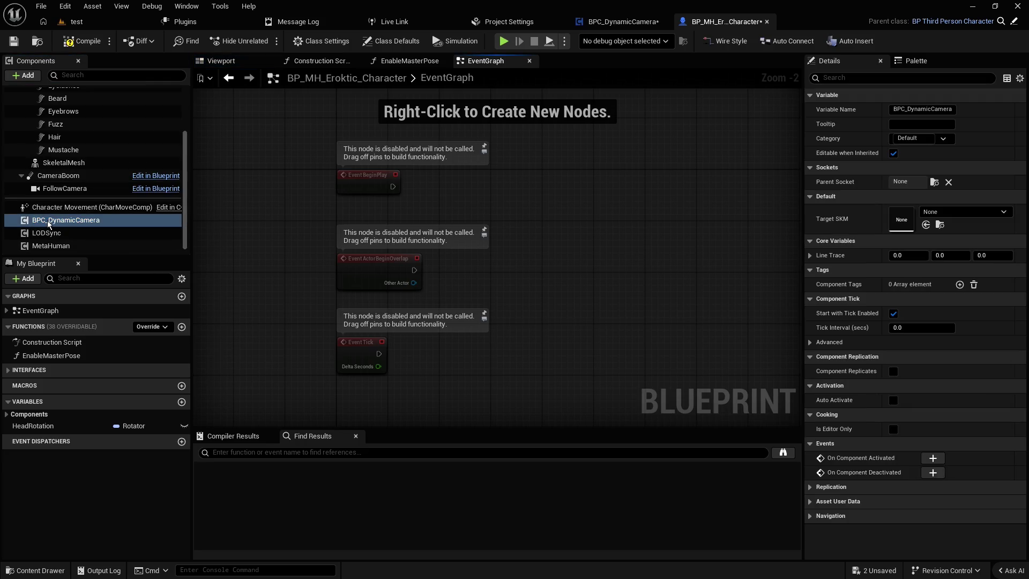
left_click(38, 225)
- Wire Event BeginPlay to a Set Target SKM node on BPC Dynamic Camera, feeding in Face
mouse_move(39, 225)
left_mouse_down()
mouse_move(484, 204)
mouse_move(560, 182)
left_mouse_up()
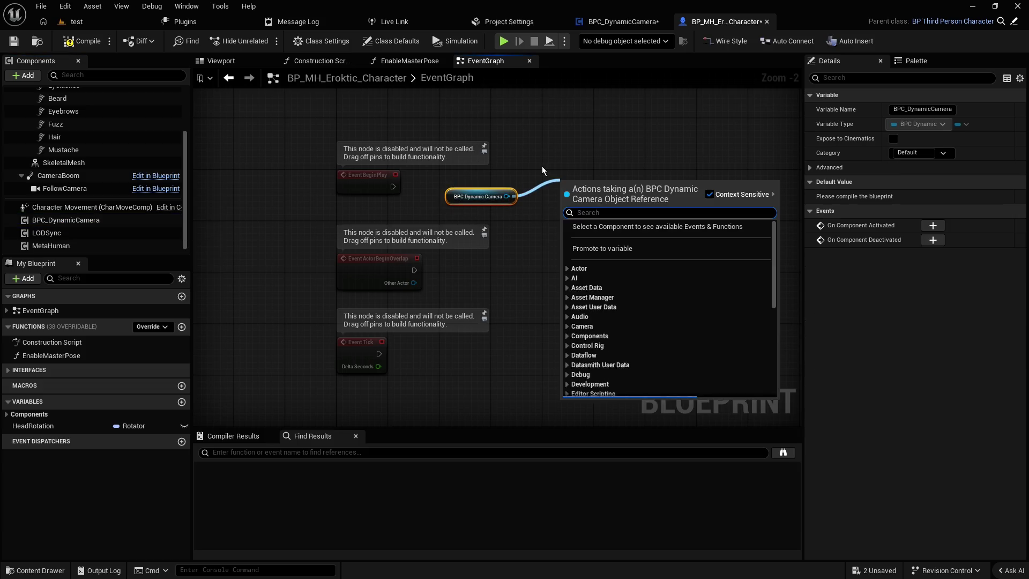
type("set target")
key("Return")
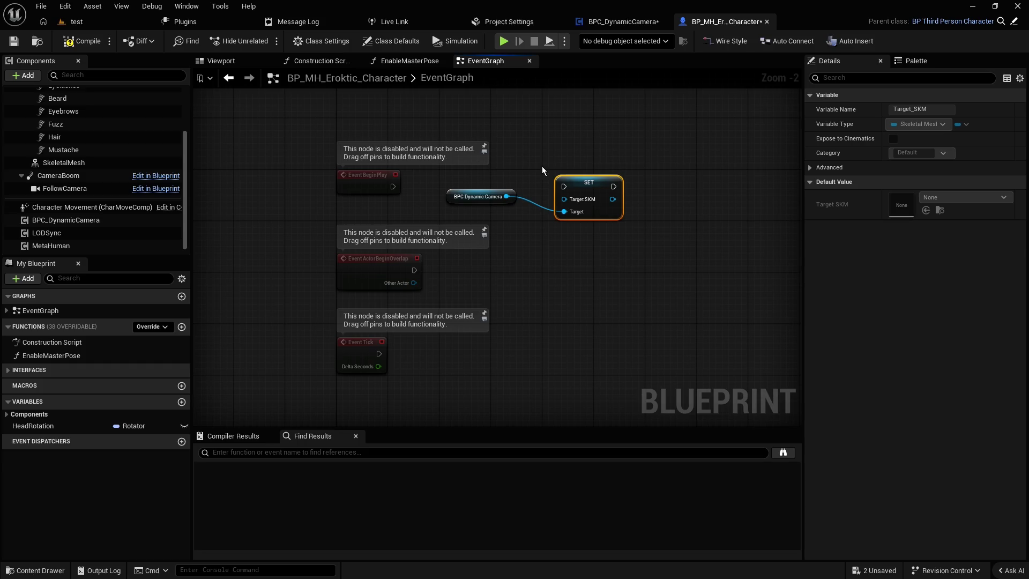
left_click_drag(588, 182, 589, 163)
mouse_move(357, 183)
left_mouse_down()
mouse_move(410, 163)
mouse_move(564, 167)
left_mouse_up()
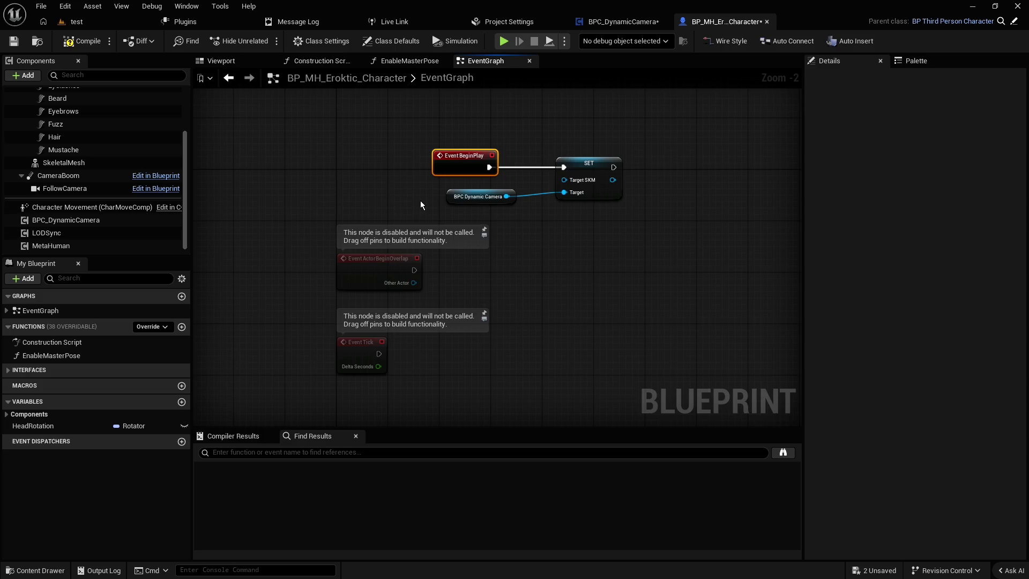
left_click_drag(461, 198, 462, 211)
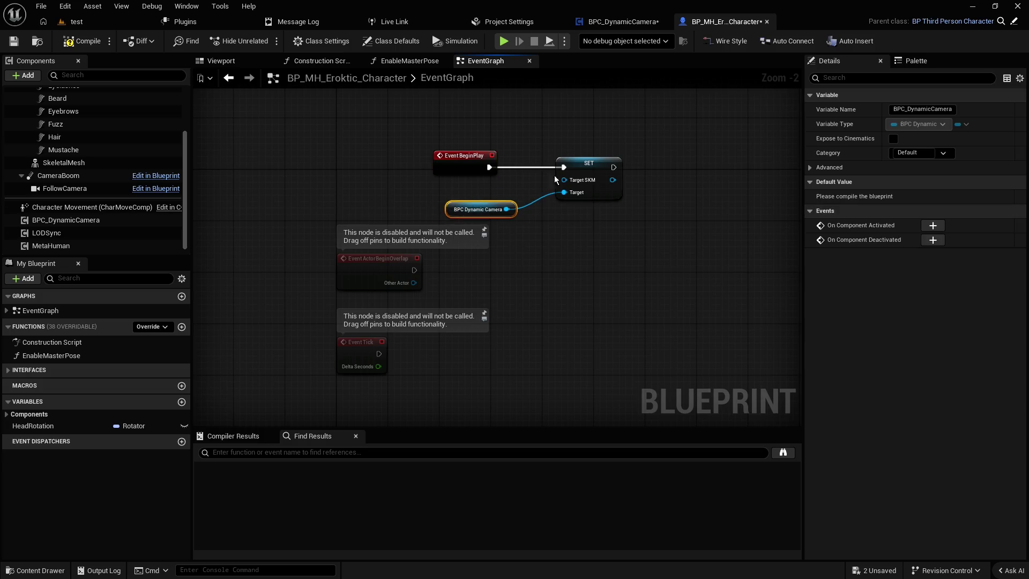
left_click_drag(610, 170, 623, 169)
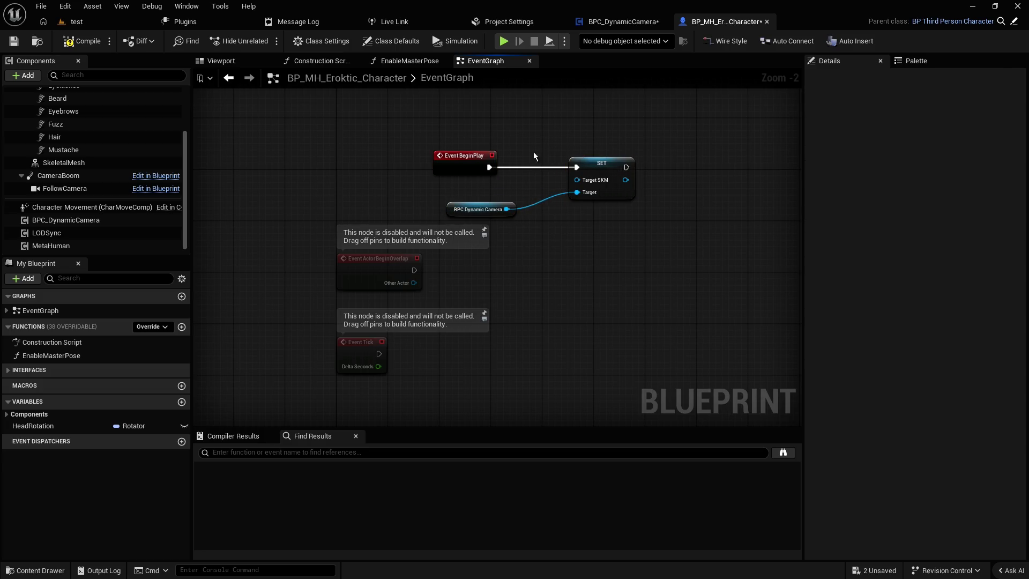
scroll(78, 201, "up", 2)
mouse_move(64, 124)
left_mouse_down()
mouse_move(575, 183)
mouse_move(475, 186)
mouse_move(484, 162)
mouse_move(500, 162)
left_mouse_up()
- Move Event BeginPlay up and left of the SET Target SKM node and BPC Dynamic Camera
left_click(438, 140)
left_click_drag(651, 169, 561, 165)
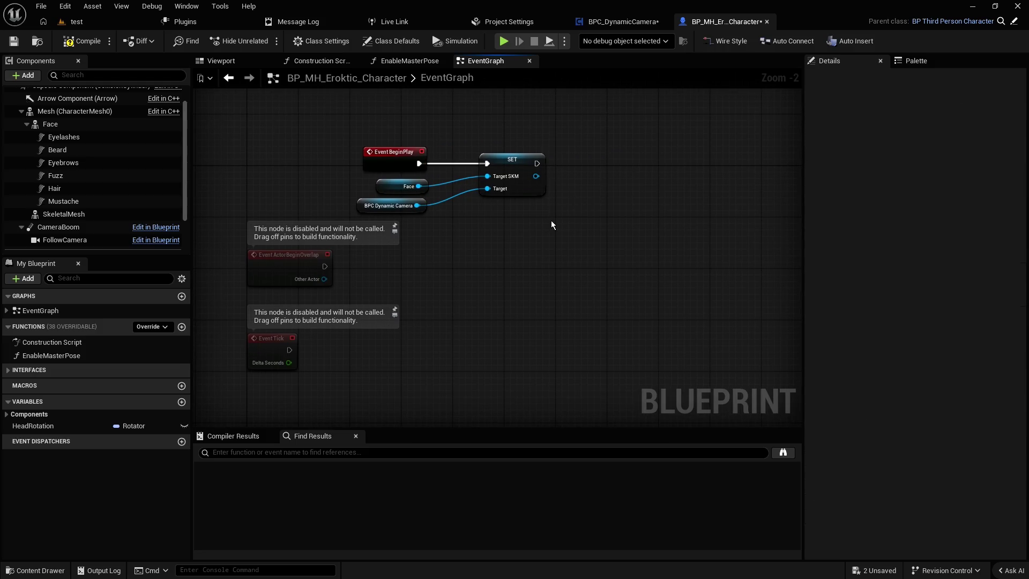
left_click_drag(384, 153, 313, 146)
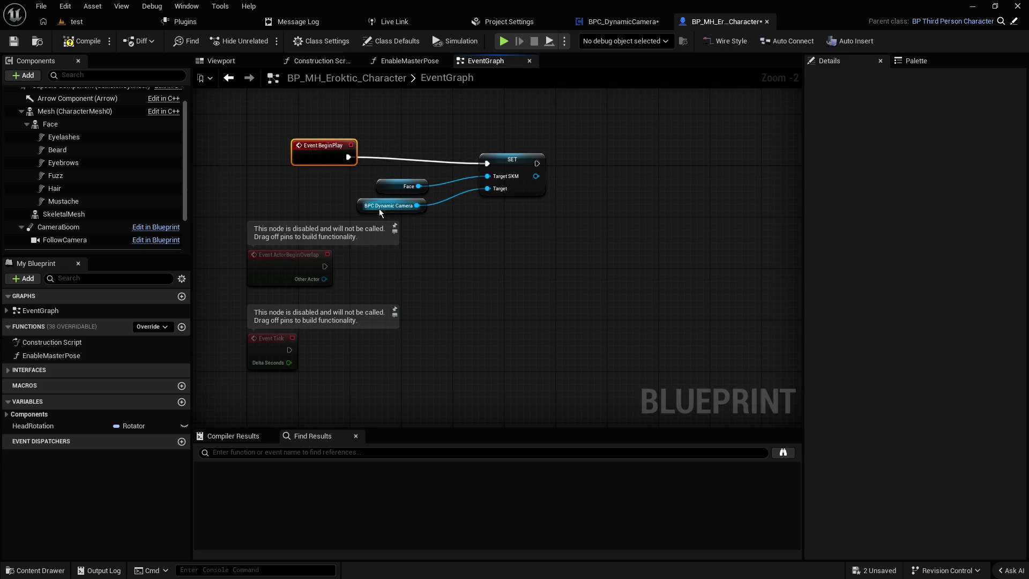
left_click(360, 206)
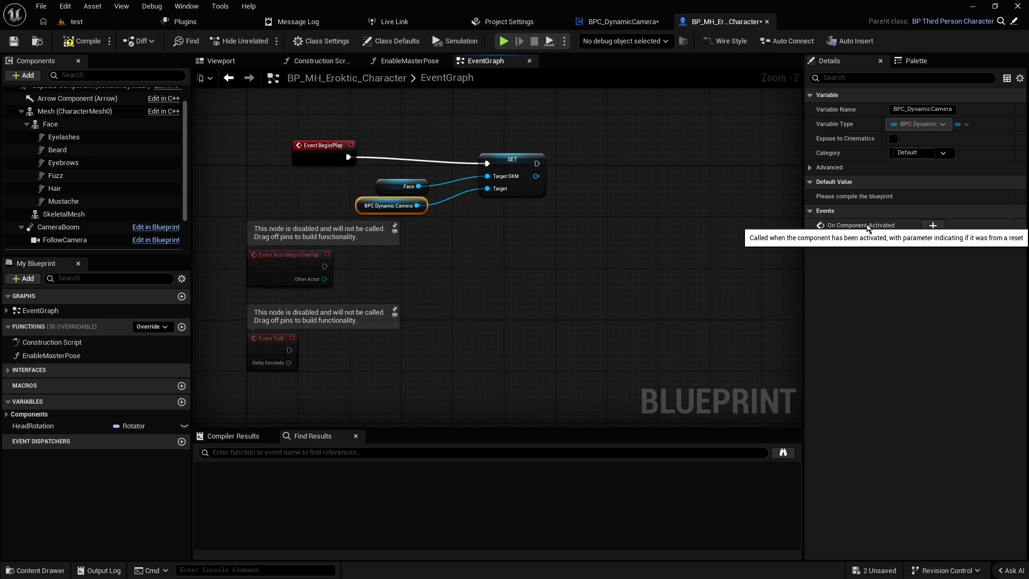
- Add an On Component Activated event for the BPC_DynamicCamera component
left_click(933, 225)
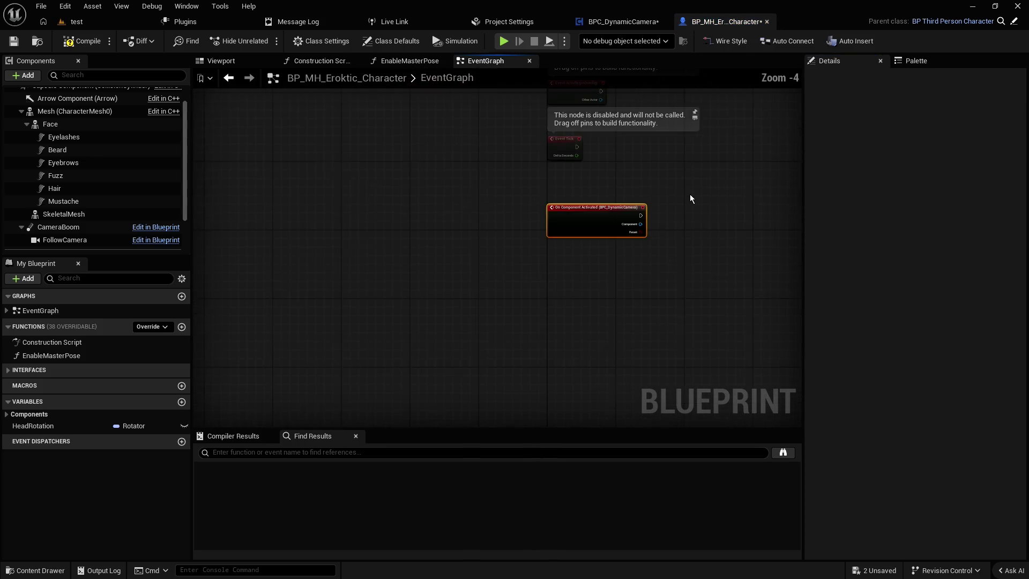
left_click_drag(690, 194, 594, 237)
mouse_move(526, 246)
left_mouse_down()
mouse_move(439, 343)
mouse_move(446, 355)
mouse_move(472, 134)
left_mouse_up()
scroll(472, 134, "up", 4)
left_click(310, 249)
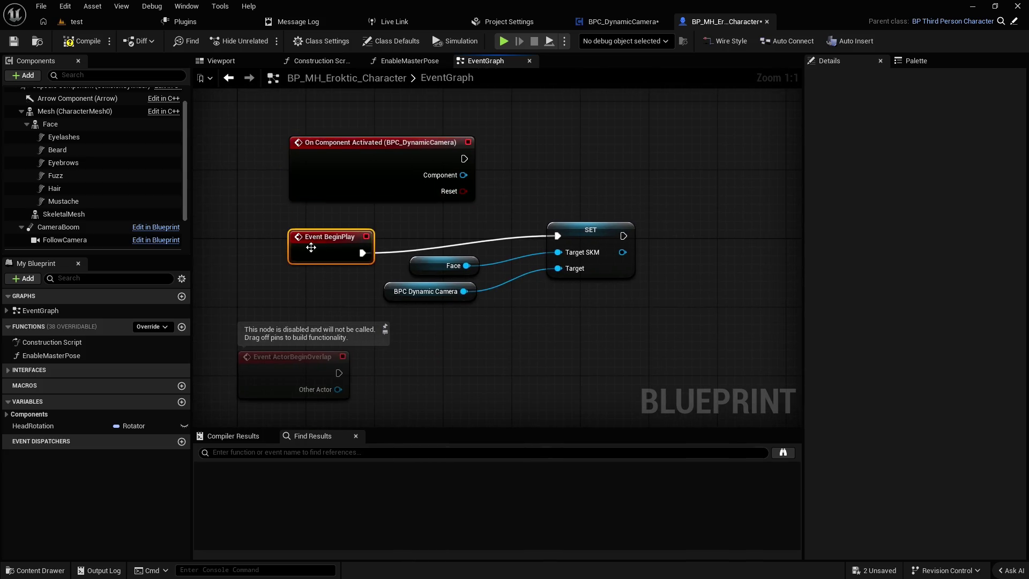
left_click(479, 178)
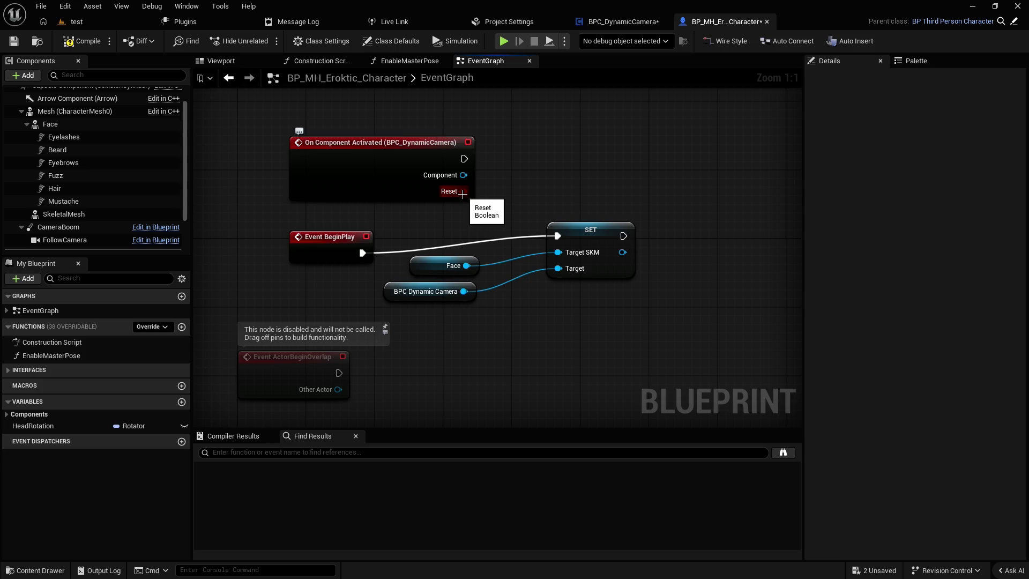
scroll(63, 224, "down", 3)
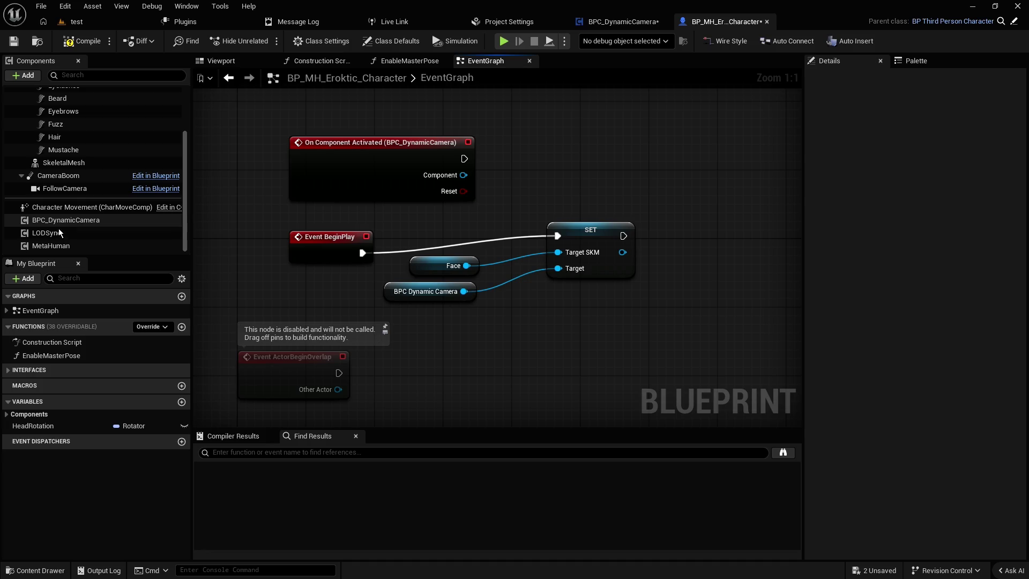
left_click(64, 224)
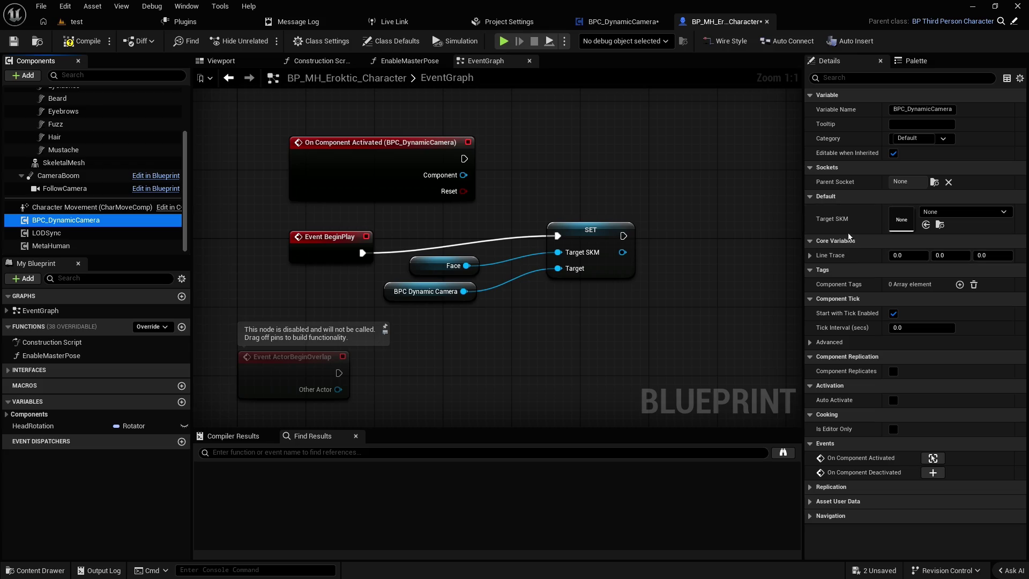
left_click(720, 198)
- Wire On Component Activated into the SET node, disconnect BeginPlay, and compile
left_click_drag(464, 159, 558, 236)
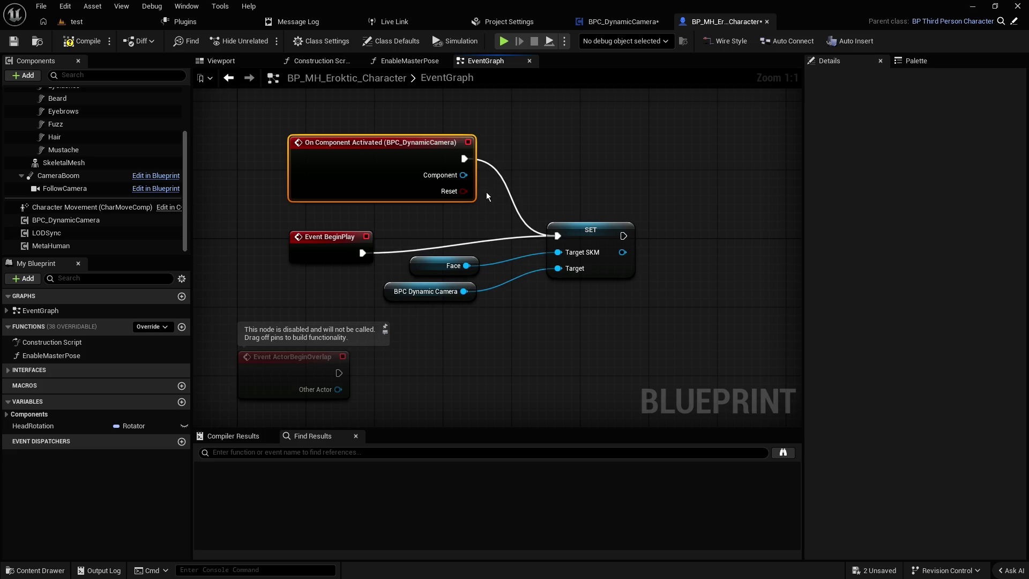
left_click(475, 242)
left_click(475, 242, "alt")
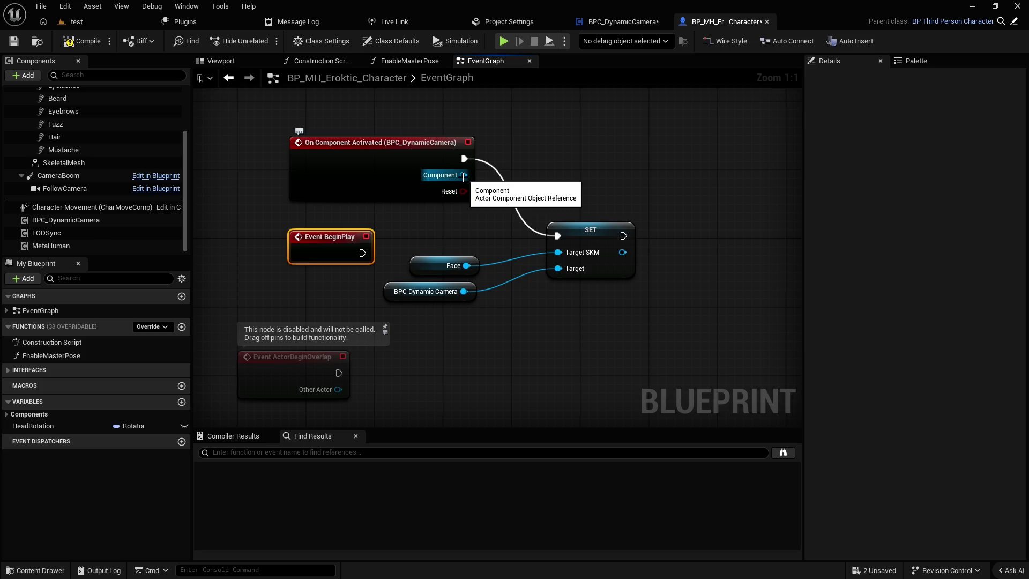
left_click(79, 42)
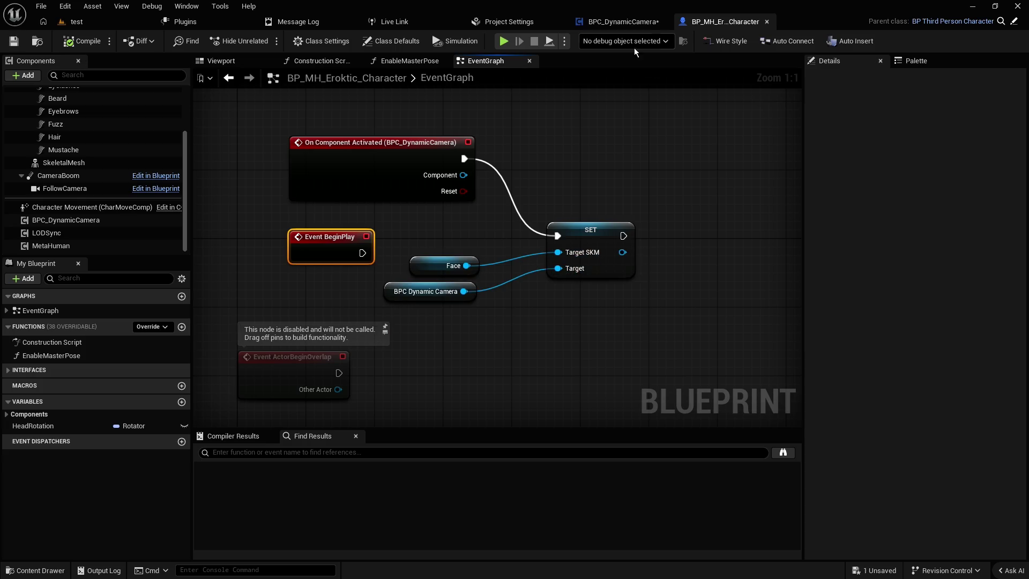
- Place a Target_SKM getter in BPC_DynamicCamera's event graph
left_click(621, 22)
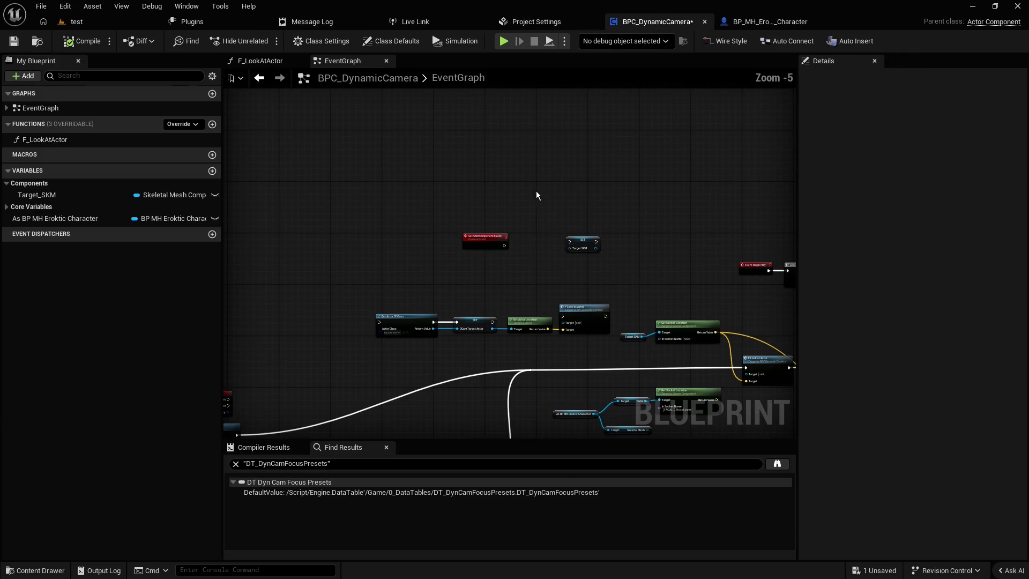
scroll(407, 177, "up", 1)
mouse_move(57, 199)
left_mouse_down()
mouse_move(481, 137)
mouse_move(487, 179)
left_mouse_up()
left_click(519, 158)
right_click(490, 141)
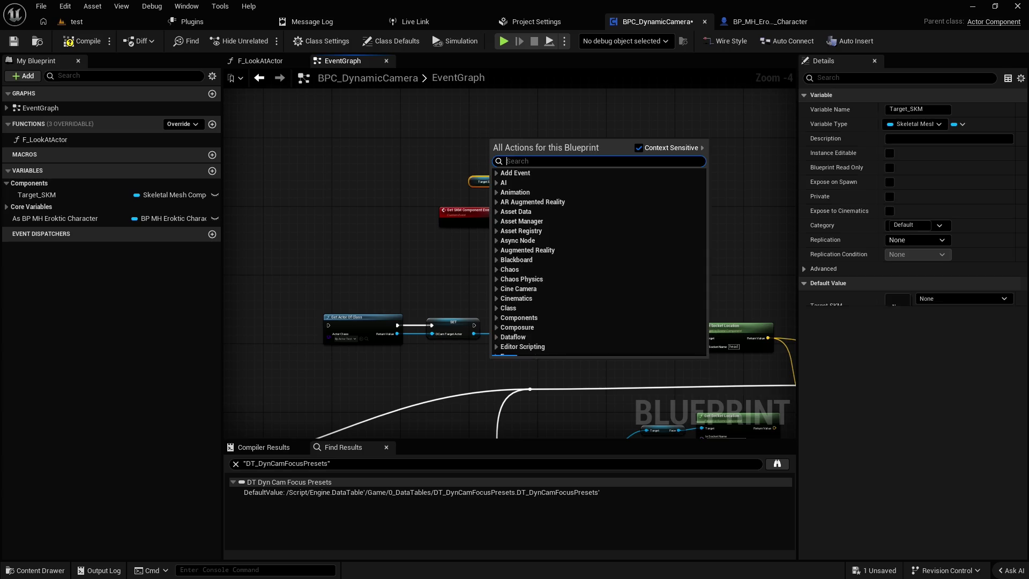
type("target skm")
key("Escape")
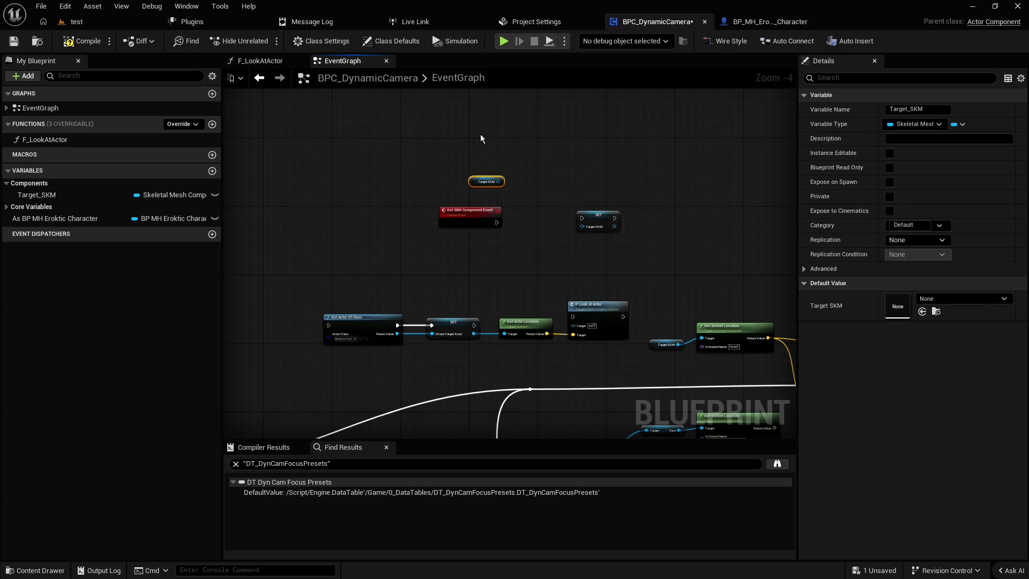
scroll(480, 138, "up", 3)
- Add a Print String after Event Tick that prints Target SKM
left_click_drag(501, 159, 564, 164)
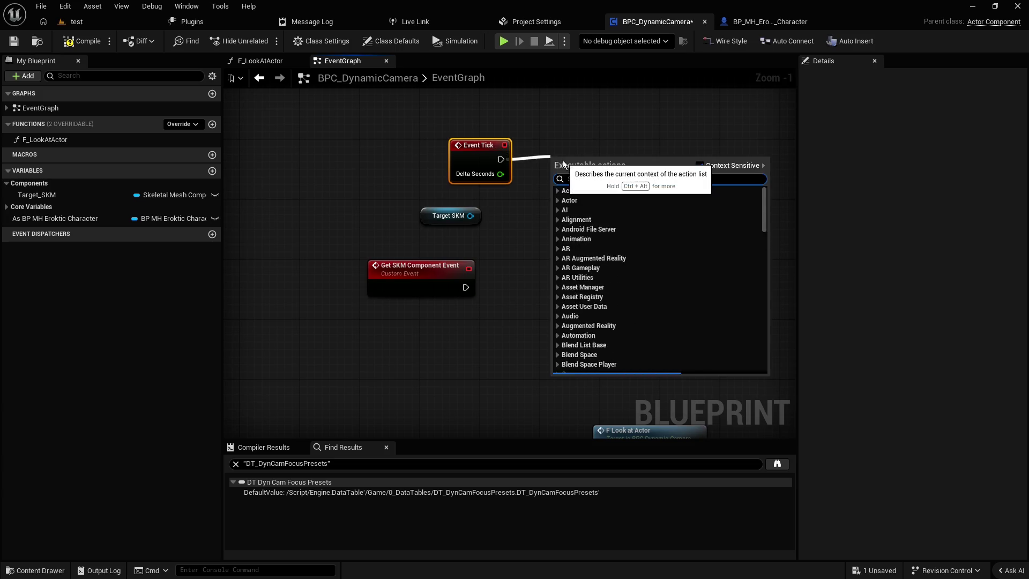
type("print")
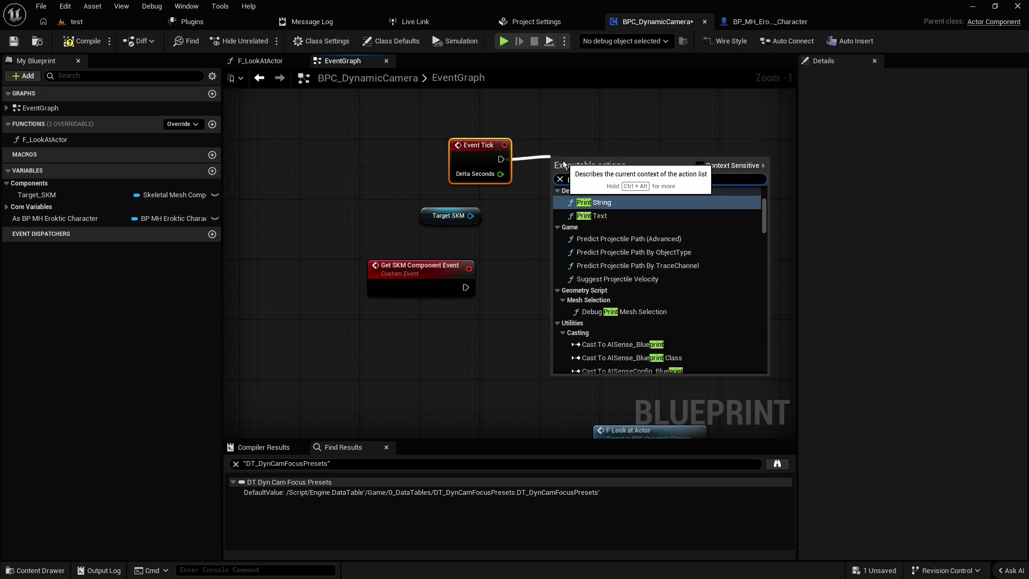
key("Return")
left_click(447, 215)
mouse_move(470, 216)
left_mouse_down()
mouse_move(556, 189)
mouse_move(497, 206)
left_mouse_up()
- Compile and save the camera blueprint, then play the test level
left_click(13, 41)
left_click(77, 22)
left_click(395, 43)
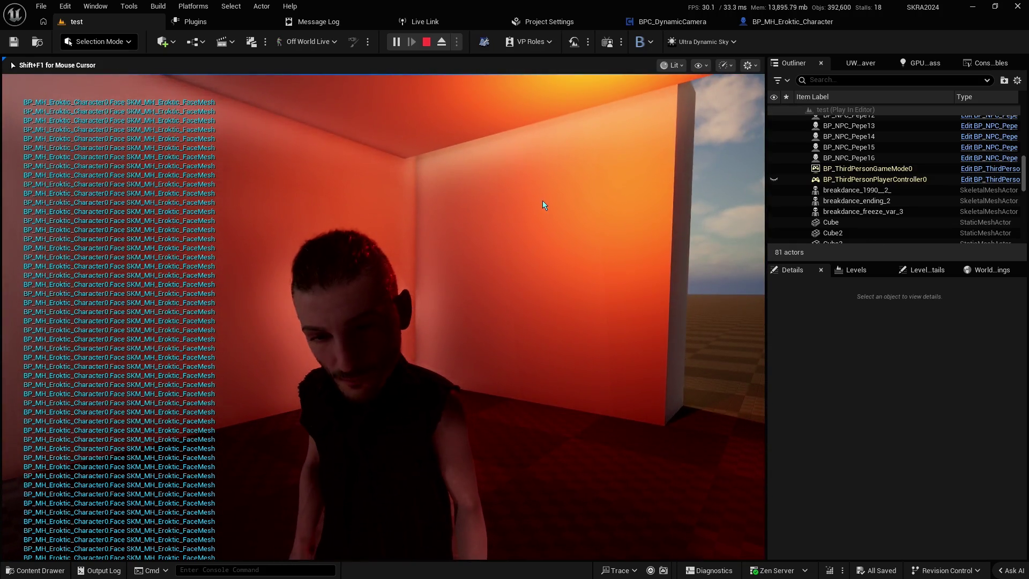
- Wire Event BeginPlay's exec output into the SET Target SKM node, then compile and save
key("Escape")
left_click(593, 199)
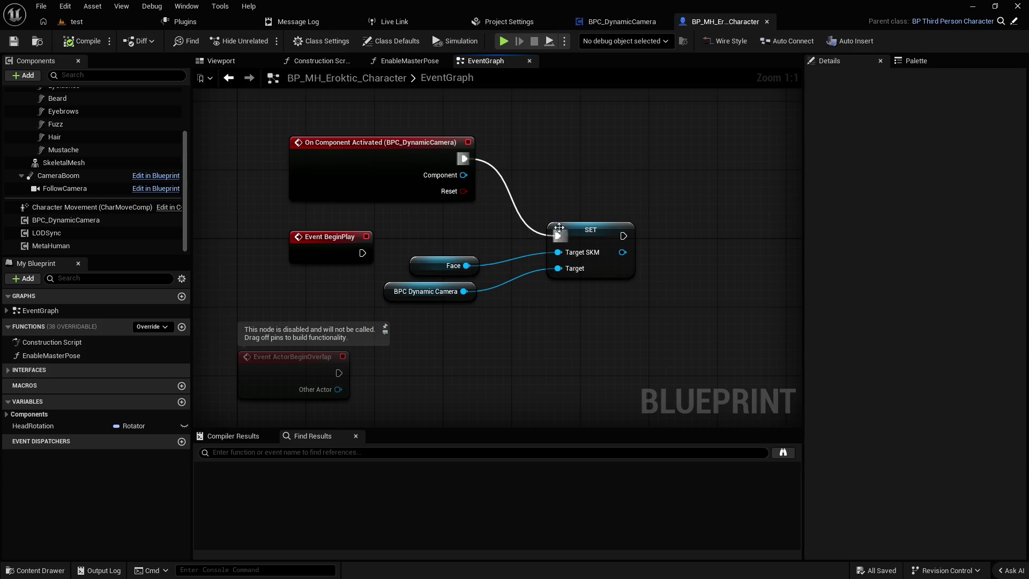
left_click_drag(362, 252, 557, 236)
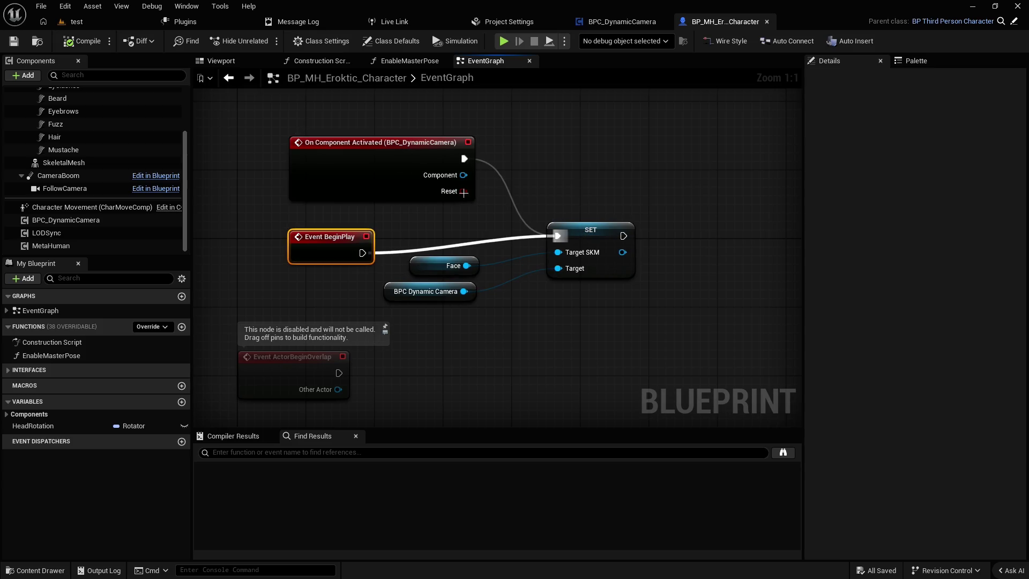
left_click(501, 187, "alt")
left_click(508, 195)
left_click(82, 41)
left_click(14, 42)
- Play-test the test level, then go back to the character Blueprint
left_click(80, 22)
left_click(396, 41)
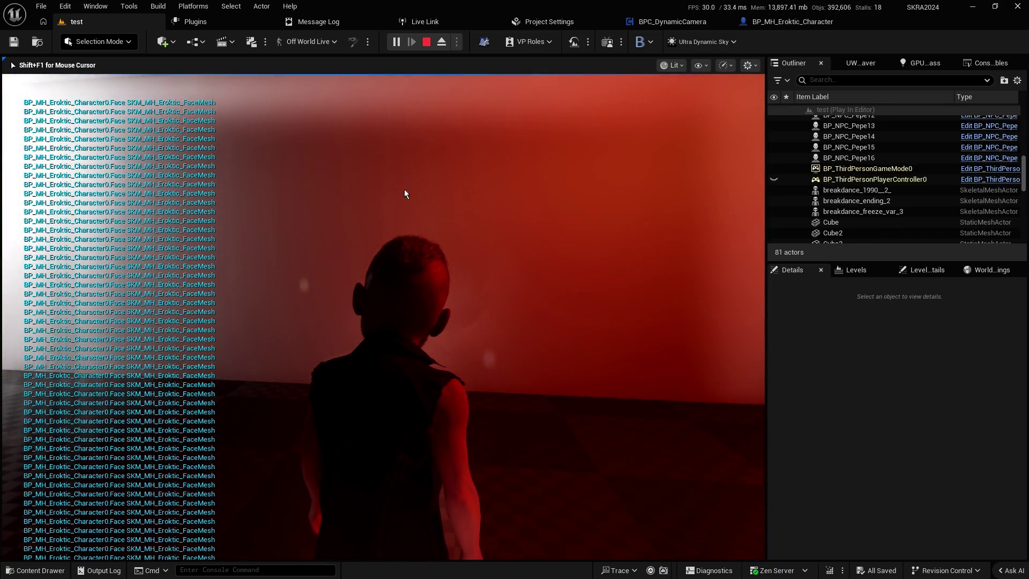
key("Escape")
left_click(784, 24)
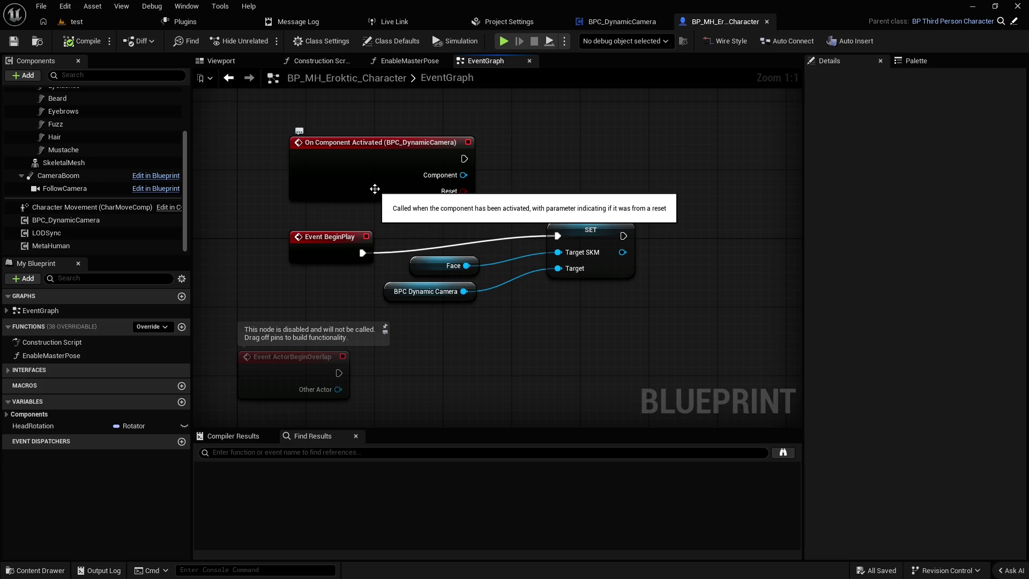
- Delete the On Component Activated event and move Event BeginPlay up beside the SET node
left_click(374, 188)
key("Delete")
left_click_drag(328, 256, 437, 231)
left_click(436, 195)
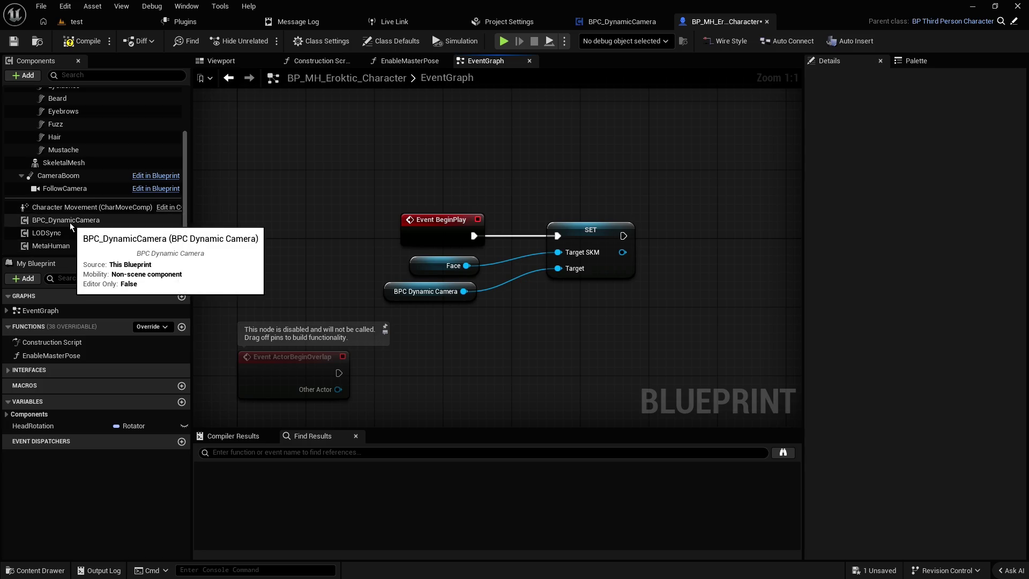
- Select the SET node and inspect its Target_SKM properties
left_click(608, 279)
left_click(611, 302)
left_click_drag(636, 206, 612, 292)
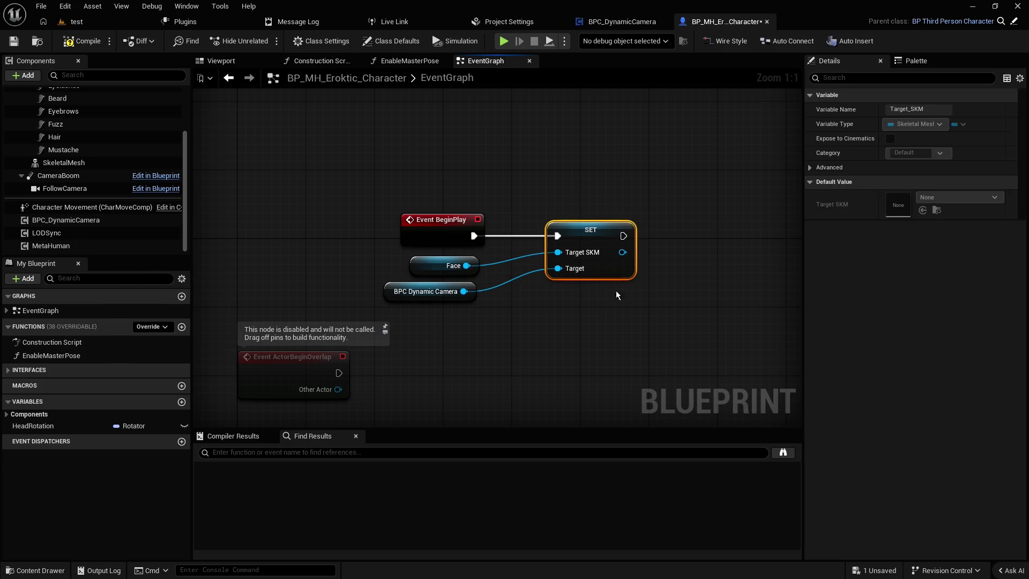
left_click_drag(675, 305, 622, 235)
left_click(646, 193)
mouse_move(646, 193)
left_mouse_down()
mouse_move(623, 301)
mouse_move(587, 203)
mouse_move(673, 312)
mouse_move(547, 202)
left_mouse_up()
left_click(623, 302)
left_click(587, 204)
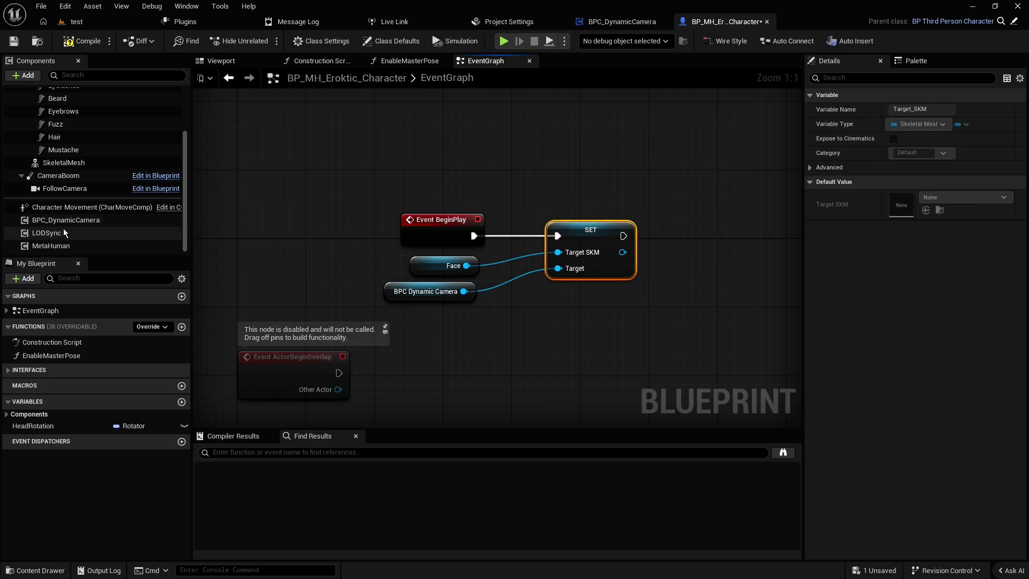
- Select the BPC_DynamicCamera component, save all assets and return to the test level
left_click(64, 220)
left_click(13, 42)
left_click(80, 21)
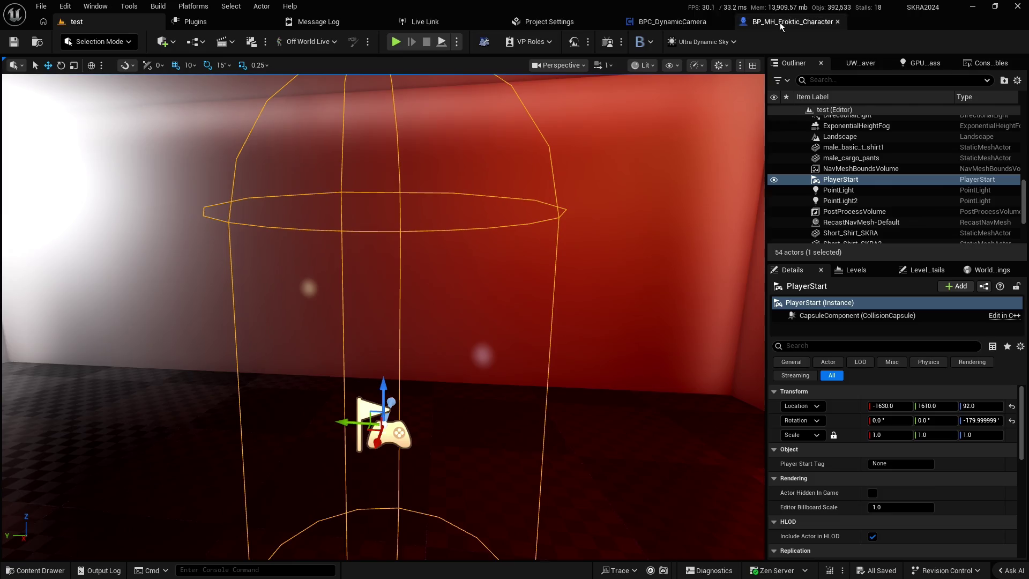
- In BPC_DynamicCamera, delete the Event Tick, Print String and Target SKM debug nodes
left_click(780, 23)
left_click(649, 21)
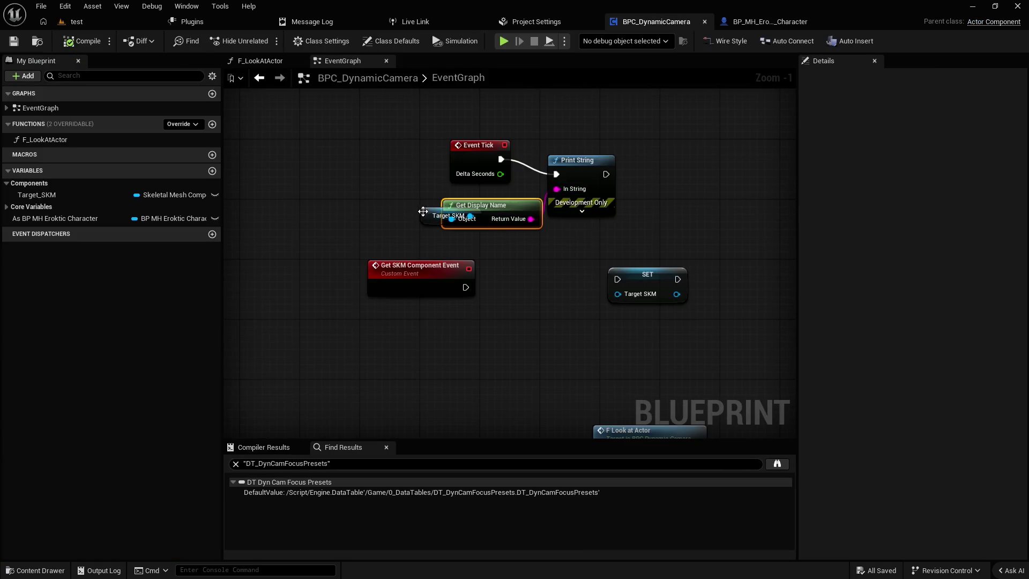
left_click_drag(364, 137, 634, 235)
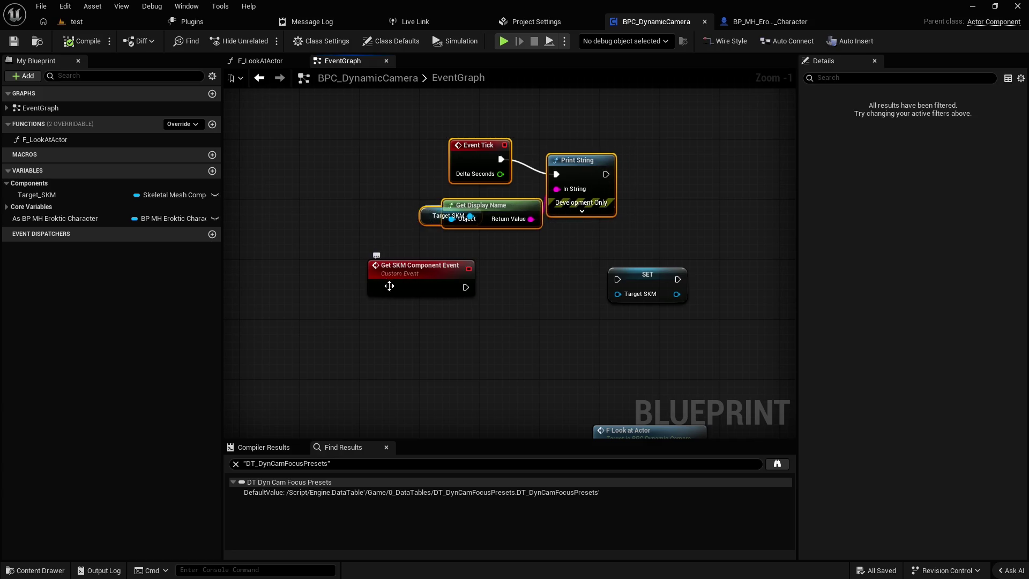
key("Delete")
scroll(394, 308, "down", 5)
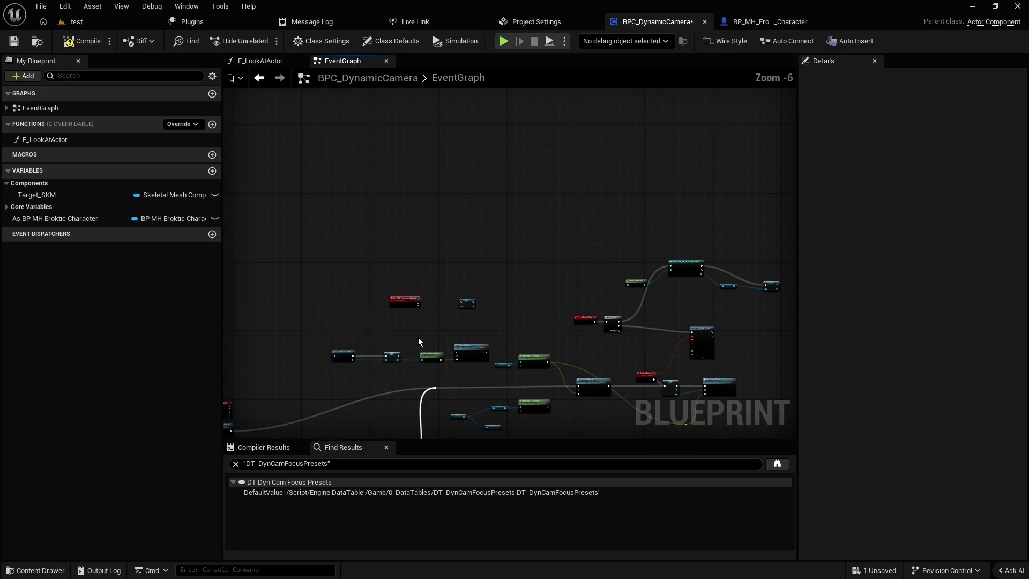
- Shift the character graph's SET node slightly left, then return to the test level
left_click(790, 21)
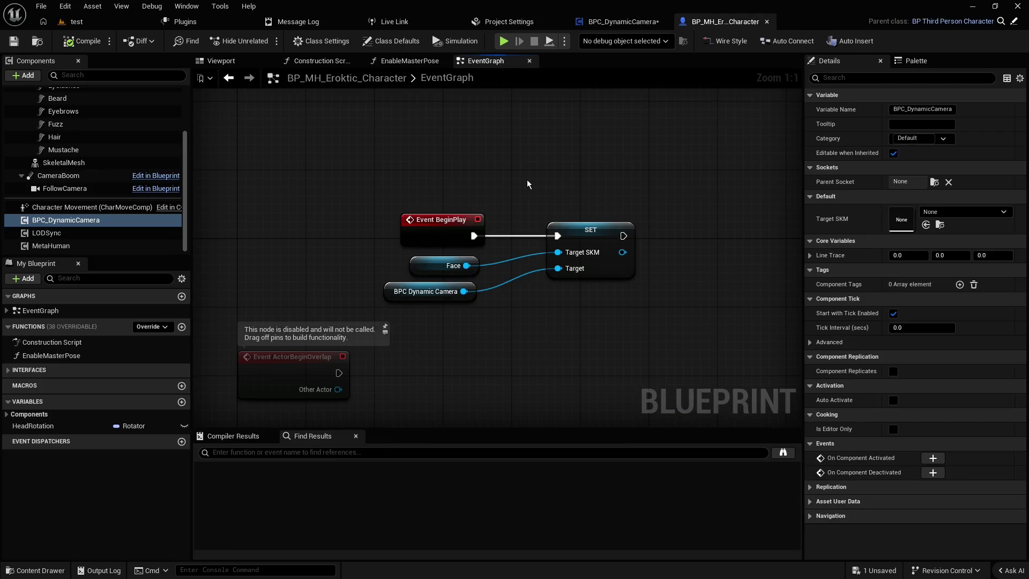
left_click_drag(590, 229, 564, 229)
left_click(545, 213)
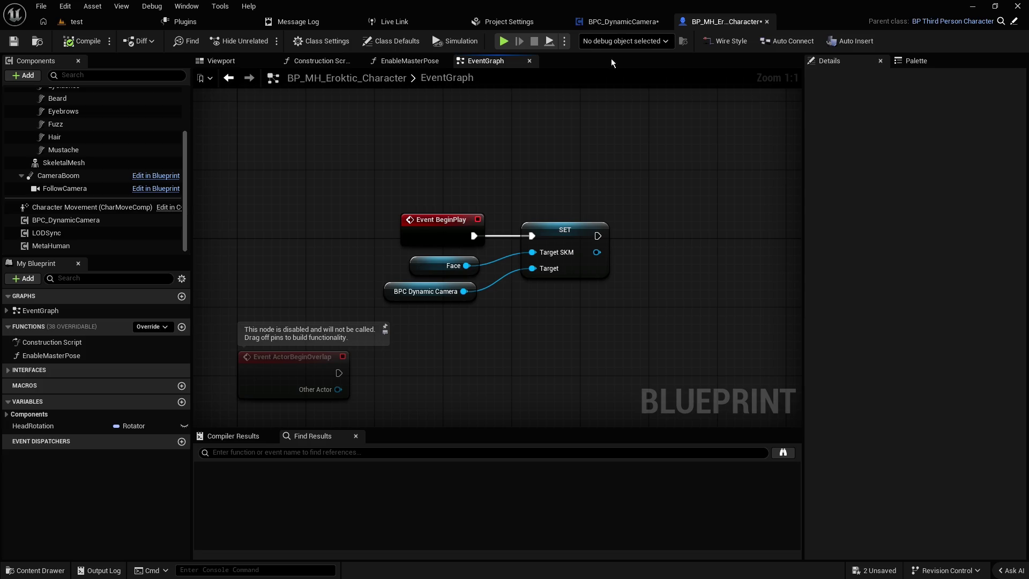
scroll(79, 155, "up", 3)
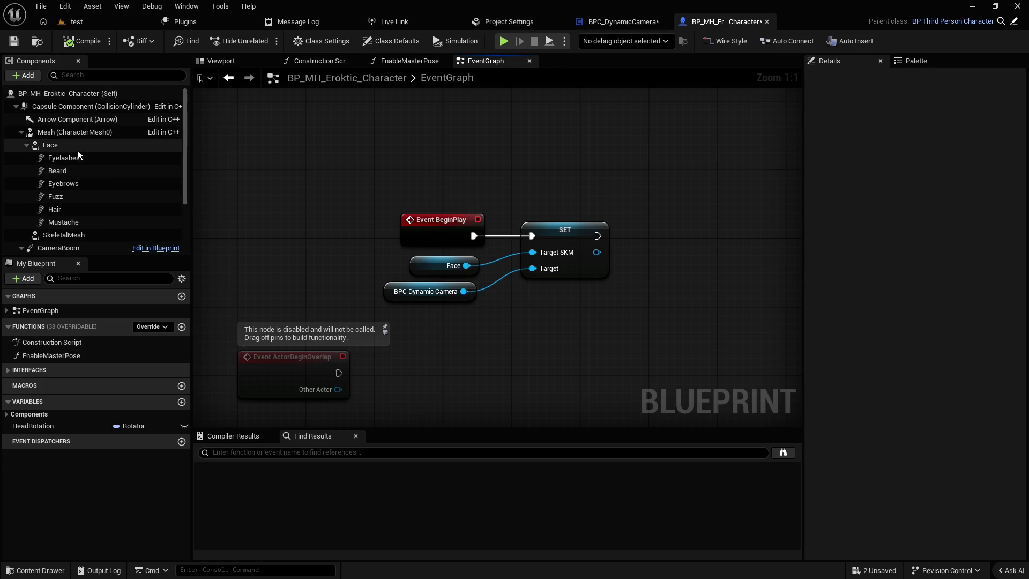
left_click(75, 145)
left_click(76, 21)
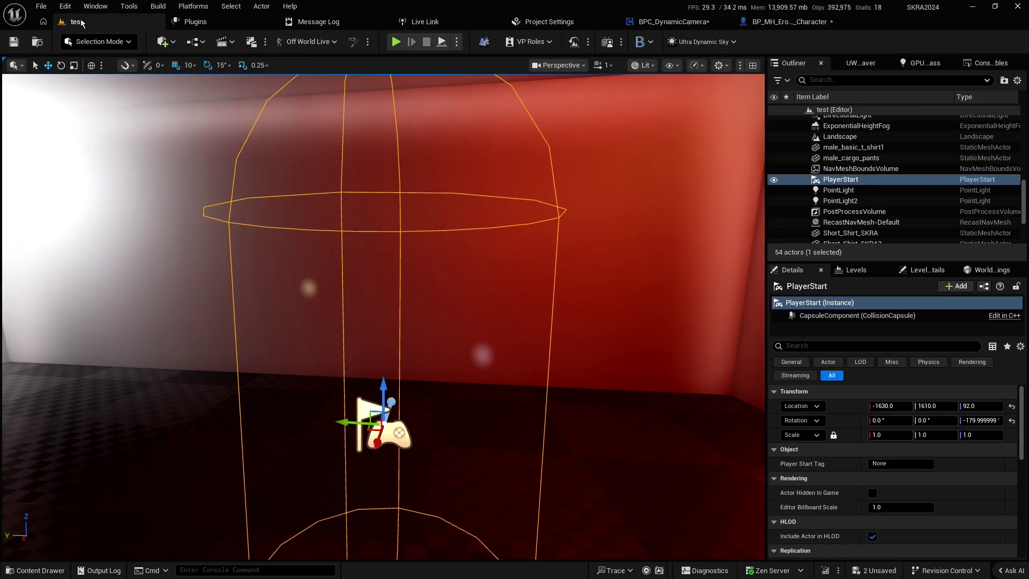
- Play-test with Alt+P to check the face close-up, then return to BPC_DynamicCamera's event graph
key("alt+p")
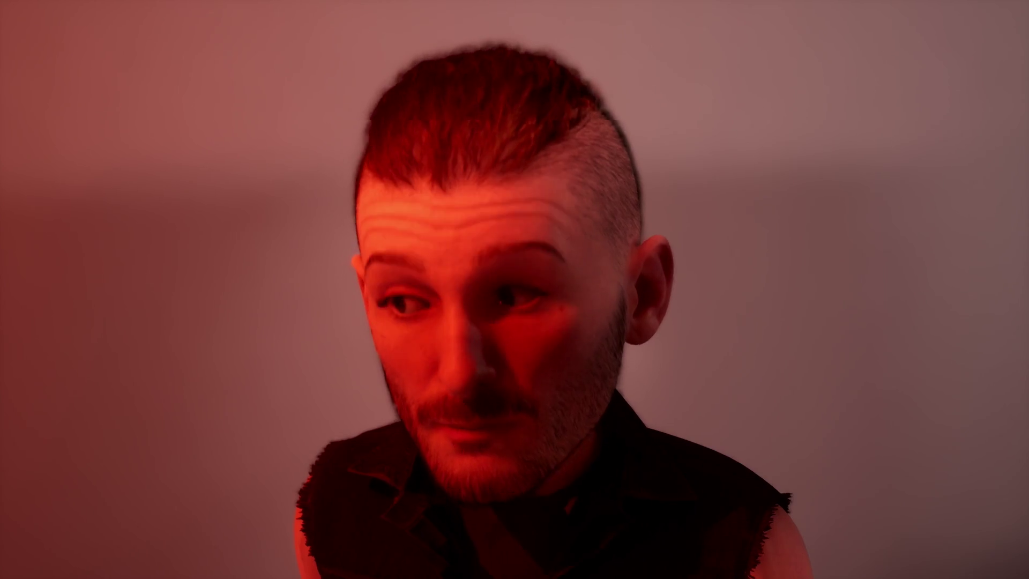
key("Escape")
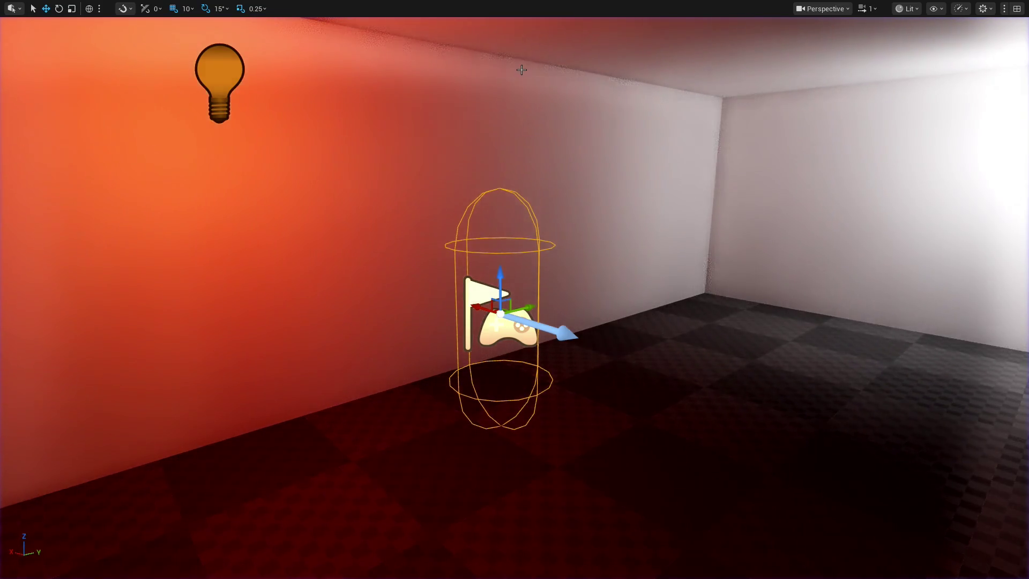
key("F11")
left_click(784, 25)
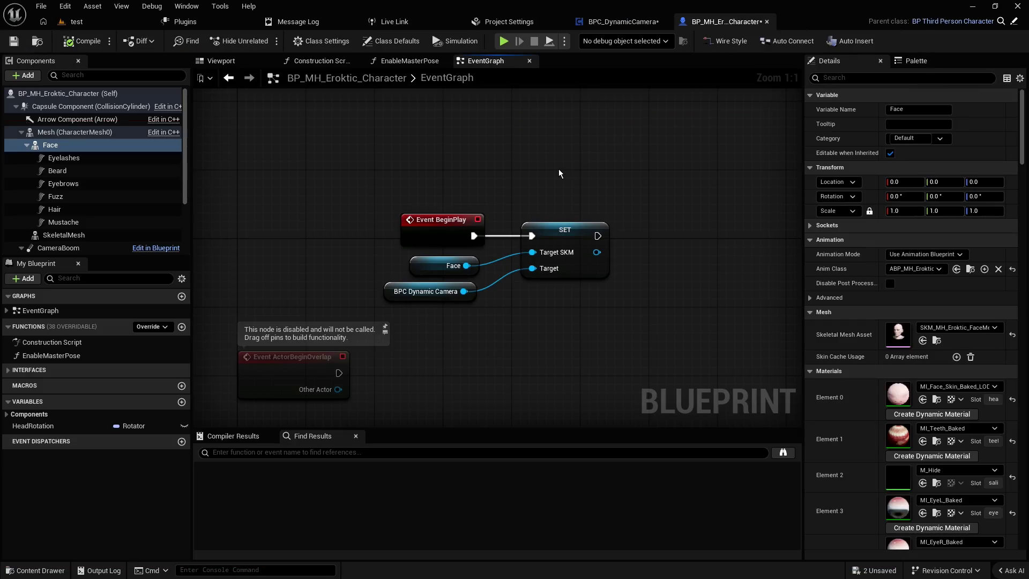
left_click(624, 22)
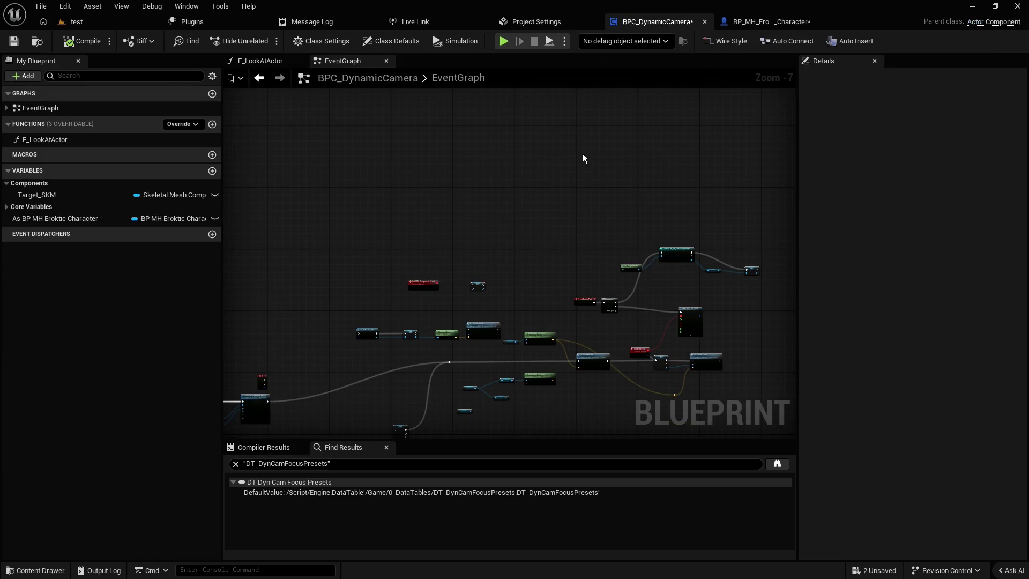
left_click_drag(575, 198, 561, 134)
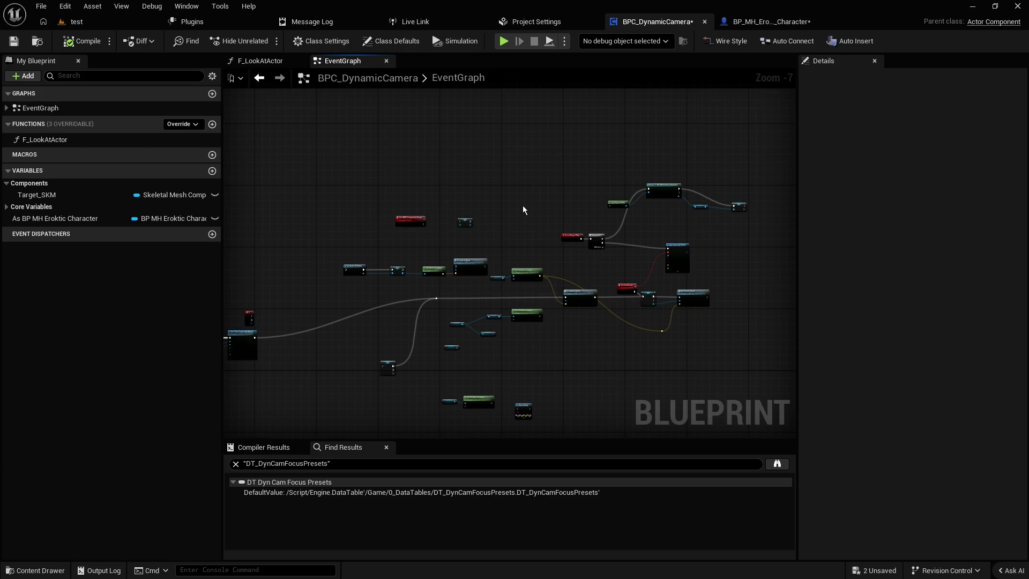
scroll(404, 306, "up", 3)
mouse_move(409, 341)
left_mouse_down()
mouse_move(571, 199)
mouse_move(678, 232)
left_mouse_up()
mouse_move(475, 223)
left_mouse_down()
mouse_move(590, 202)
mouse_move(375, 279)
left_mouse_up()
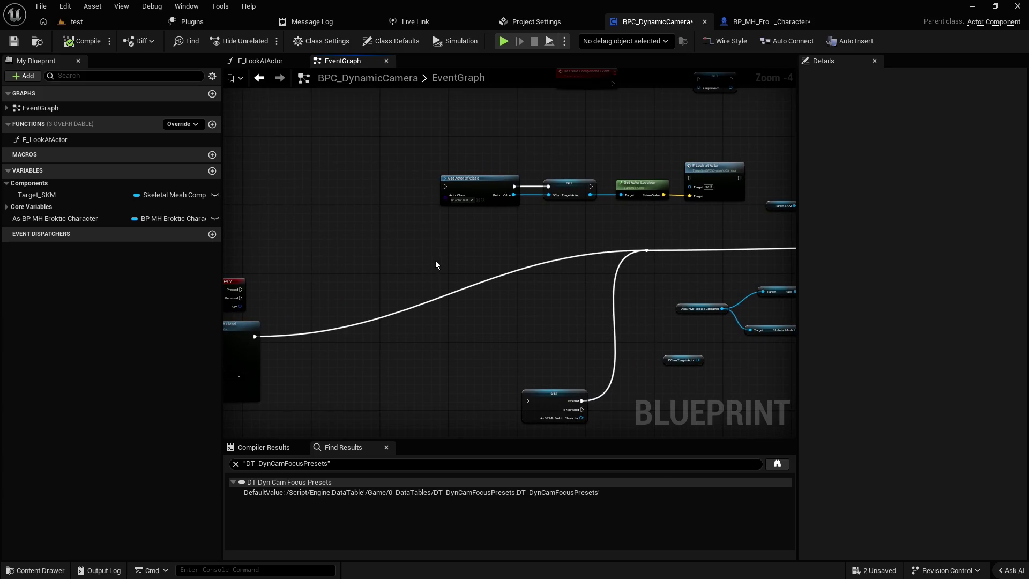
left_click_drag(513, 244, 439, 281)
left_click_drag(591, 178, 451, 249)
left_click_drag(544, 232, 451, 249)
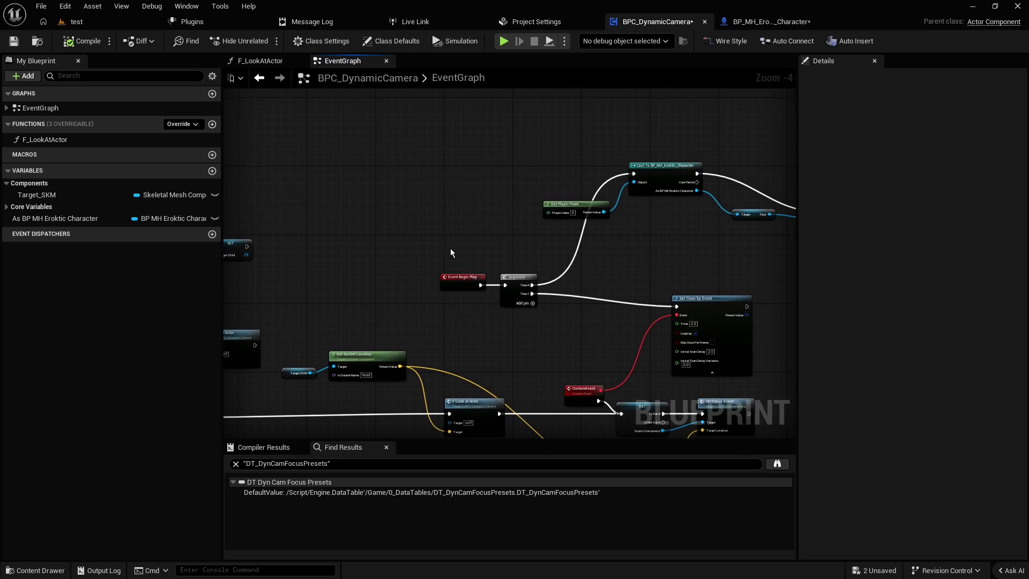
scroll(474, 238, "up", 2)
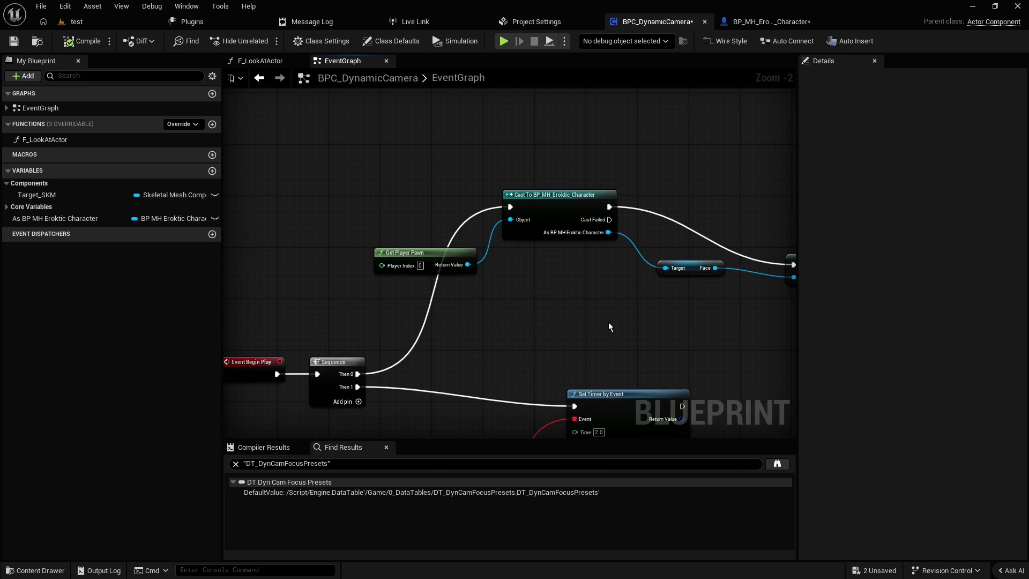
left_click_drag(575, 294, 426, 169)
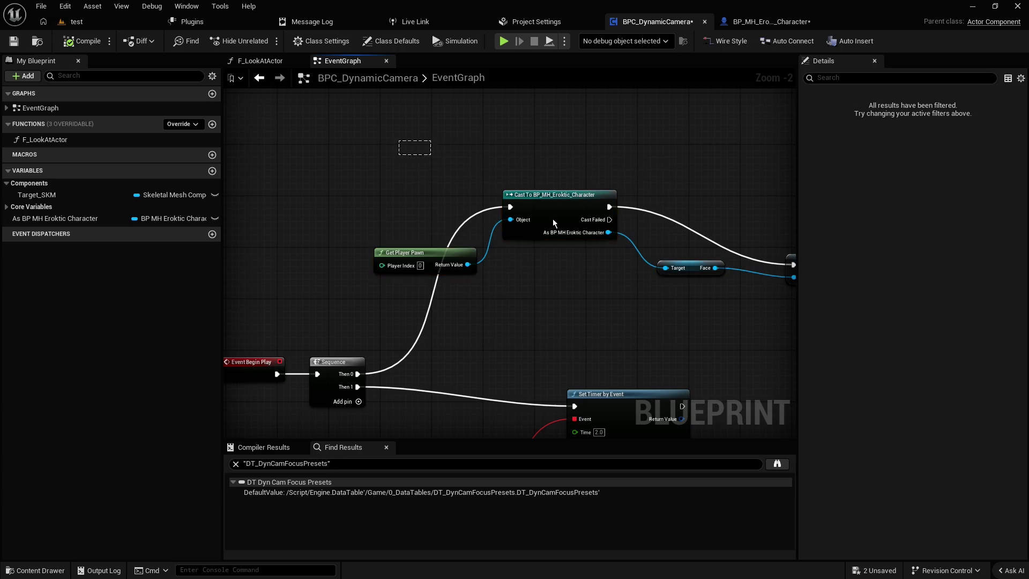
left_click(722, 327)
mouse_move(696, 351)
left_mouse_down()
mouse_move(426, 169)
mouse_move(694, 319)
mouse_move(599, 294)
left_mouse_up()
left_click(716, 332)
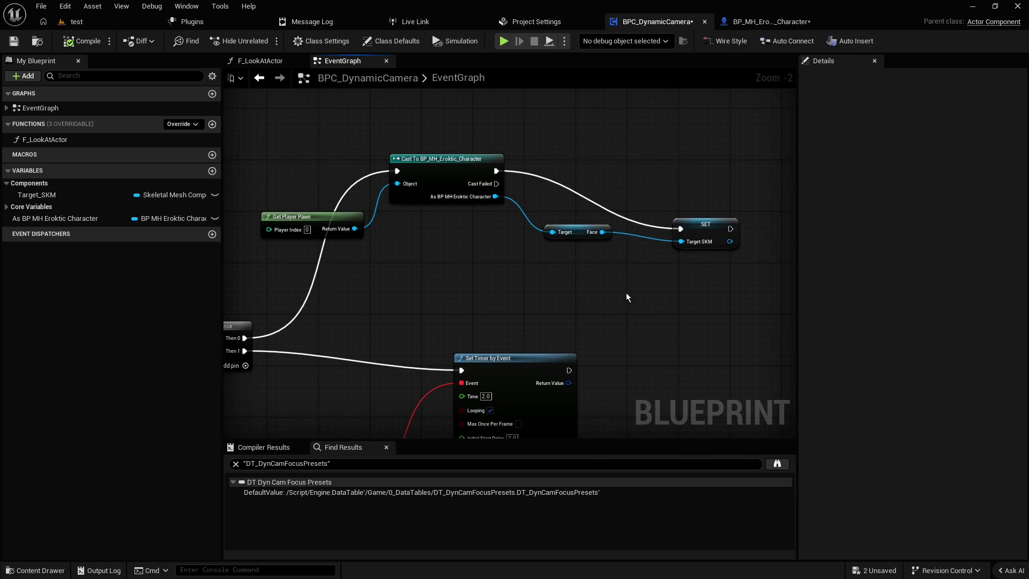
left_click(725, 219)
left_click(703, 265)
mouse_move(741, 275)
left_mouse_down()
mouse_move(673, 178)
mouse_move(730, 268)
mouse_move(664, 189)
mouse_move(738, 253)
mouse_move(666, 197)
left_mouse_up()
left_click(753, 273)
left_click(754, 273)
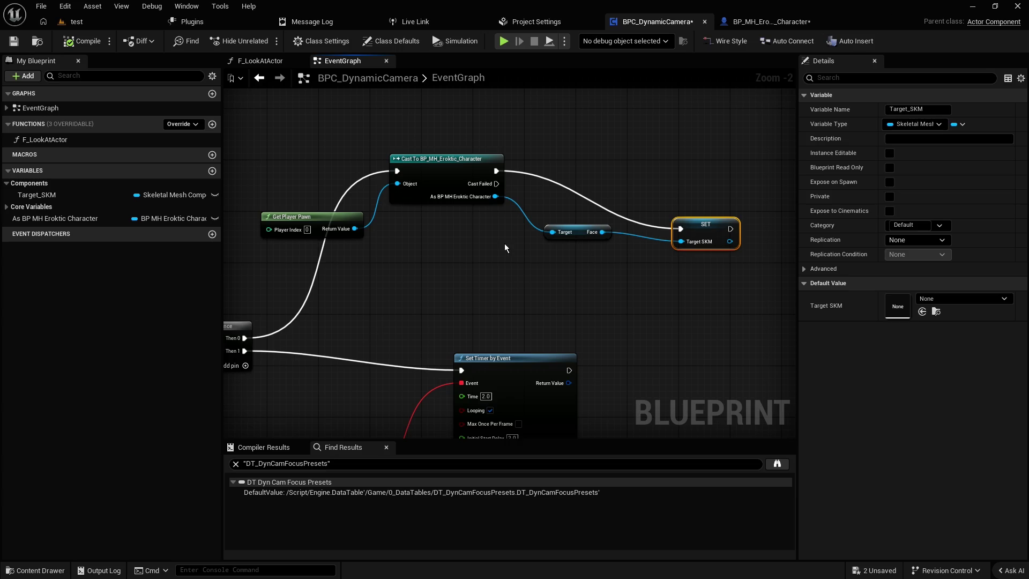
left_click(765, 22)
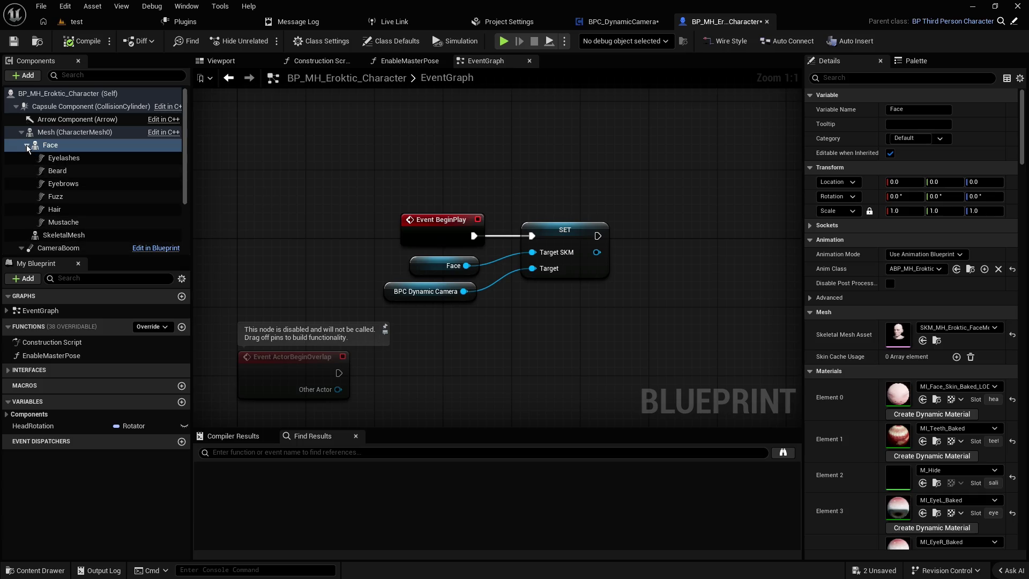
- Box-select the BeginPlay, Face, BPC Dynamic Camera and SET nodes together
left_click_drag(351, 170, 620, 312)
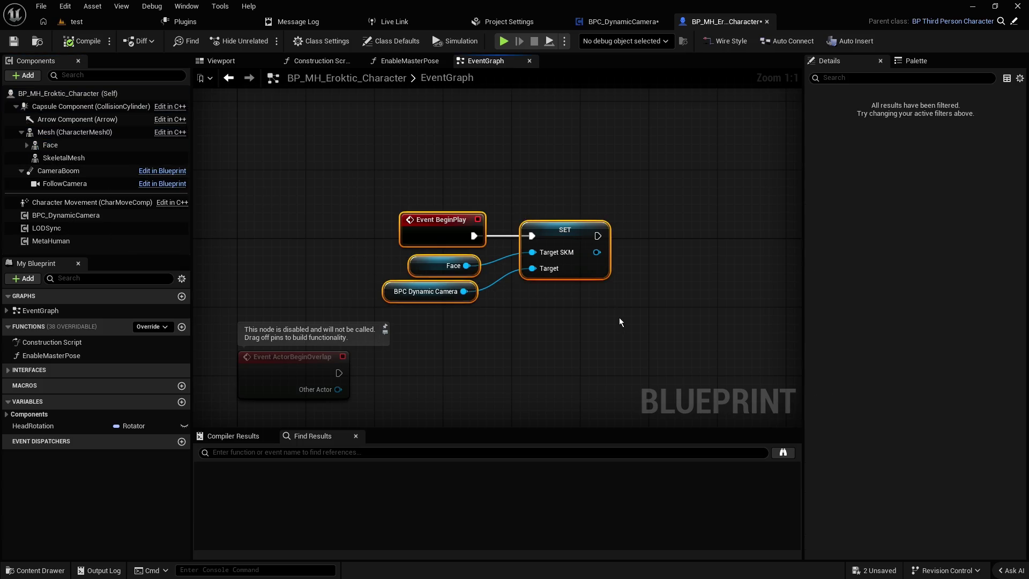
left_click(619, 312)
left_click_drag(701, 179, 420, 335)
mouse_move(361, 160)
left_mouse_down()
mouse_move(640, 323)
mouse_move(370, 196)
mouse_move(658, 328)
mouse_move(365, 179)
mouse_move(645, 319)
mouse_move(370, 182)
mouse_move(634, 318)
mouse_move(618, 328)
mouse_move(375, 188)
left_mouse_up()
left_click(675, 330)
left_click(378, 178)
left_click(356, 172)
left_click(359, 174)
- Shift the four nodes right and pull Event BeginPlay left to widen the layout
mouse_move(449, 230)
left_mouse_down()
mouse_move(345, 211)
mouse_move(533, 239)
mouse_move(415, 239)
left_mouse_up()
mouse_move(742, 202)
left_mouse_down()
mouse_move(719, 200)
mouse_move(468, 342)
mouse_move(487, 349)
left_mouse_up()
left_click(711, 338)
left_click_drag(412, 144, 697, 350)
left_click(718, 201)
left_click_drag(718, 201, 414, 336)
left_click(407, 260)
mouse_move(416, 162)
left_mouse_down()
mouse_move(719, 337)
mouse_move(712, 355)
mouse_move(424, 183)
mouse_move(416, 162)
left_mouse_up()
left_click(716, 357)
left_click(400, 159)
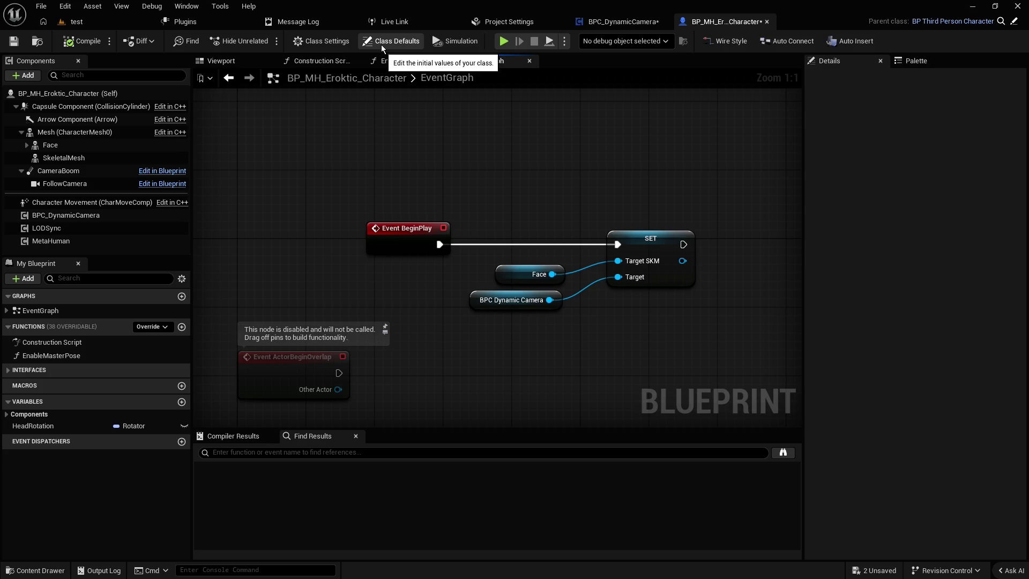
- Connect Event BeginPlay's exec pin to the SET node's exec input
left_click(666, 239)
left_click_drag(699, 208, 493, 340)
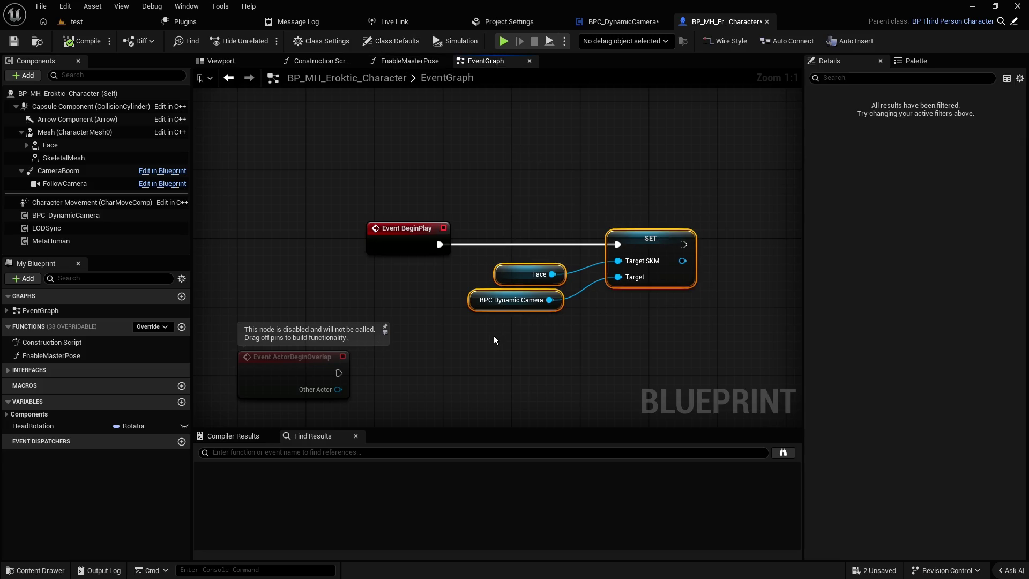
left_click(494, 342)
mouse_move(533, 307)
left_mouse_down()
mouse_move(468, 336)
mouse_move(713, 226)
mouse_move(537, 295)
left_mouse_up()
left_click(468, 336)
left_click(716, 206)
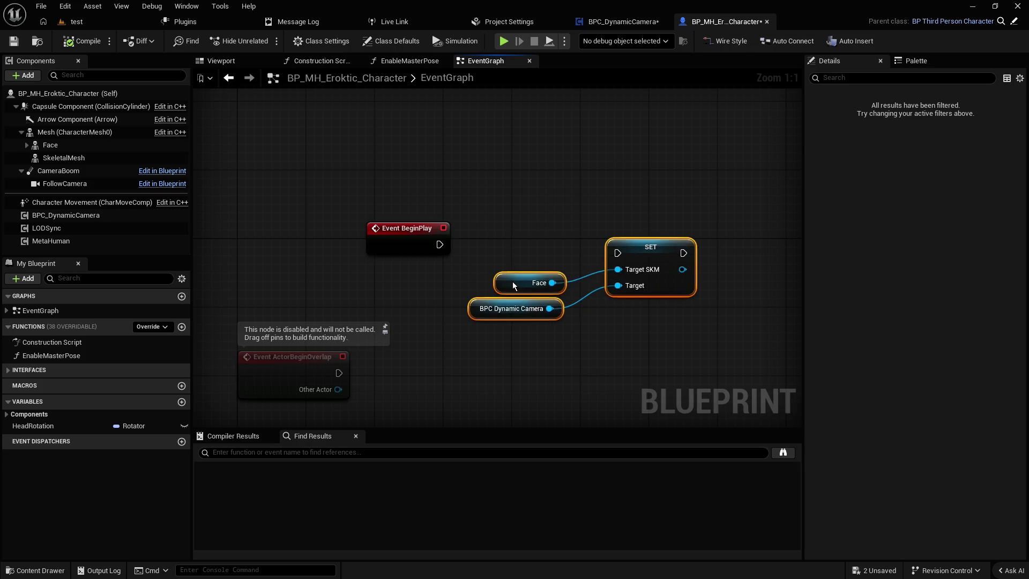
mouse_move(438, 245)
left_mouse_down()
mouse_move(618, 253)
mouse_move(523, 246)
mouse_move(543, 246)
left_mouse_up()
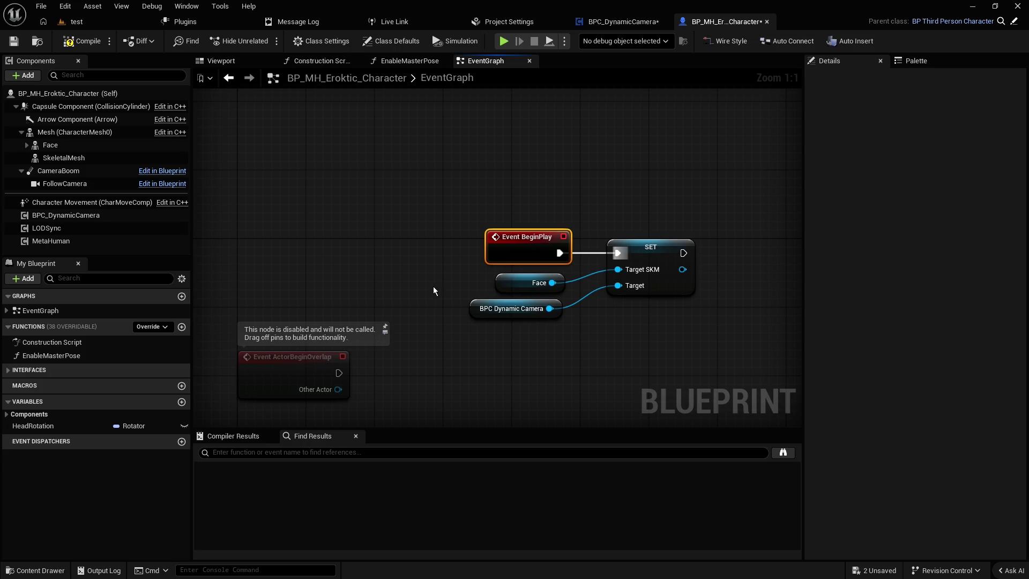
- Place Event BeginPlay beside SET and move the four connected nodes up-left together
left_click(484, 307)
left_click_drag(484, 308, 492, 308)
left_click(444, 207)
mouse_move(713, 343)
left_mouse_down()
mouse_move(464, 212)
mouse_move(461, 194)
mouse_move(522, 238)
left_mouse_up()
left_click(504, 237)
left_click(700, 194)
mouse_move(425, 191)
left_mouse_down()
mouse_move(568, 253)
mouse_move(659, 309)
left_mouse_up()
left_click_drag(654, 251, 611, 200)
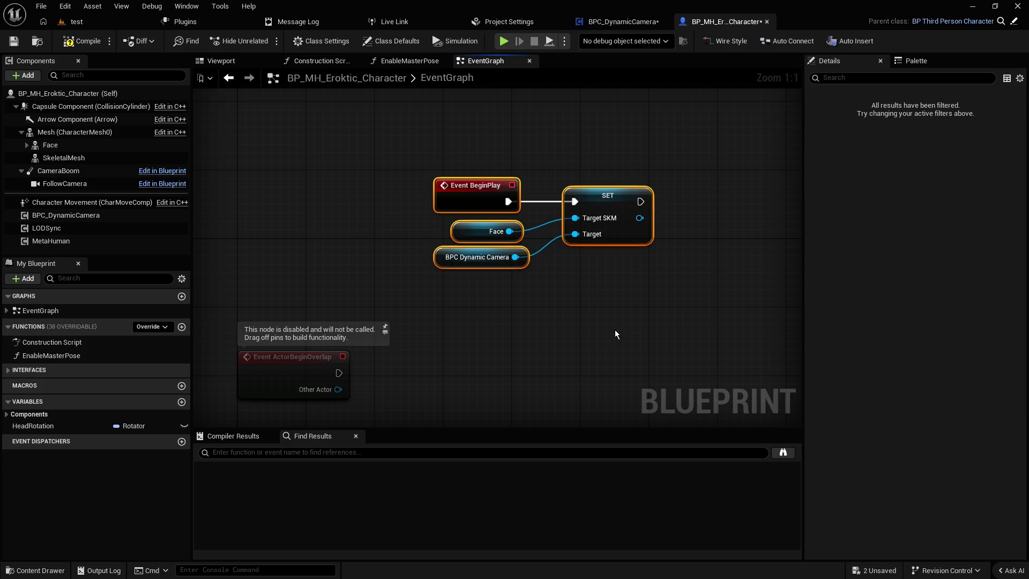
left_click(589, 317)
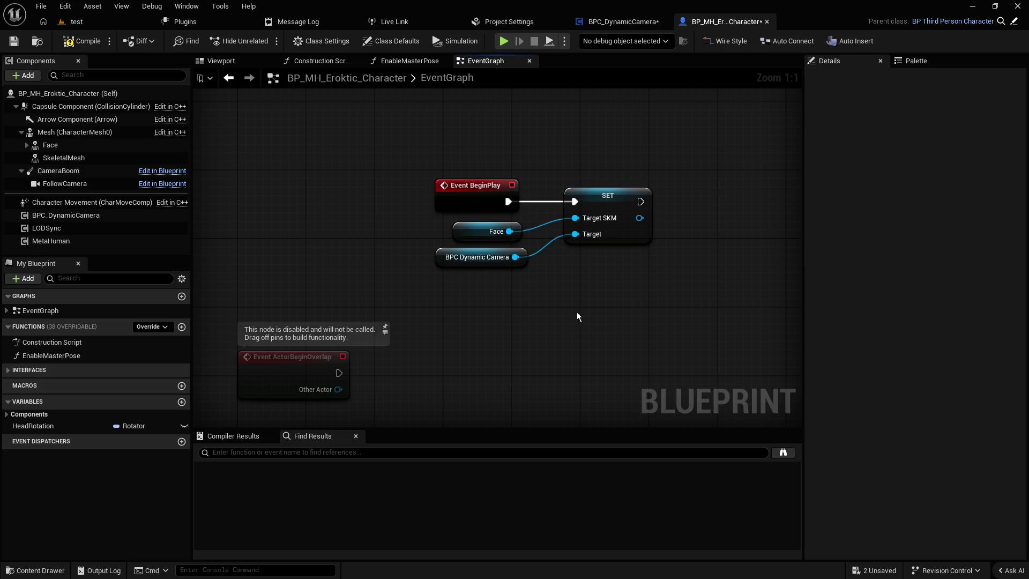
- Nudge Event BeginPlay, Face and BPC Dynamic Camera nodes into a tight group
scroll(576, 311, "down", 1)
left_click_drag(487, 208, 506, 209)
left_click(456, 226)
mouse_move(486, 245)
left_mouse_down()
mouse_move(501, 246)
mouse_move(467, 267)
left_mouse_up()
left_click(460, 265)
left_click(445, 251)
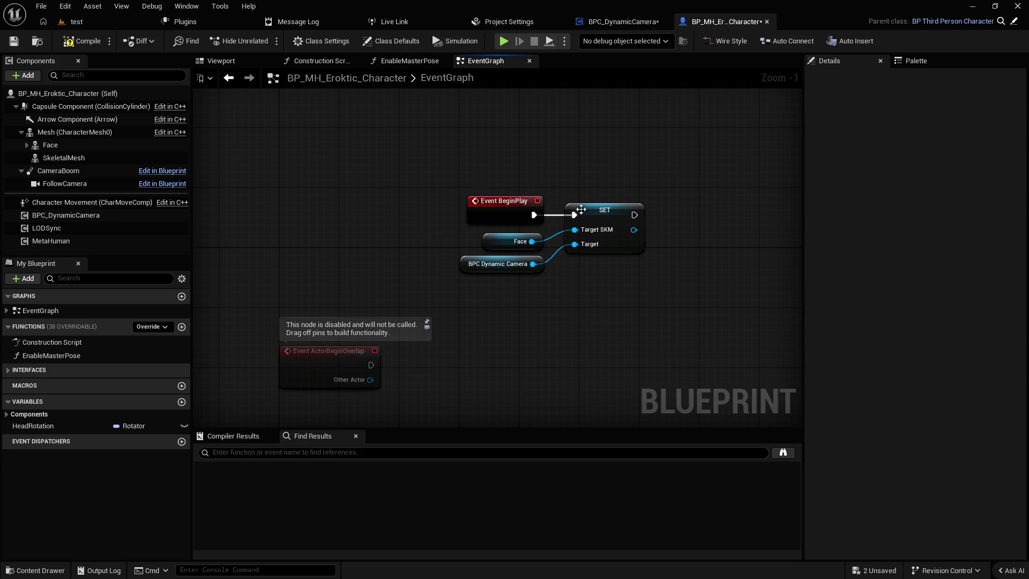
scroll(593, 196, "up", 1)
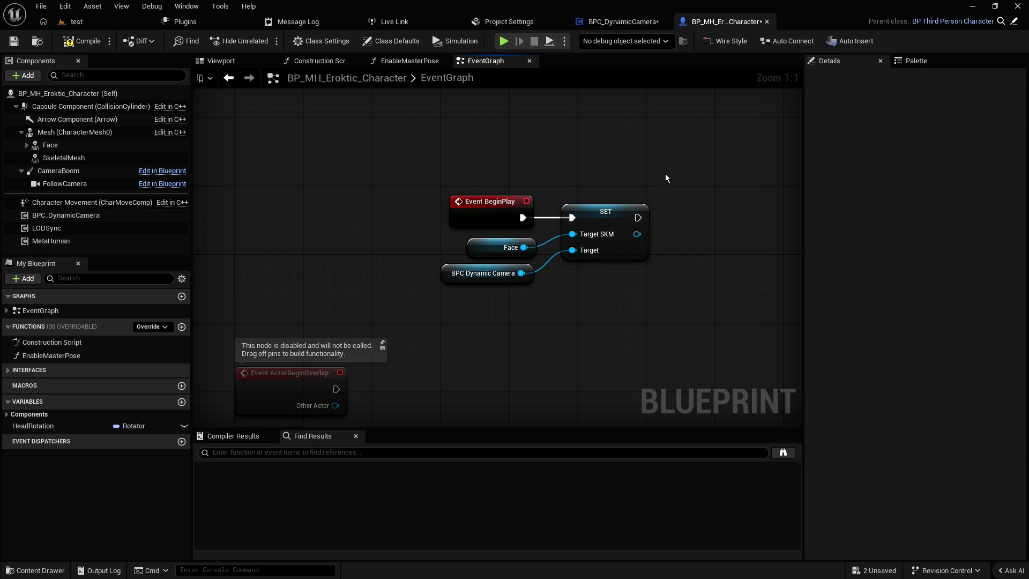
mouse_move(648, 173)
left_mouse_down()
mouse_move(571, 290)
mouse_move(548, 269)
left_mouse_up()
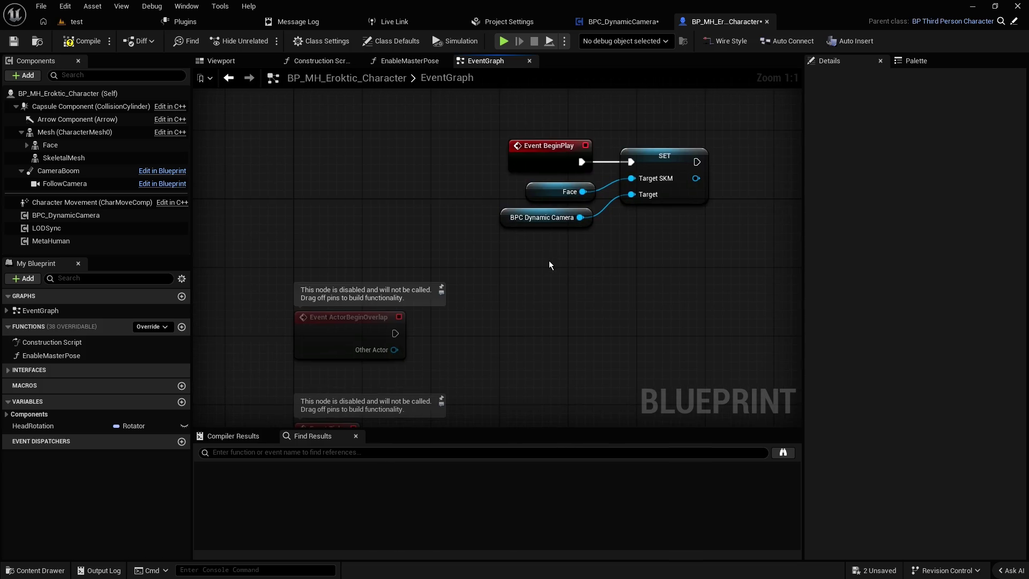
right_click(558, 281)
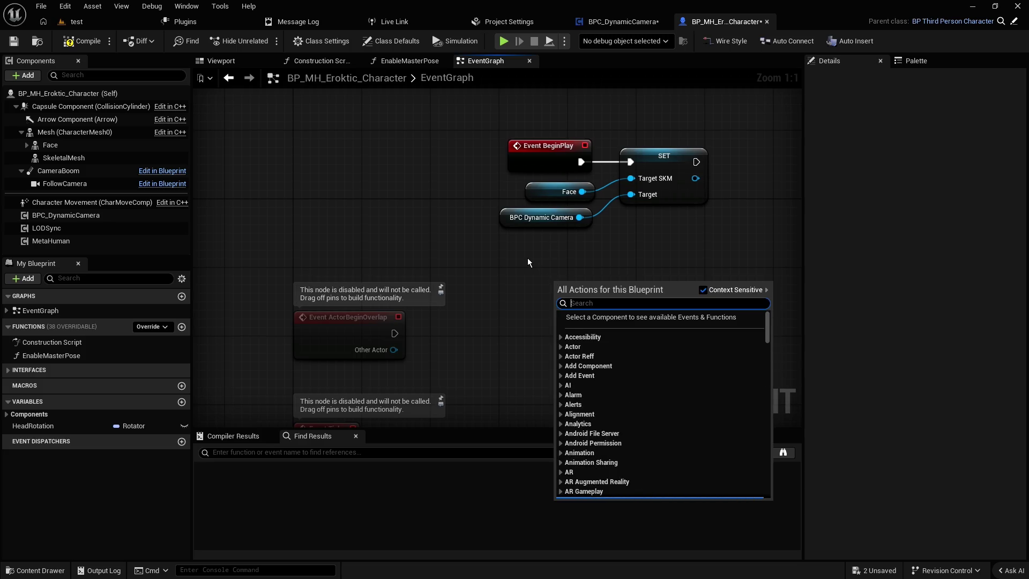
type("custom event")
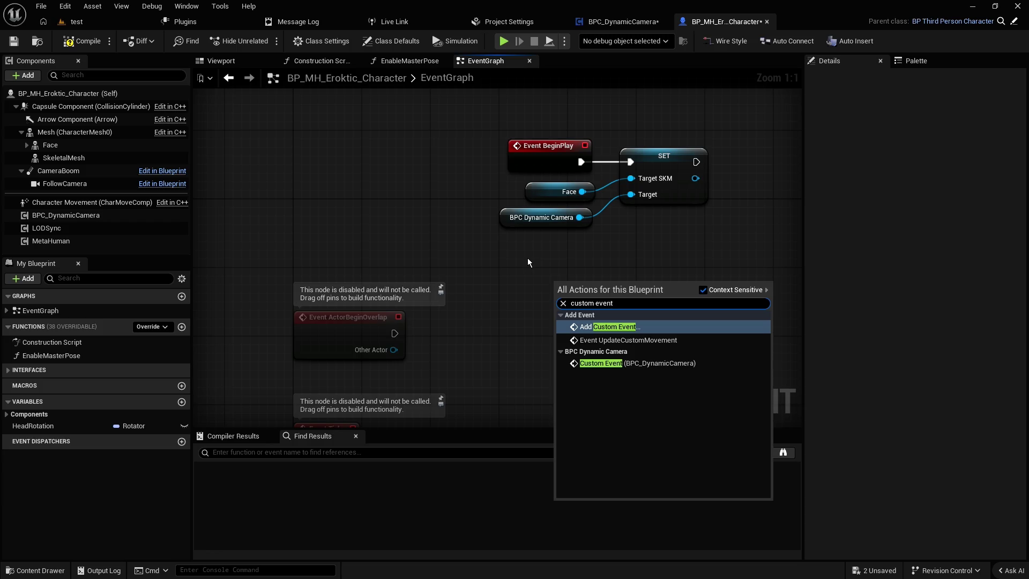
left_click(412, 217)
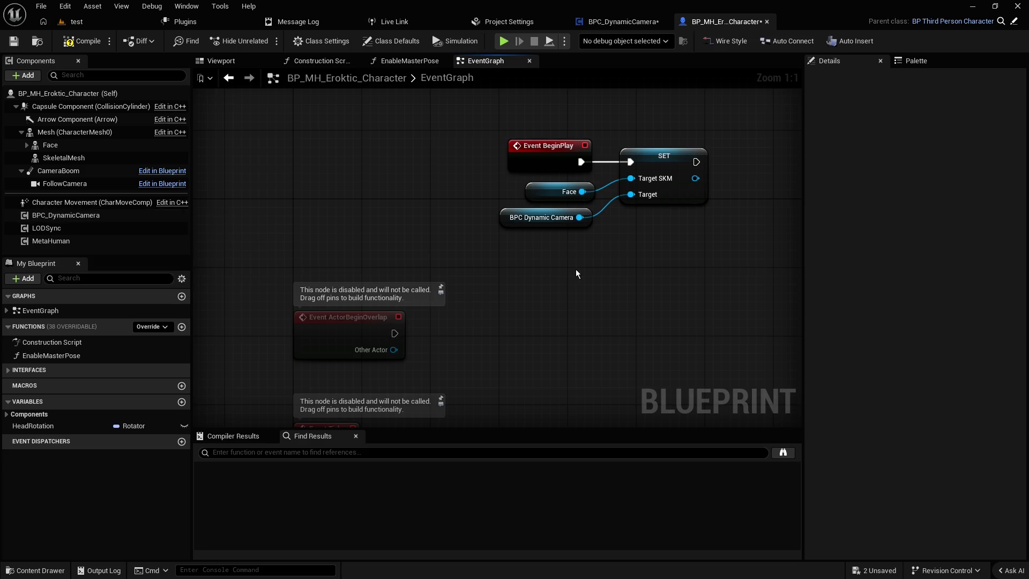
- Open the Content Drawer at Content > 0_BPS_new > DynamicCamera
key("ctrl+space")
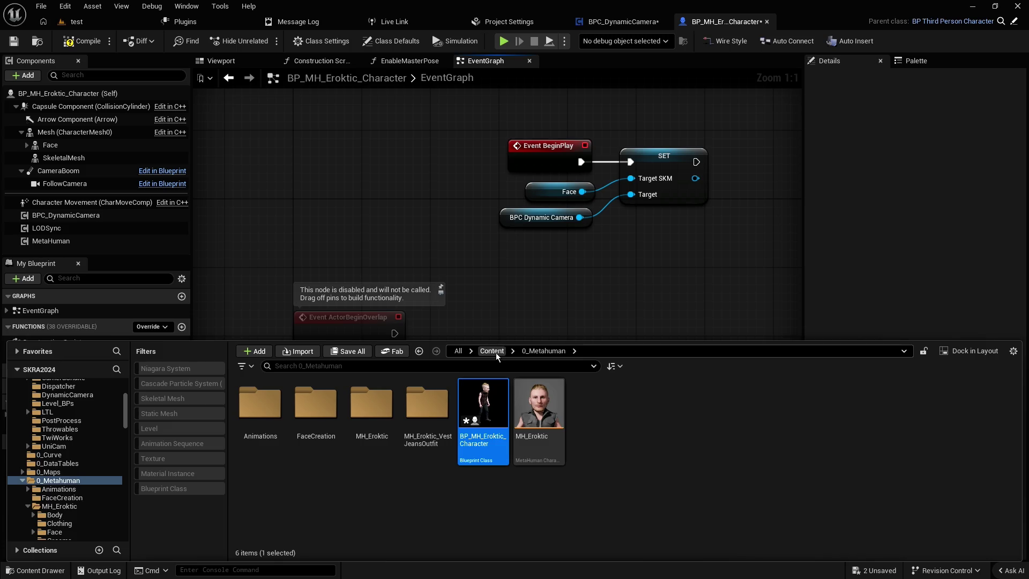
left_click(492, 350)
left_click(311, 410)
double_click(311, 411)
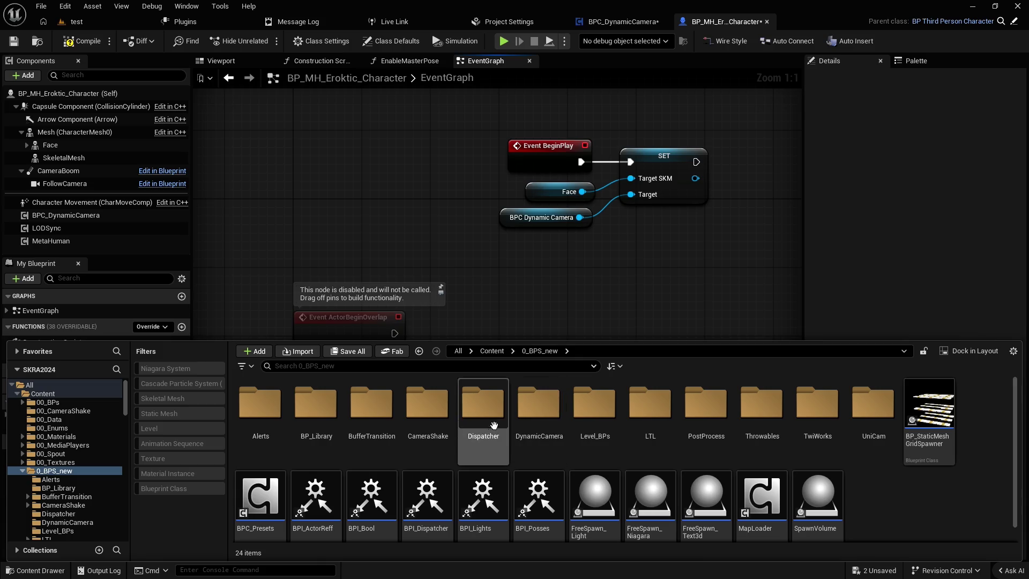
double_click(525, 413)
- Start a Blueprint Class, search parent classes for 'bluepr inrface', then cancel the picker
right_click(520, 436)
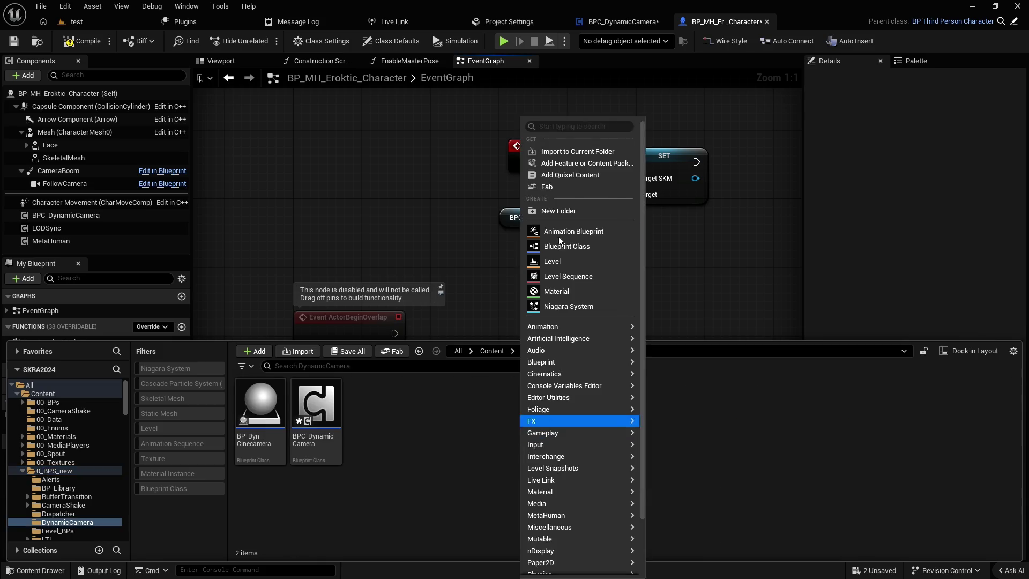
left_click(549, 247)
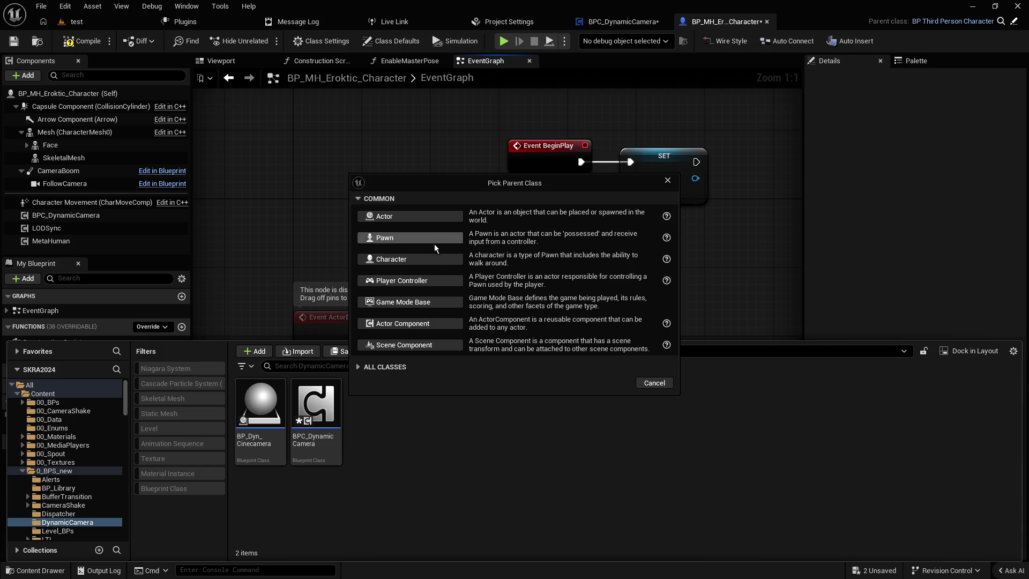
left_click(359, 368)
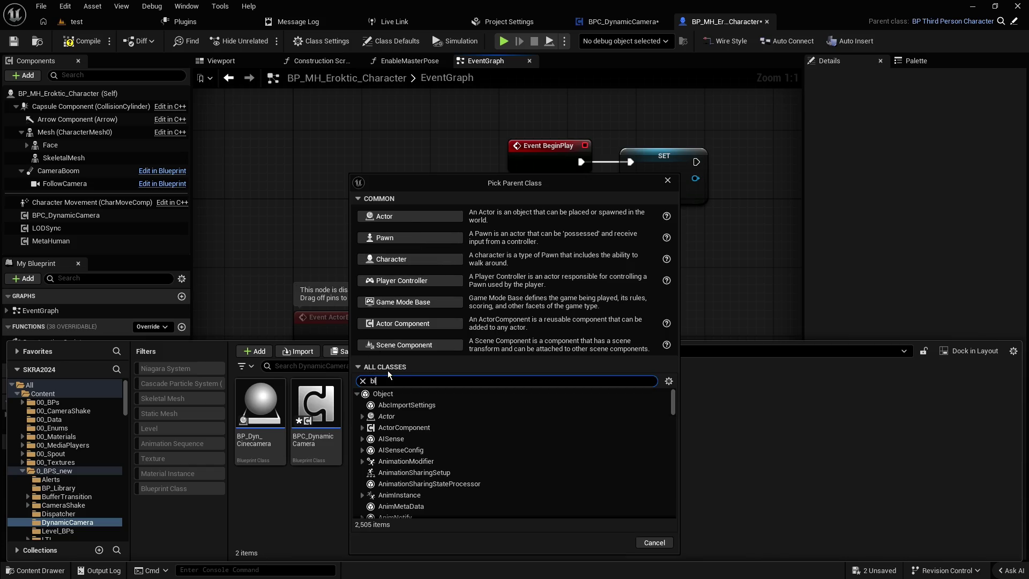
type("bluepr")
type(" inte")
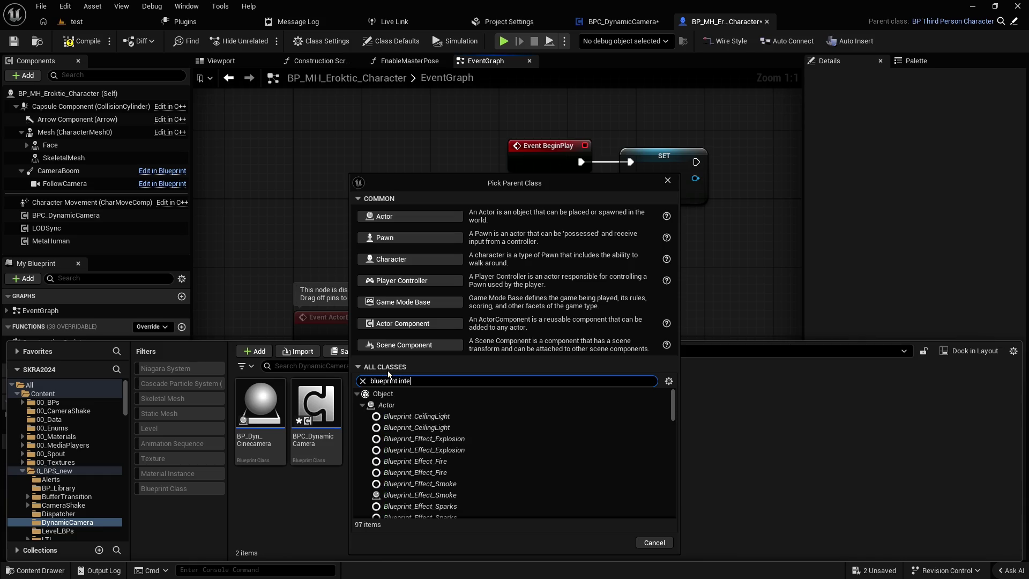
type("rface")
key("ctrl+a")
key("BackSpace")
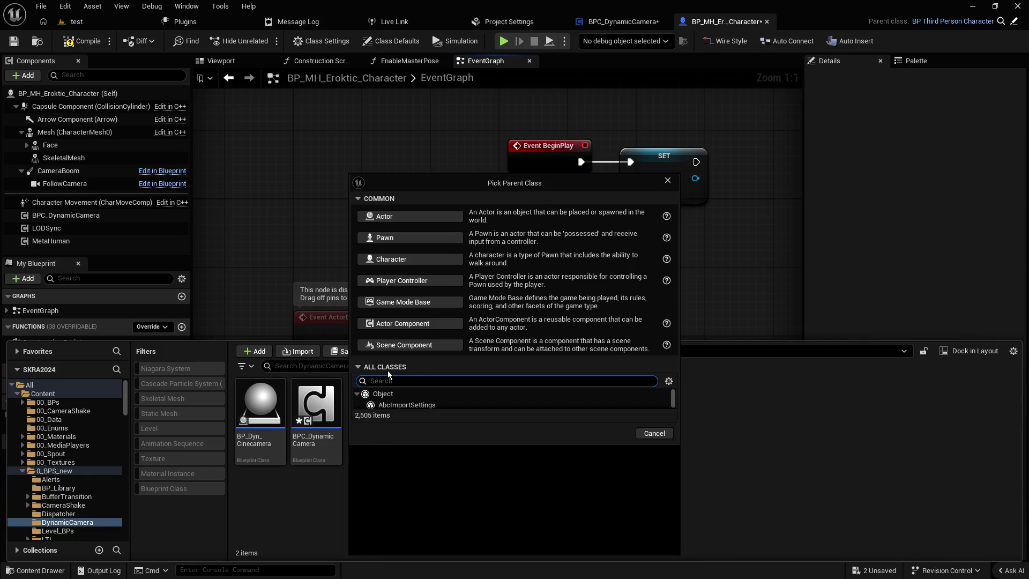
key("Escape")
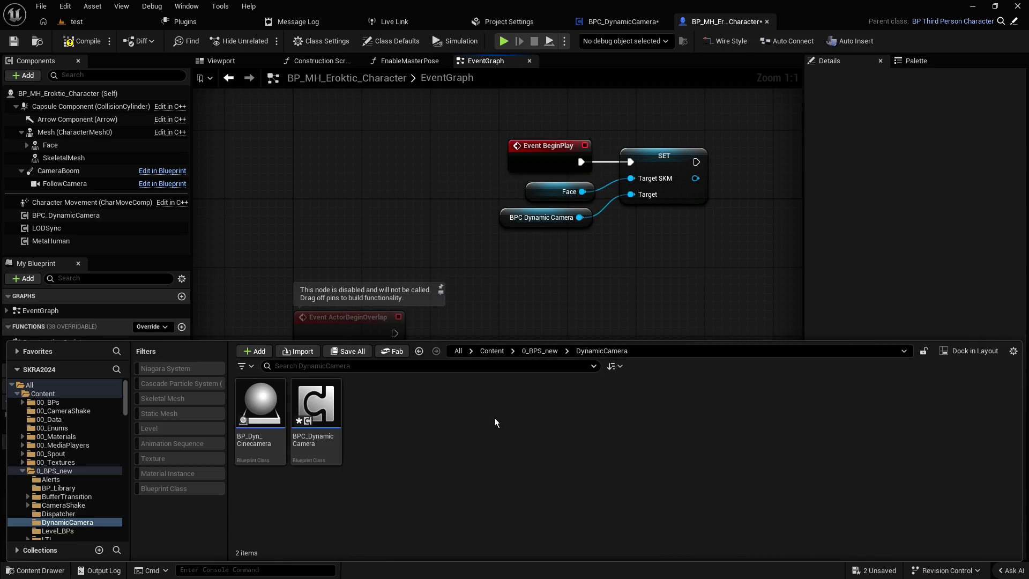
- Create a Blueprint Interface named BPI_SKM_Select in DynamicCamera and save it
right_click(493, 410)
type("blueprint interface")
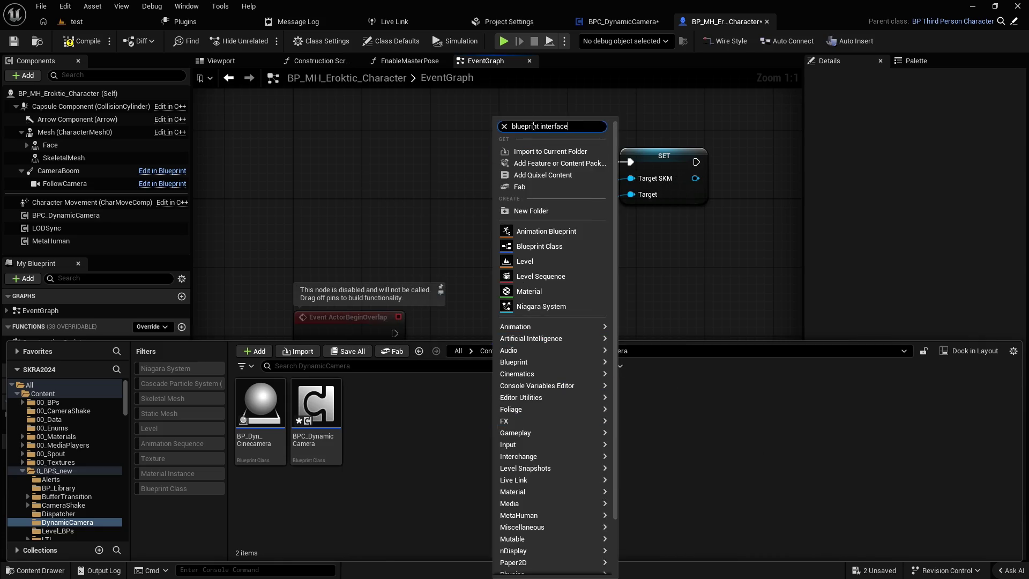
left_click(534, 151)
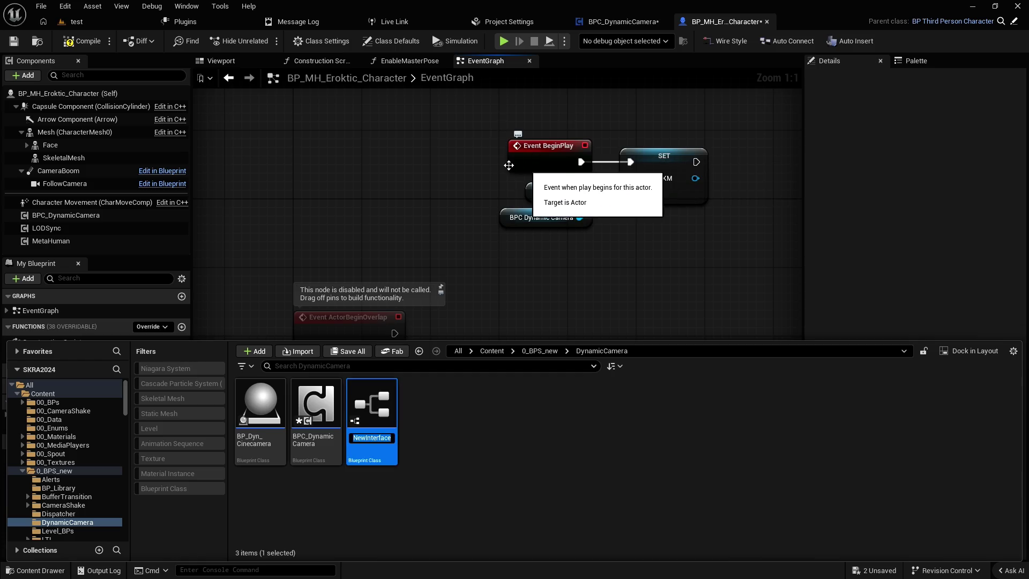
type("BPI_")
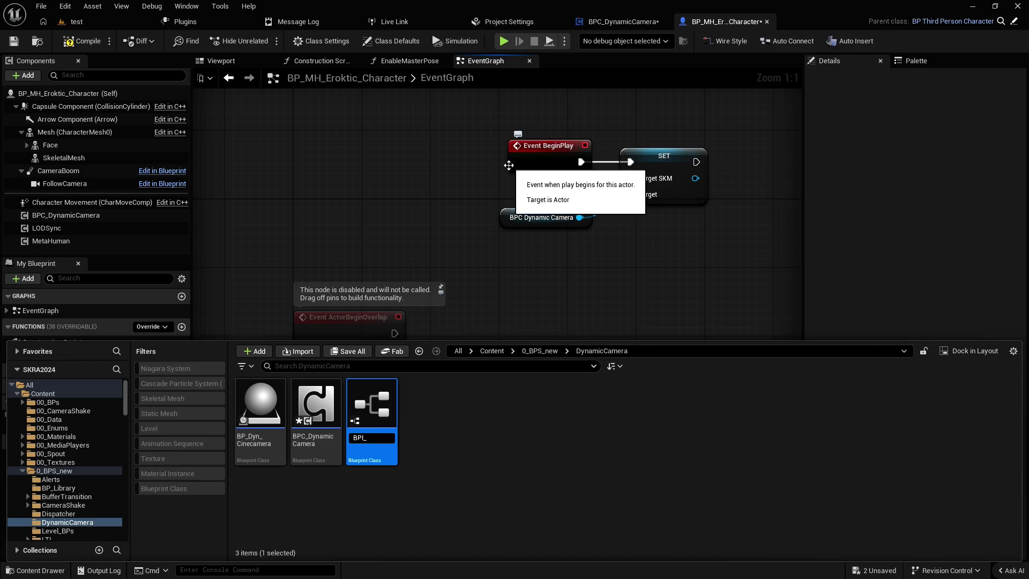
type("SKM_S")
type("elect")
key("Return")
key("ctrl+s")
- Rename the interface to BPI_SKM_Comp_Select and open it for editing
left_click(444, 435)
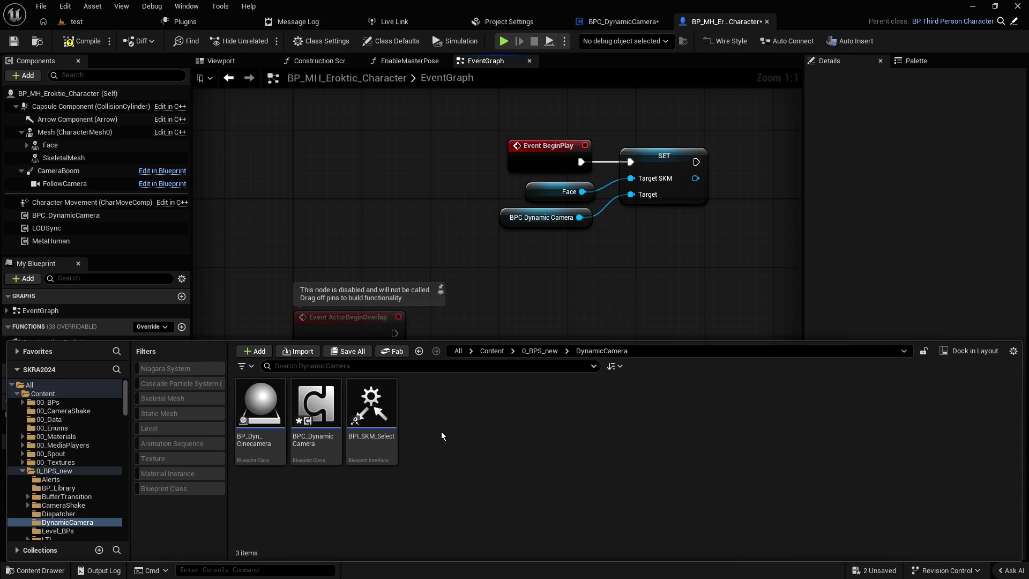
left_click(377, 435)
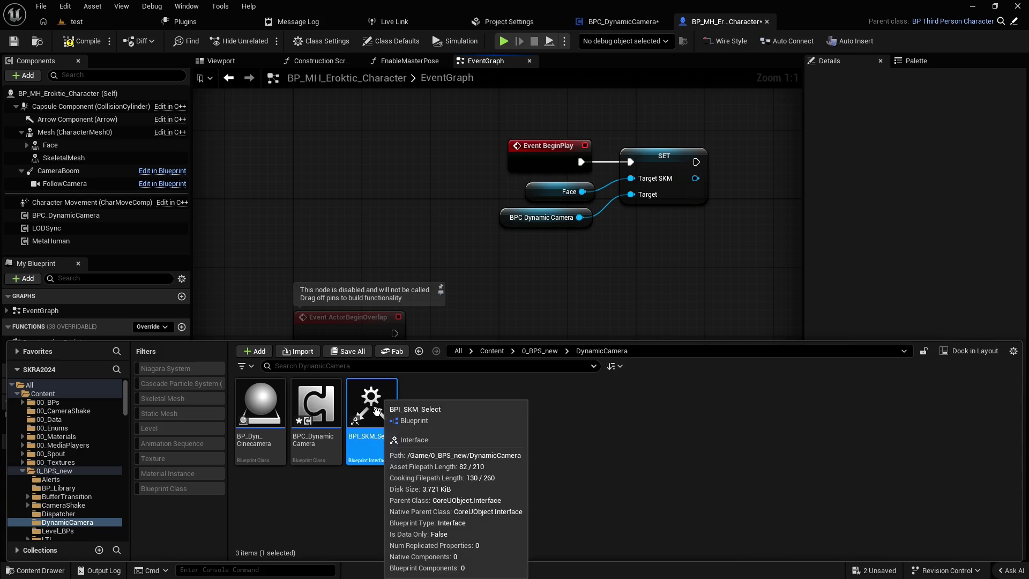
right_click(381, 439)
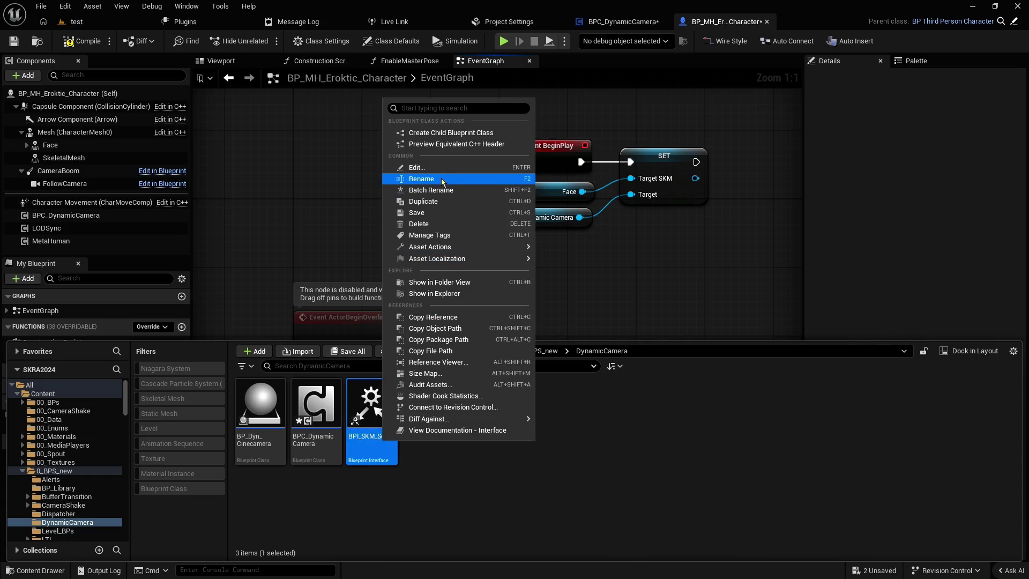
left_click(441, 178)
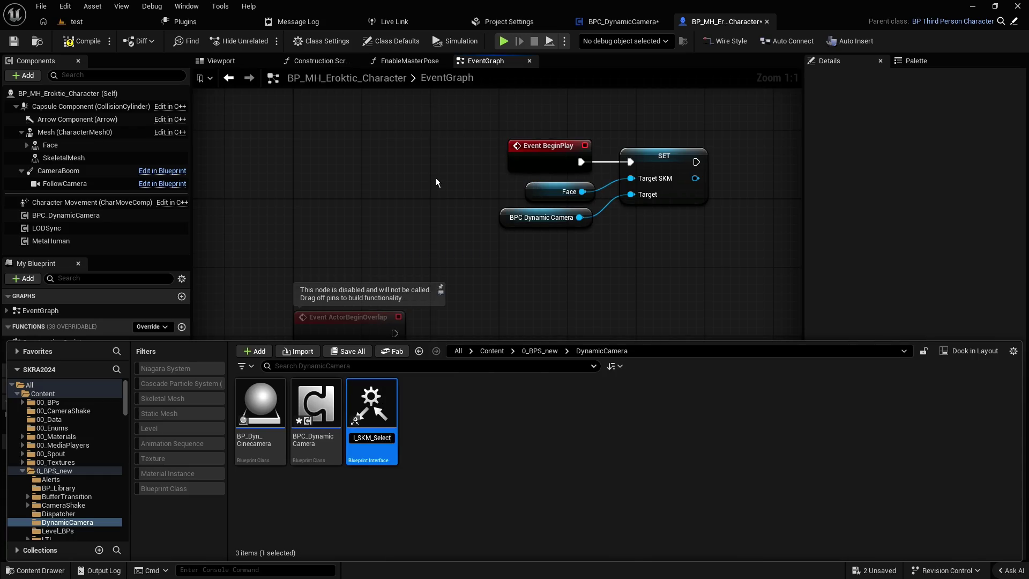
key("BackSpace")
key("BackSpace")
key("BackSpace")
type("Comp_")
key("Return")
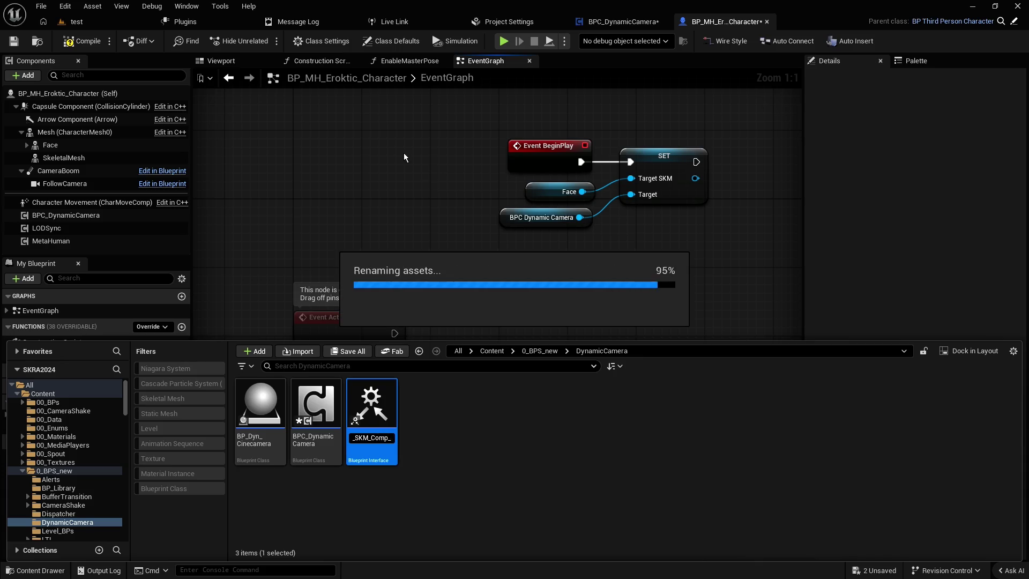
double_click(369, 407)
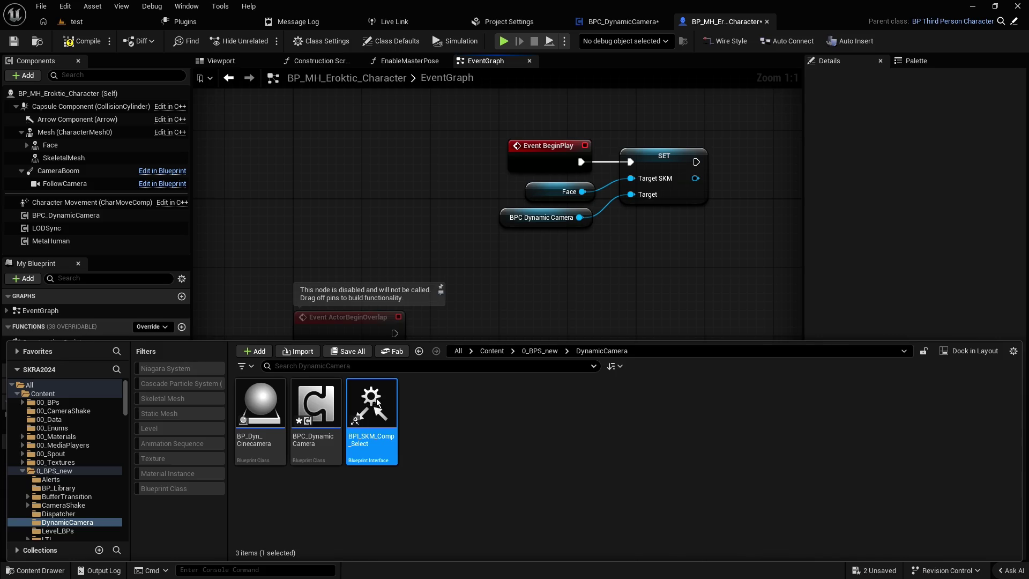
- Reposition the BPI_SKM_Comp_Select editor window and maximize it to full screen
left_click_drag(696, 135, 619, 59)
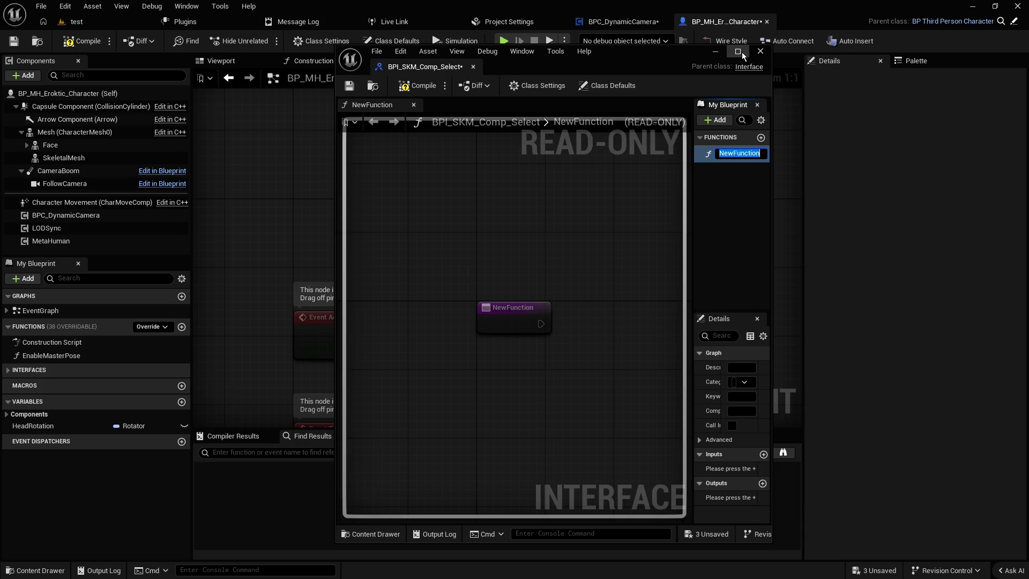
left_click(739, 51)
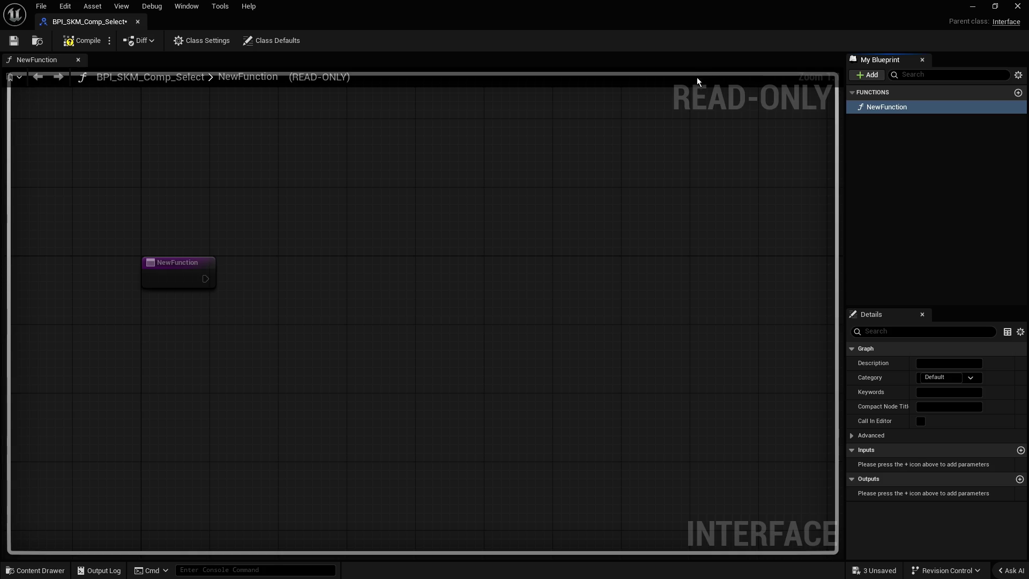
- Check the green characters in the test level, then dock the BPI_SKM_Comp_Select window into the editor tab bar
double_click(410, 4)
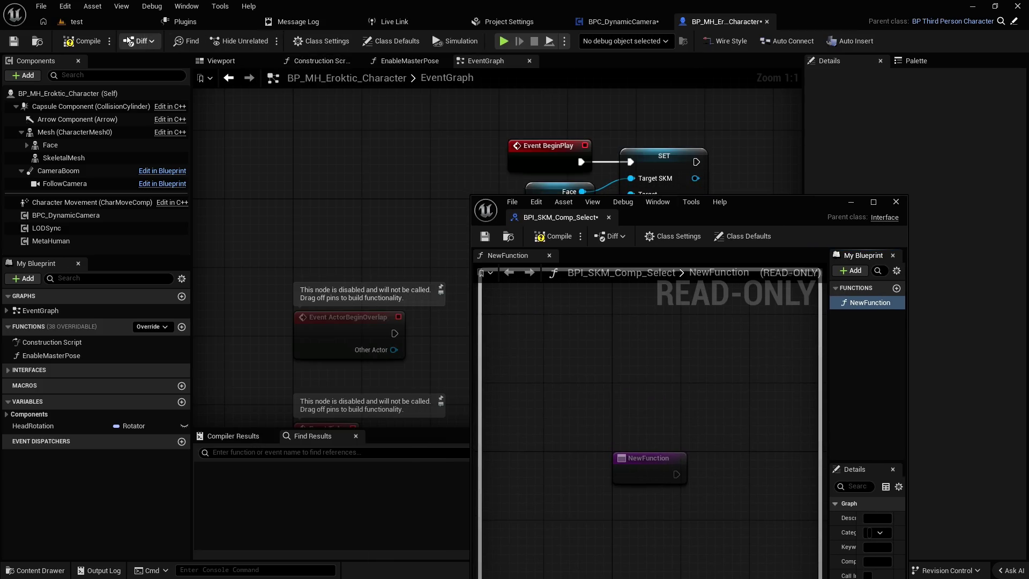
left_click(77, 22)
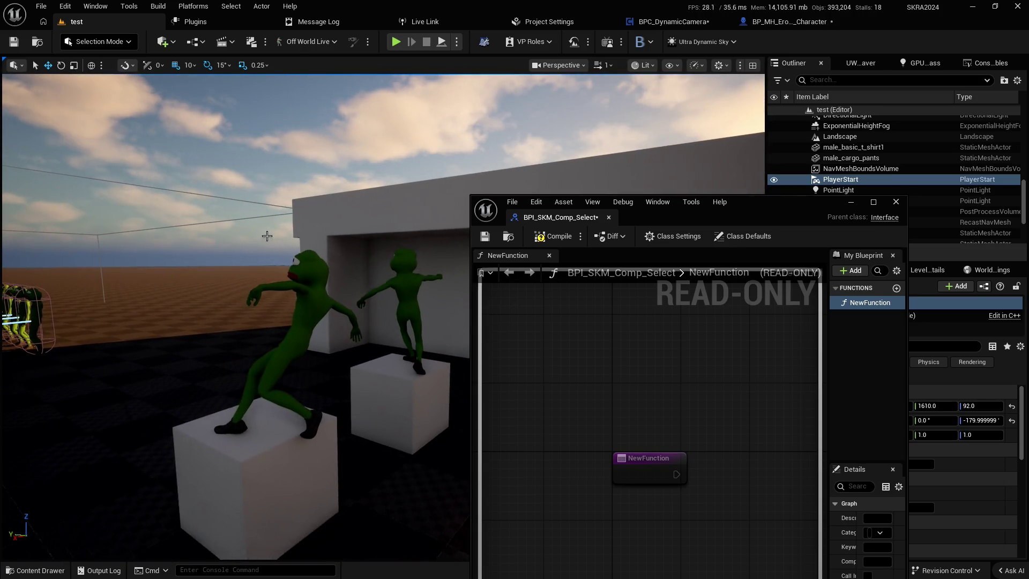
left_click(309, 275)
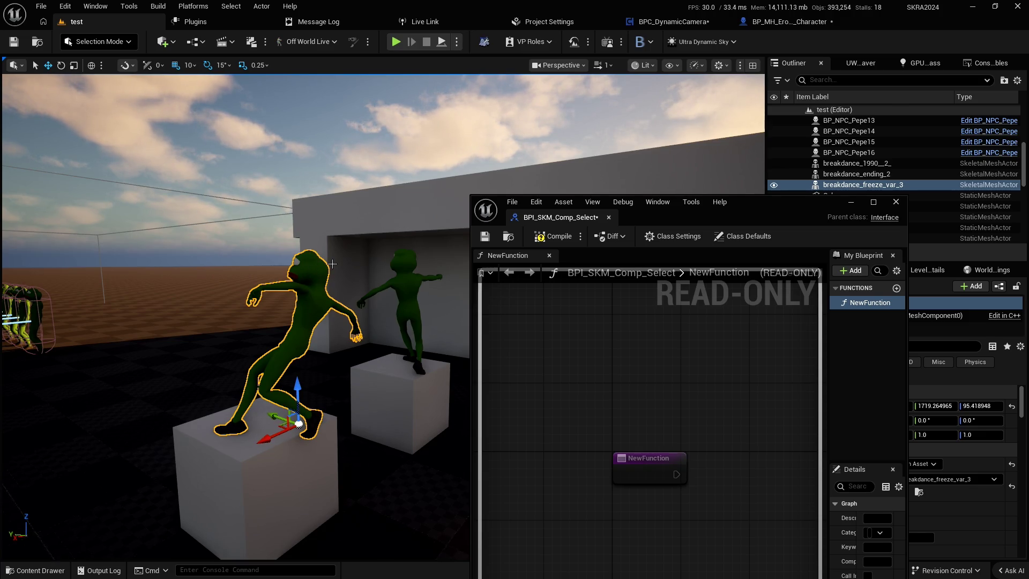
left_click(397, 277)
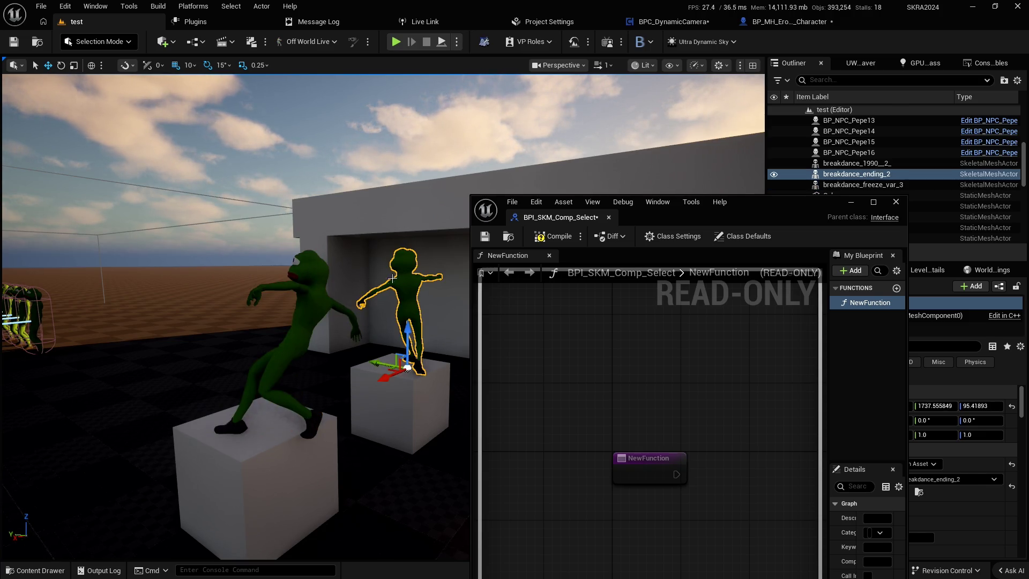
left_click(330, 299)
left_click_drag(780, 214, 713, 86)
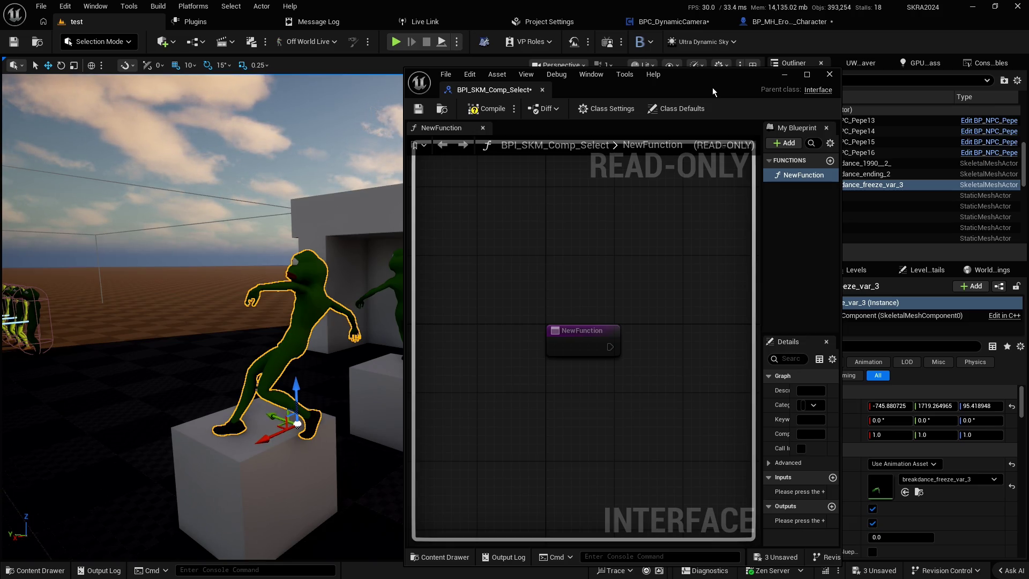
left_click_drag(506, 90, 894, 27)
- Add an input parameter NewParam to NewFunction, keeping its default Boolean type
left_click(361, 239)
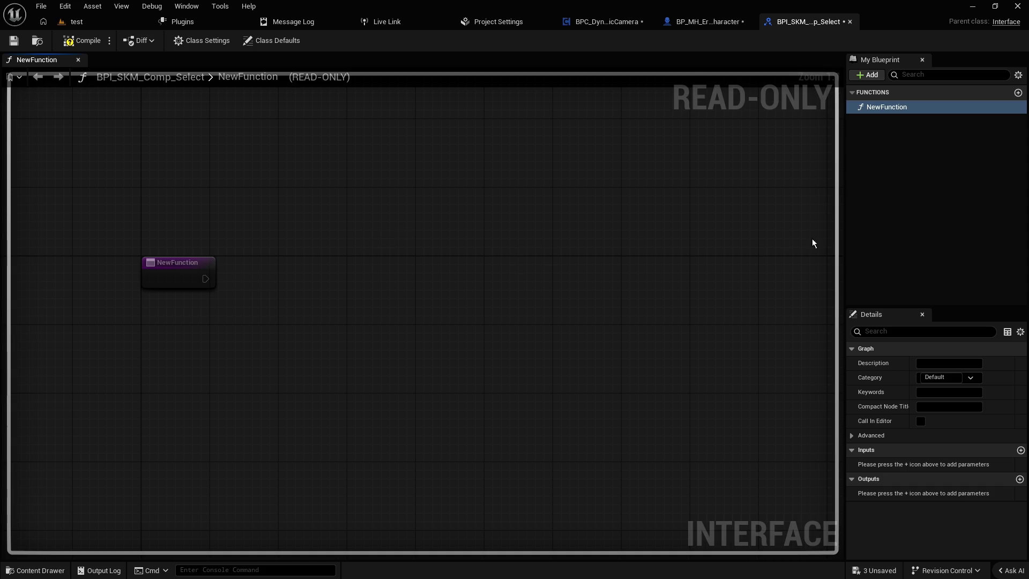
left_click_drag(842, 243, 772, 243)
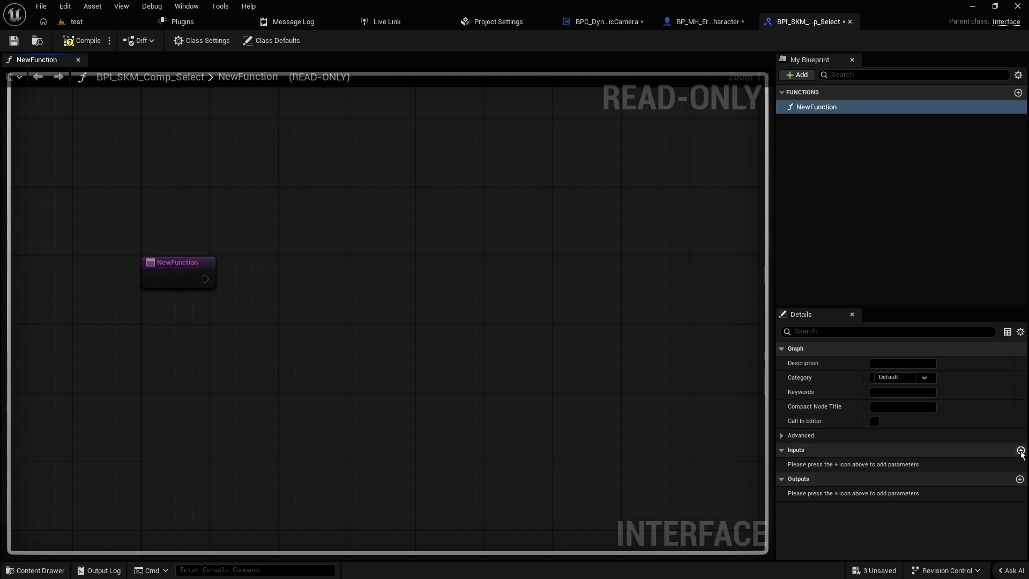
left_click(1021, 452)
left_click(902, 464)
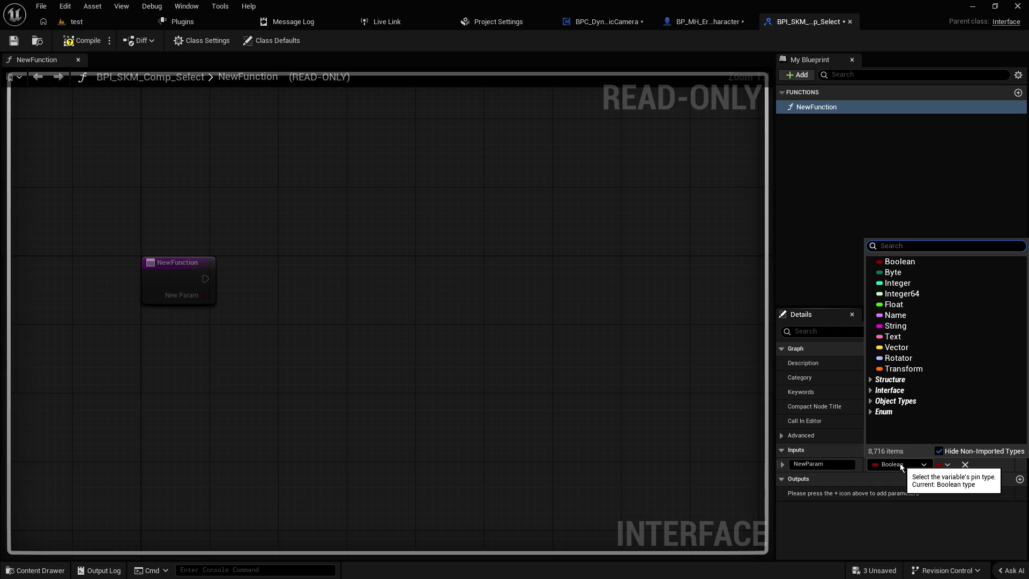
type("skeletal")
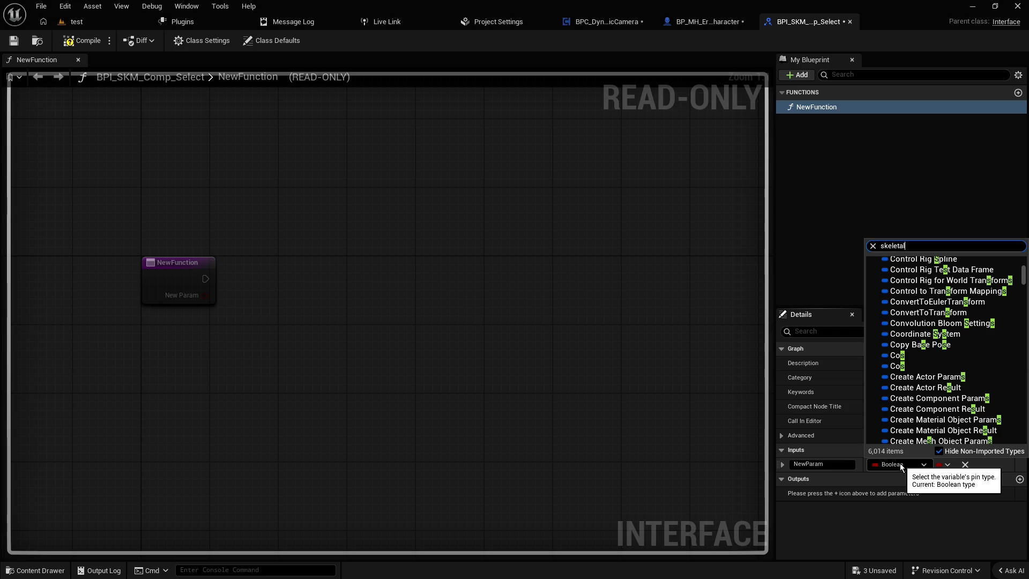
mouse_move(922, 357)
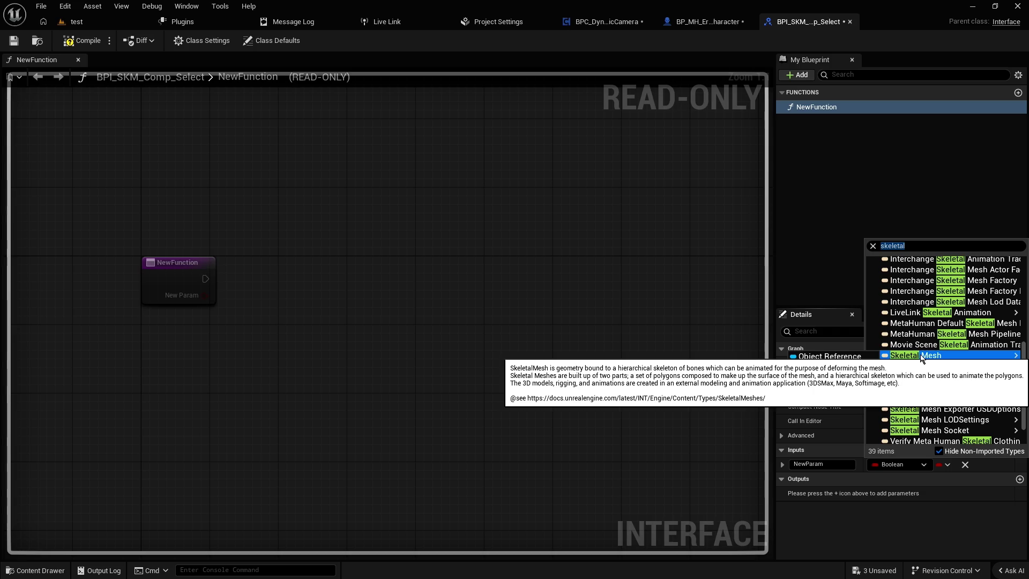
key("ctrl+space")
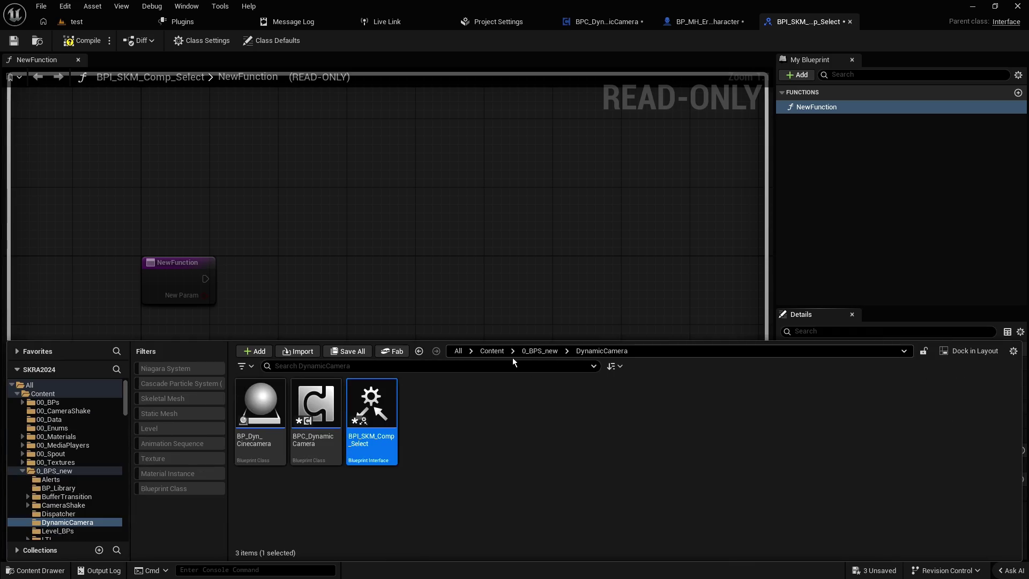
left_click(902, 246)
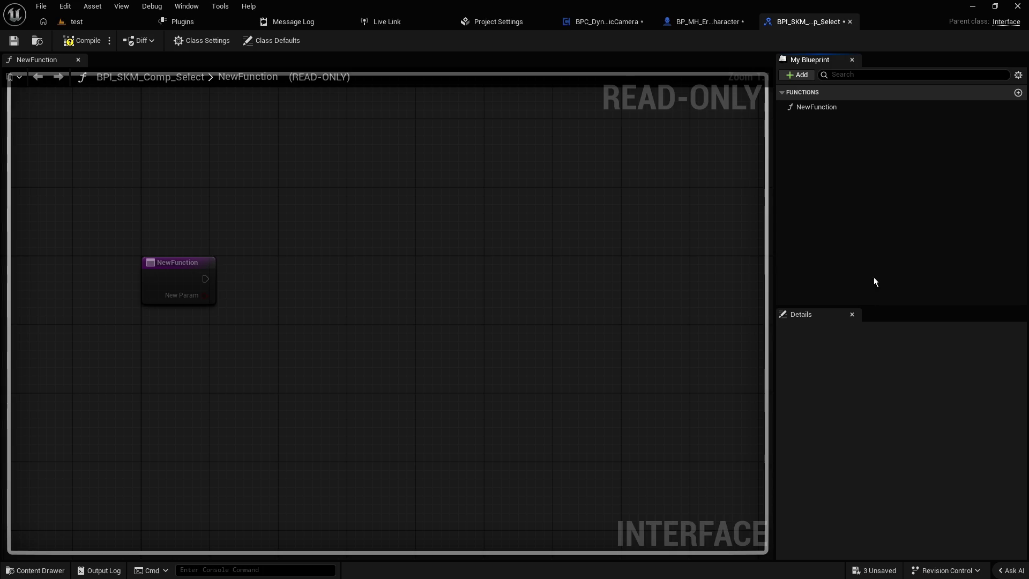
left_click(815, 108)
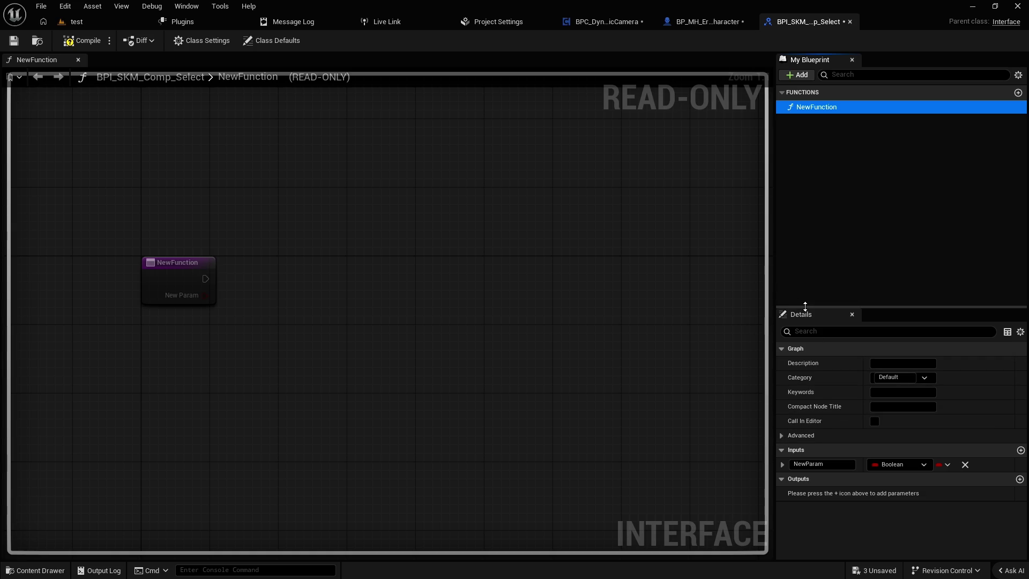
- Expand and collapse NewFunction's Advanced options, then return to the test level
left_click_drag(803, 308, 836, 174)
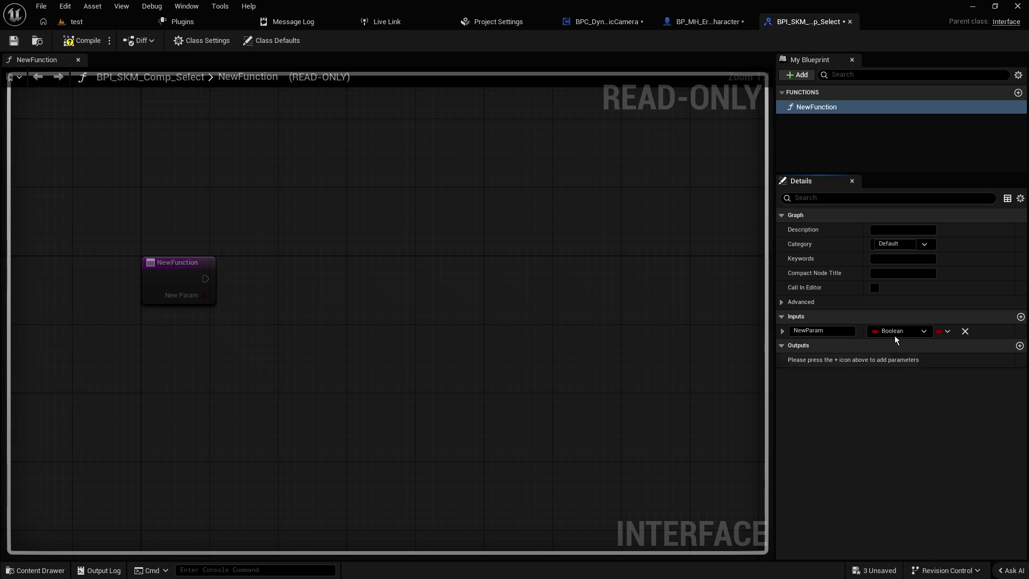
left_click(784, 302)
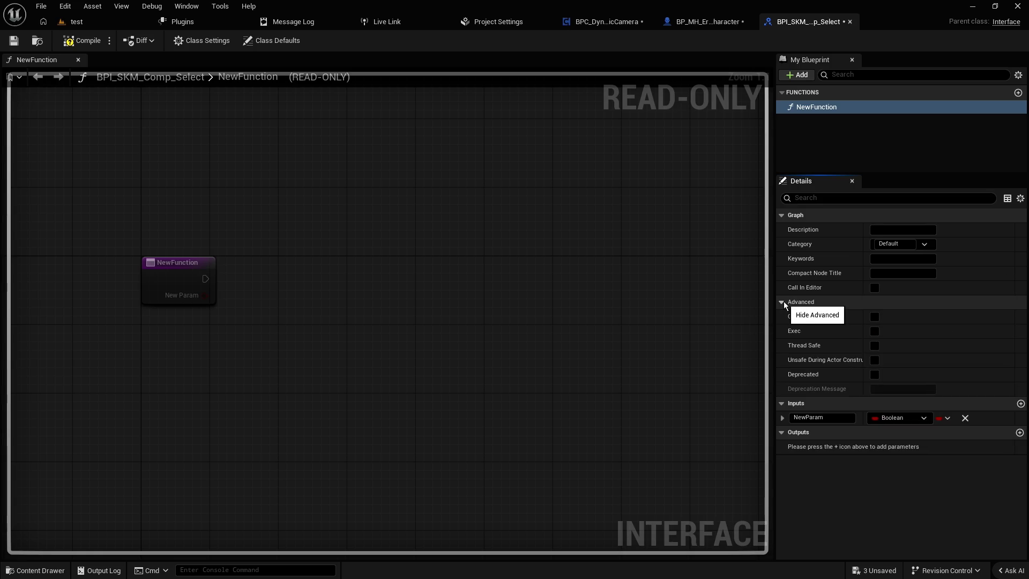
left_click(781, 303)
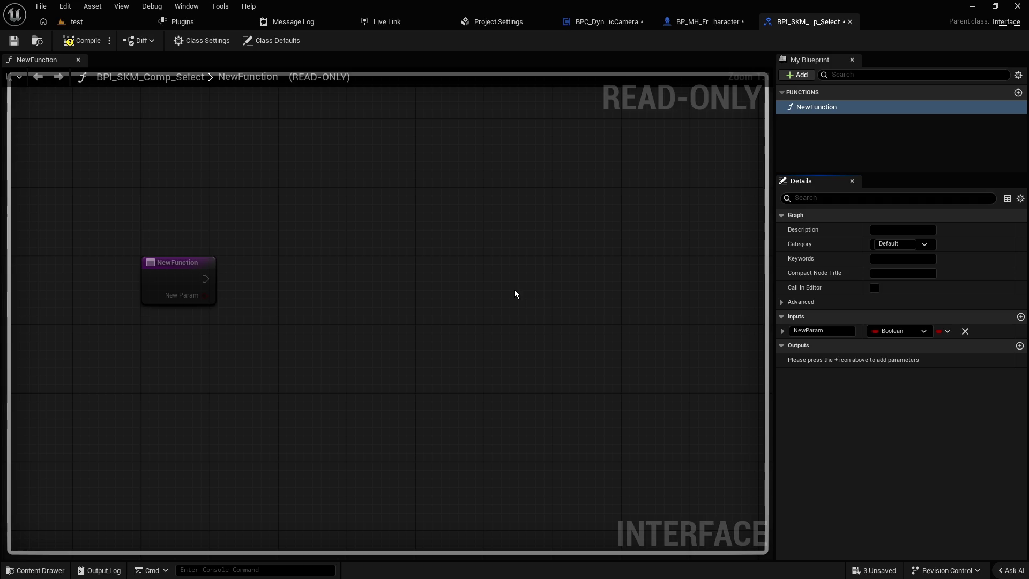
left_click(107, 24)
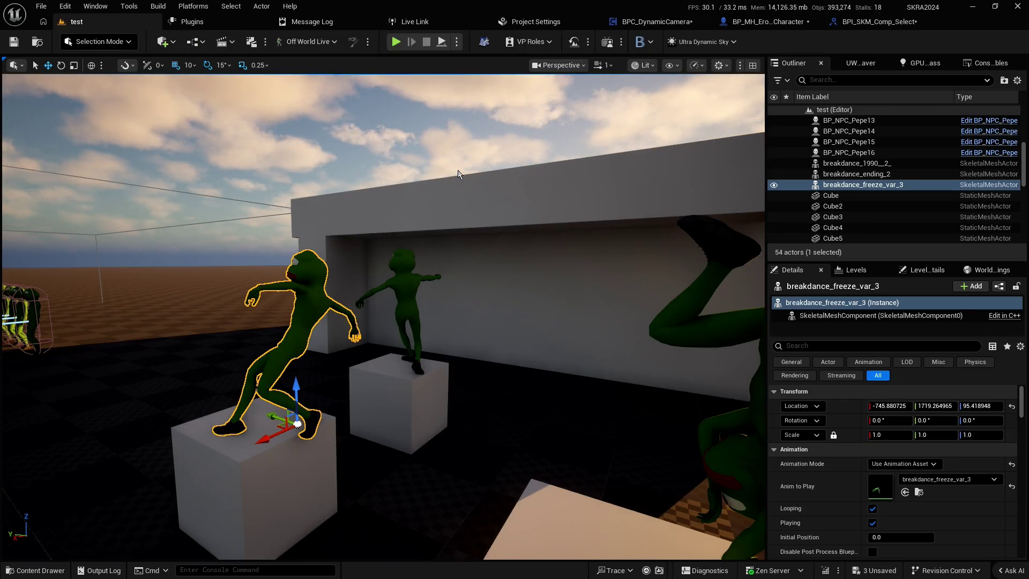
- Select the BeginPlay, SET, Face and BPC Dynamic Camera nodes in the character's EventGraph
left_click(775, 23)
mouse_move(727, 124)
left_mouse_down()
mouse_move(503, 243)
mouse_move(691, 225)
left_mouse_up()
left_click(480, 245)
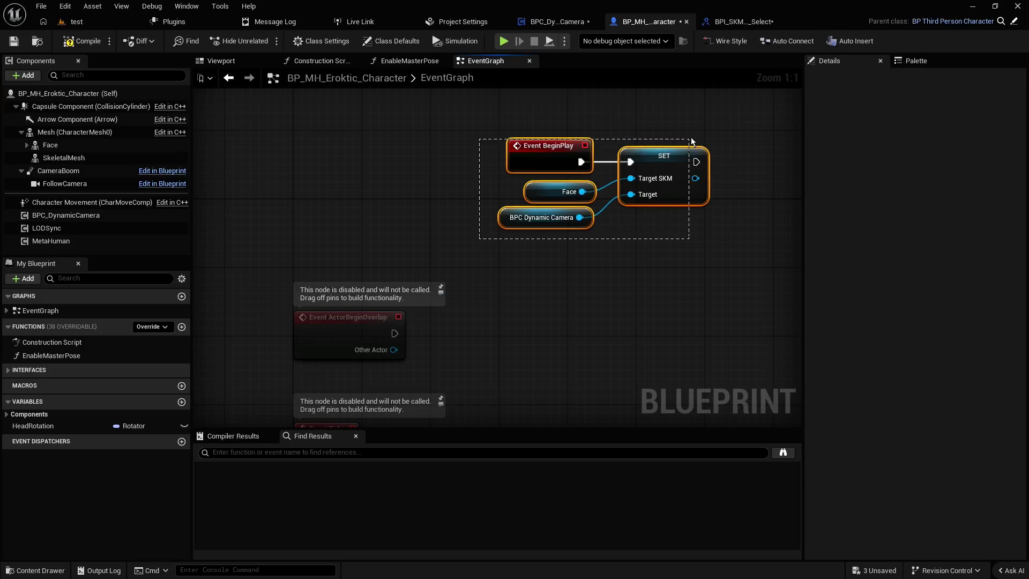
mouse_move(728, 113)
left_mouse_down()
mouse_move(490, 216)
mouse_move(481, 240)
left_mouse_up()
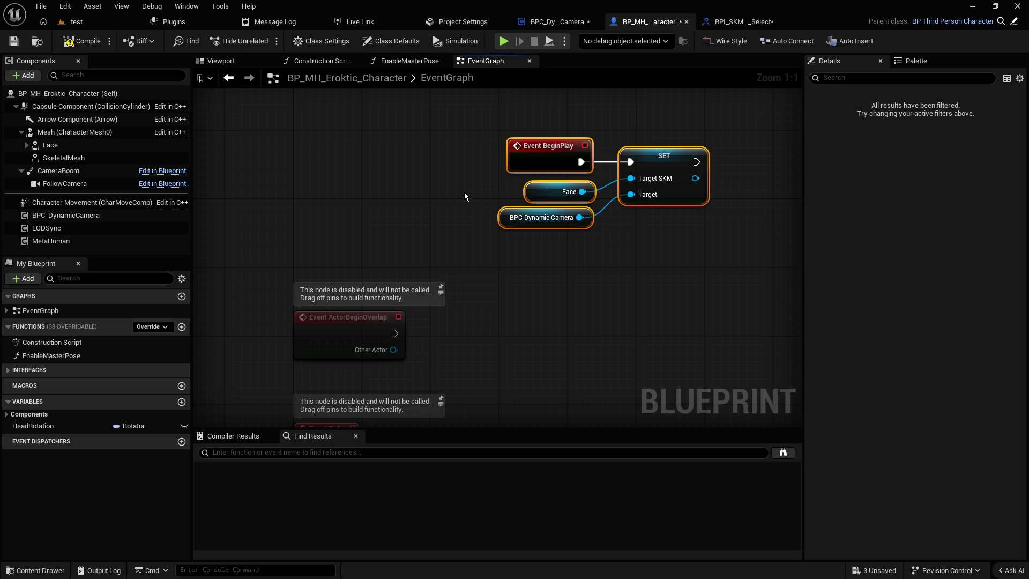
left_click(745, 22)
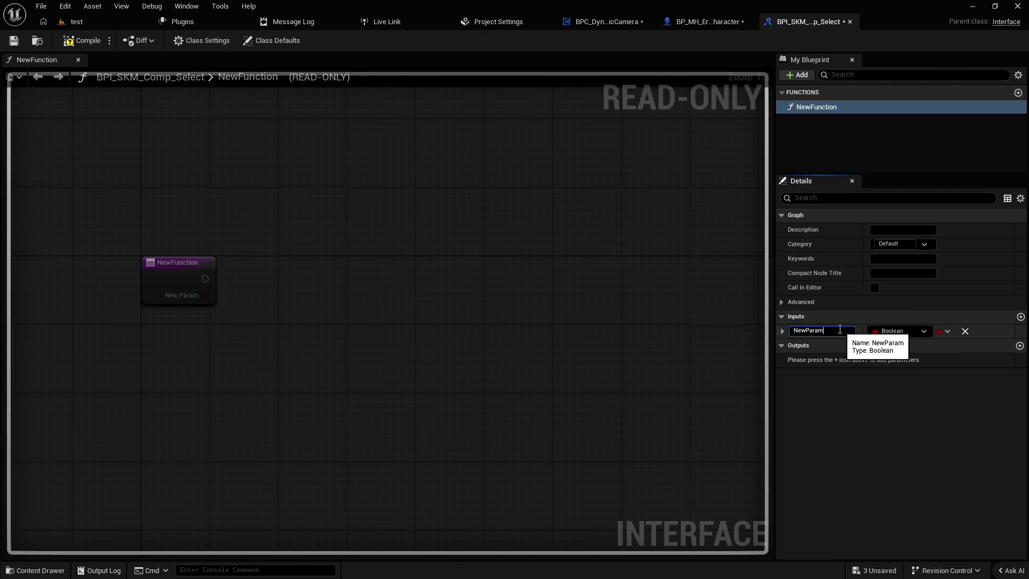
- Rename the NewParam input to Actor
left_click(840, 329)
type("Actor")
left_click(870, 336)
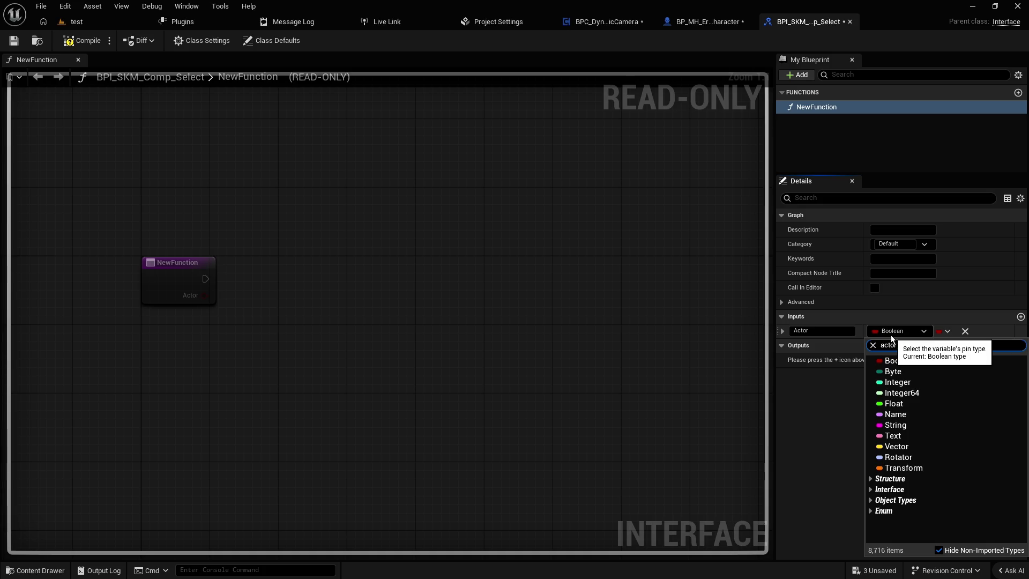
- Make the Actor input an Actor Object Reference and add an output parameter
type("actor")
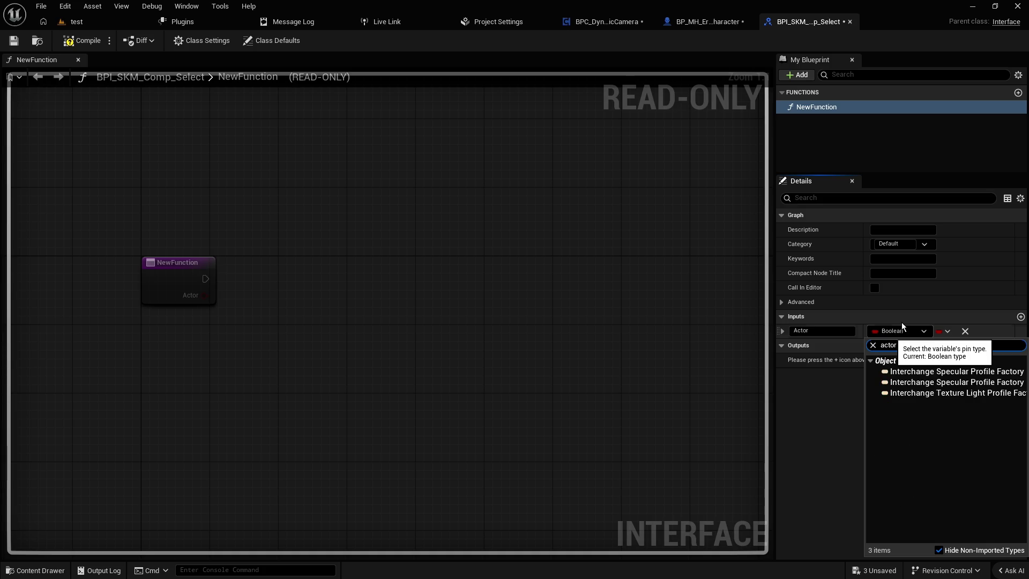
key("ctrl+a")
type("class")
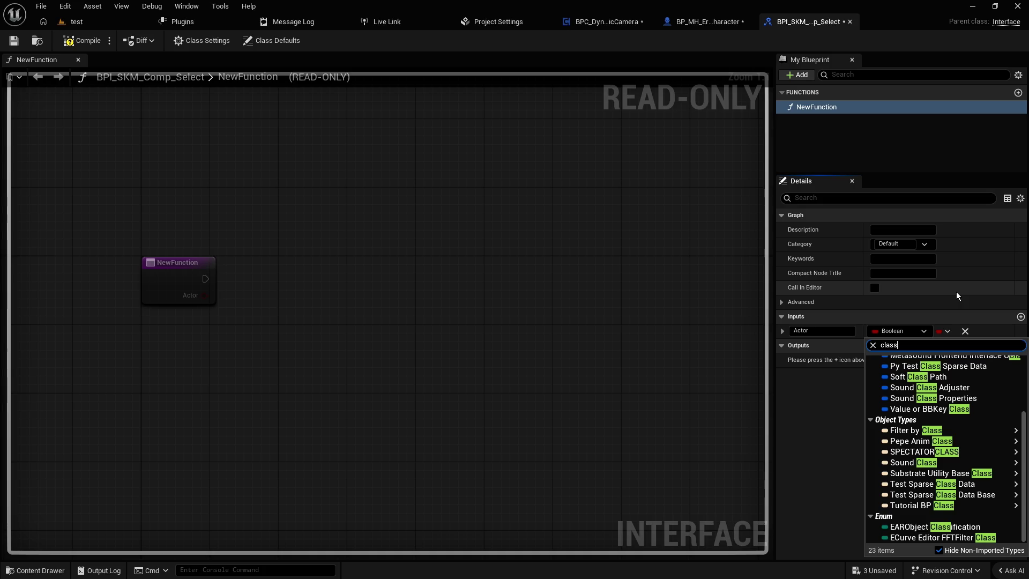
key("ctrl+a")
type("actor")
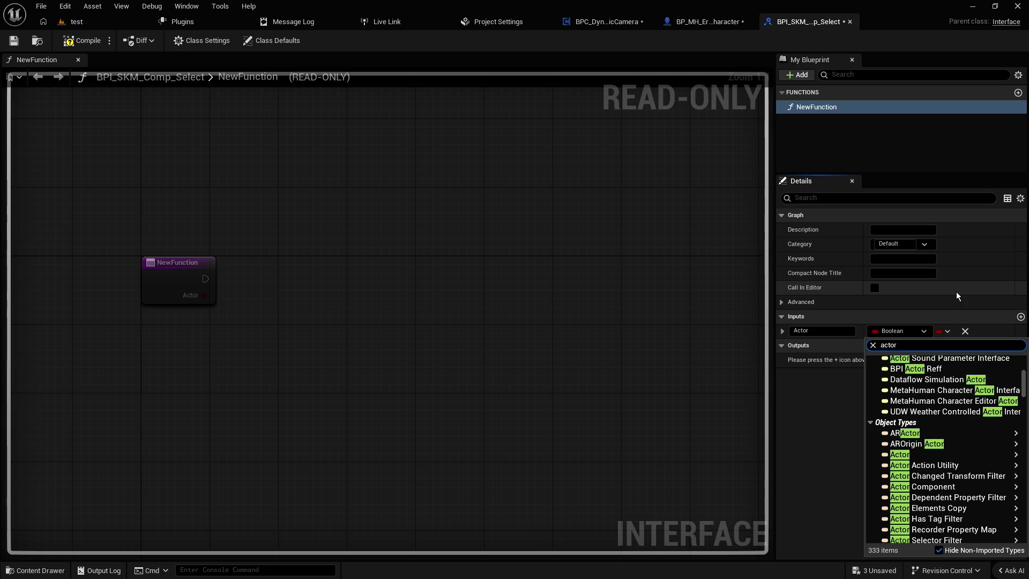
key("ctrl+a")
key("BackSpace")
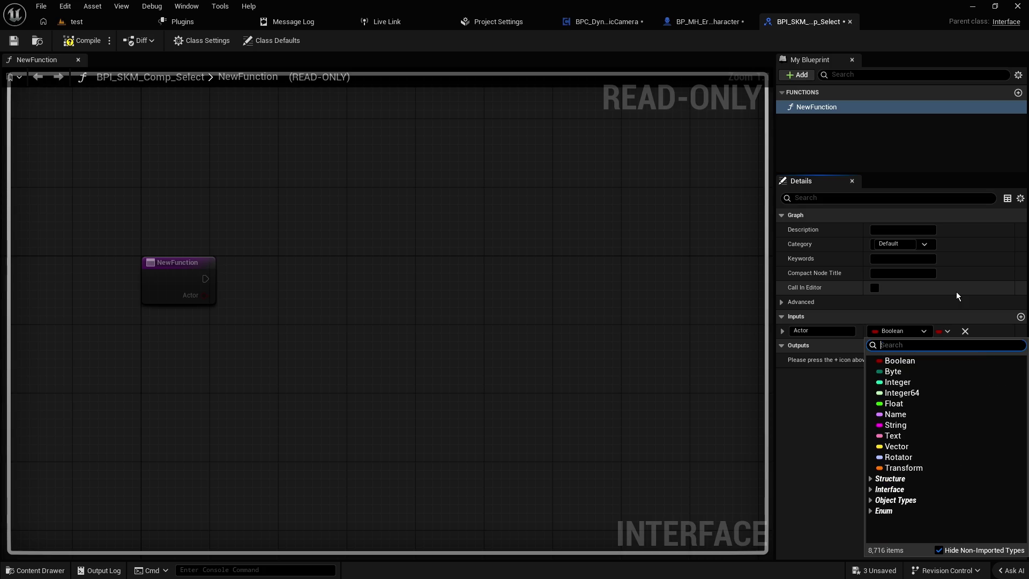
type("actor")
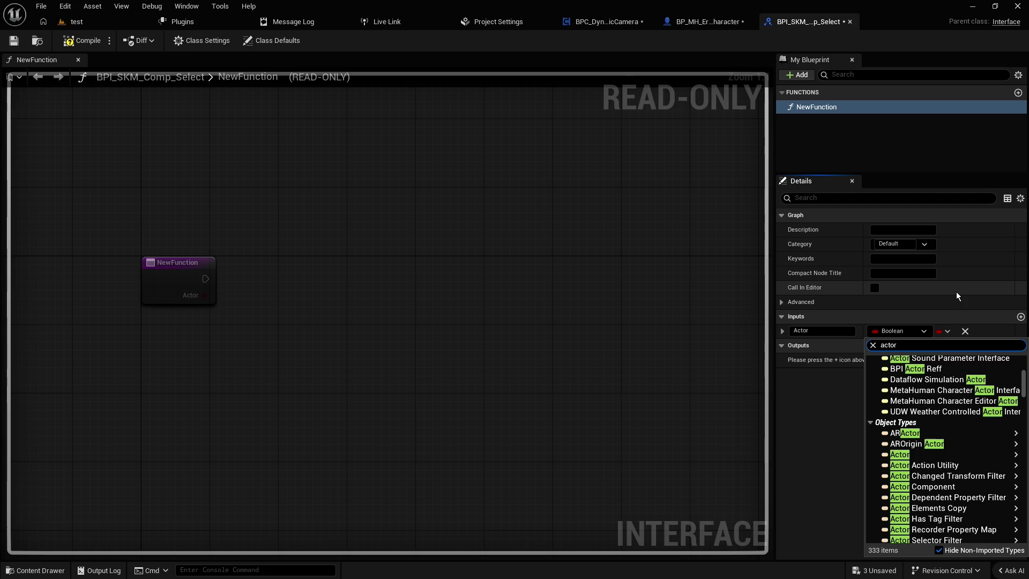
mouse_move(922, 455)
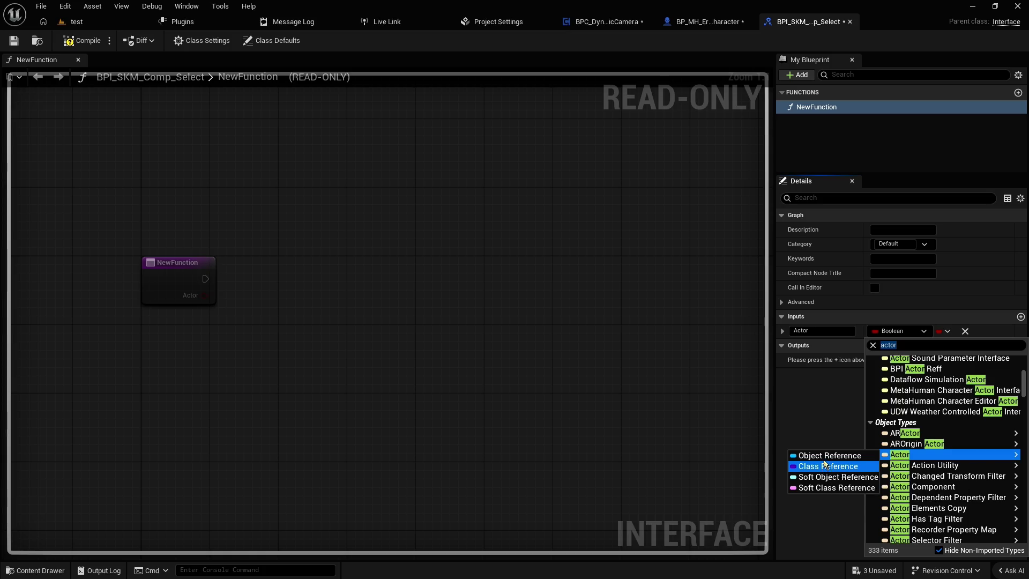
left_click(825, 456)
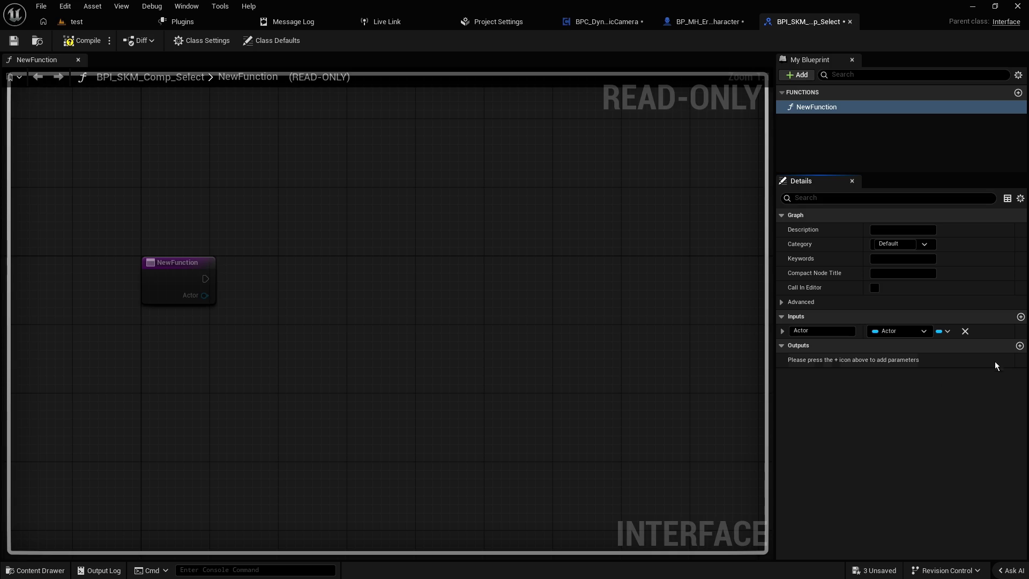
left_click(1020, 346)
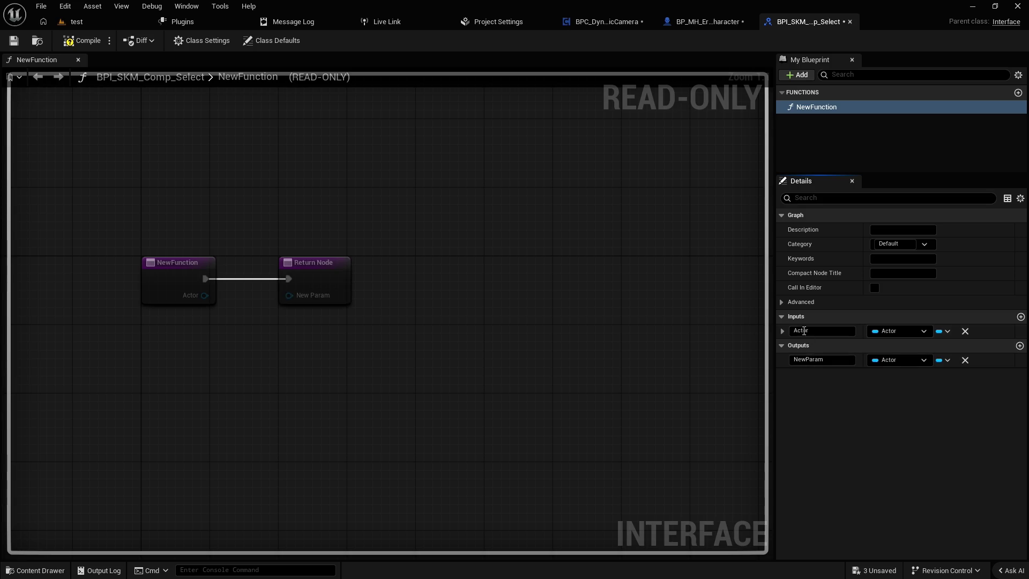
- Make the output a Skeletal Mesh Component Object Reference named SKM Component
left_click(906, 361)
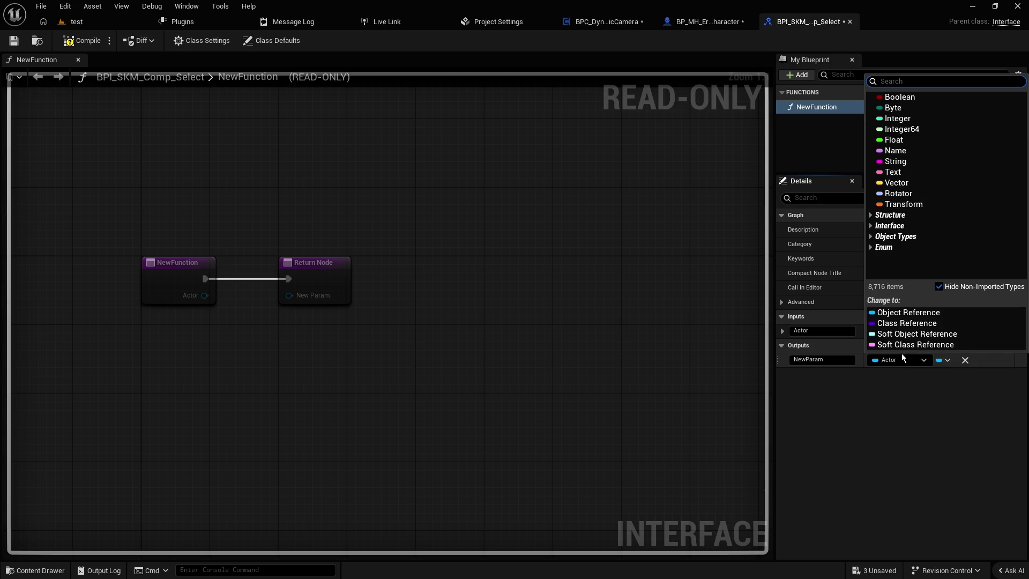
type("skeletal")
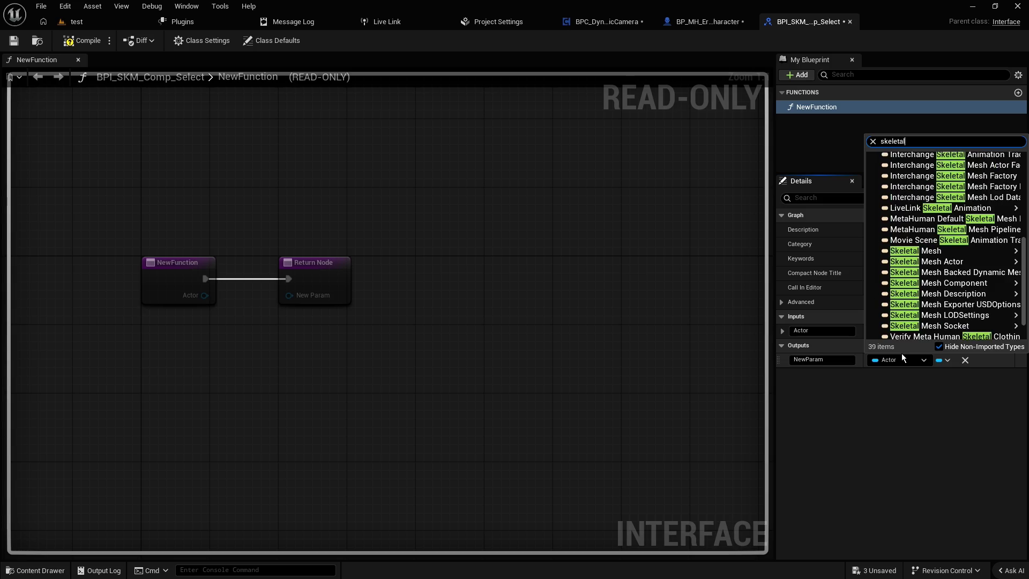
mouse_move(873, 277)
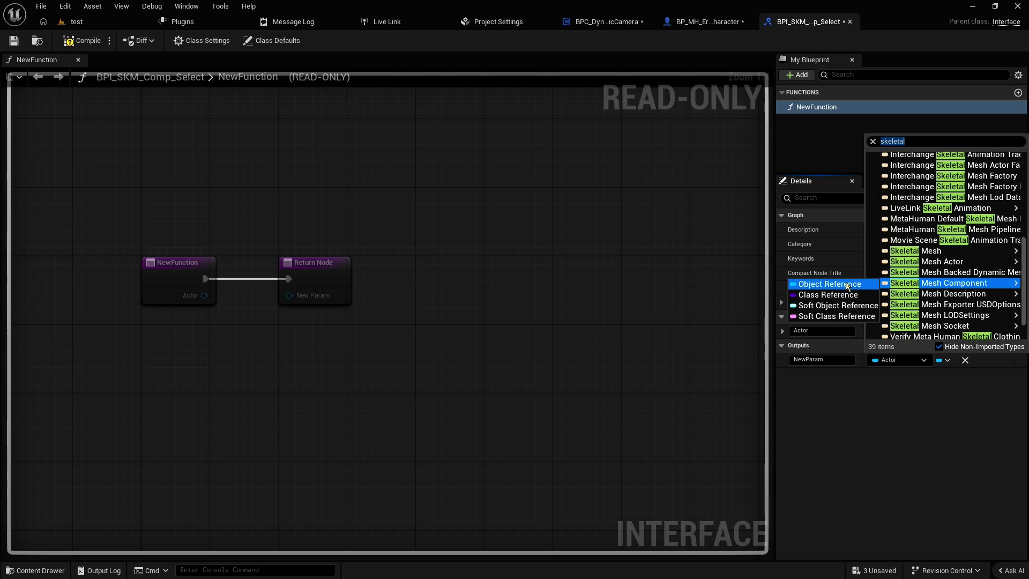
left_click(829, 273)
left_click(835, 359)
type("SKM")
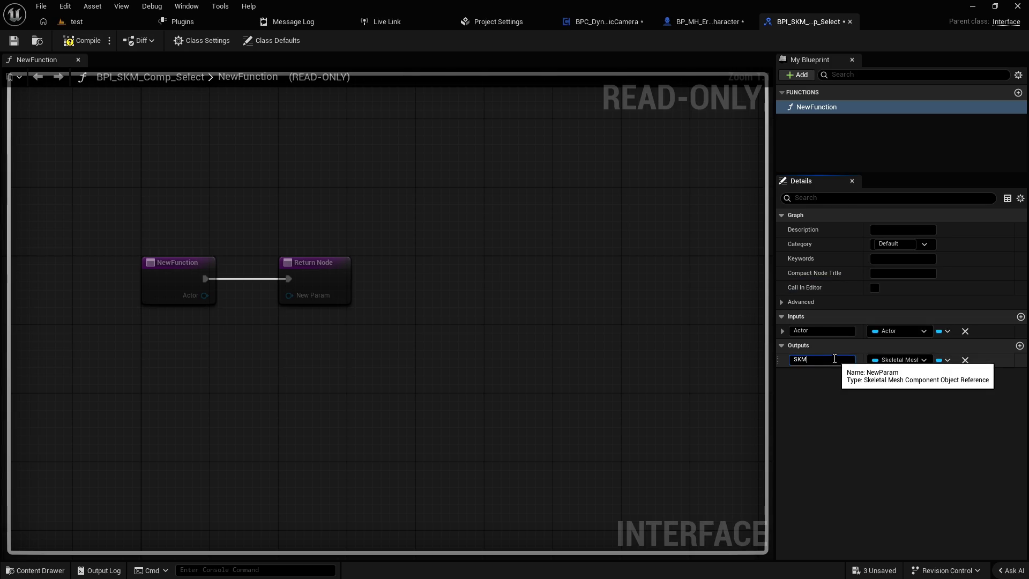
type(" Component")
key("Return")
- Compile the interface and return to the BP_MH_Eroktic_Character blueprint
left_click(68, 45)
left_click(13, 41)
left_click(700, 23)
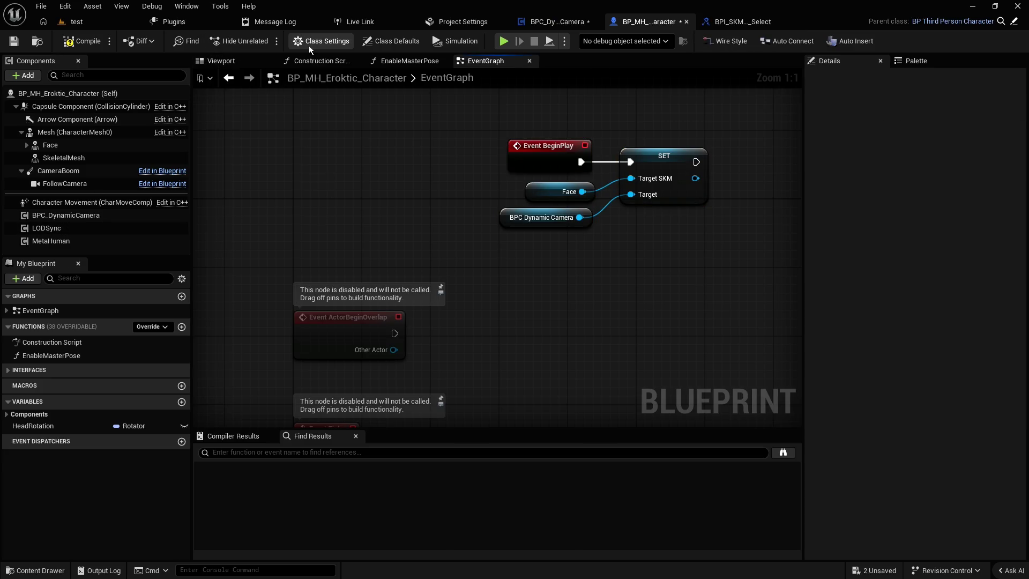
- Add BPI_SKM_Comp_Select to the character blueprint's implemented interfaces and compile
left_click(322, 41)
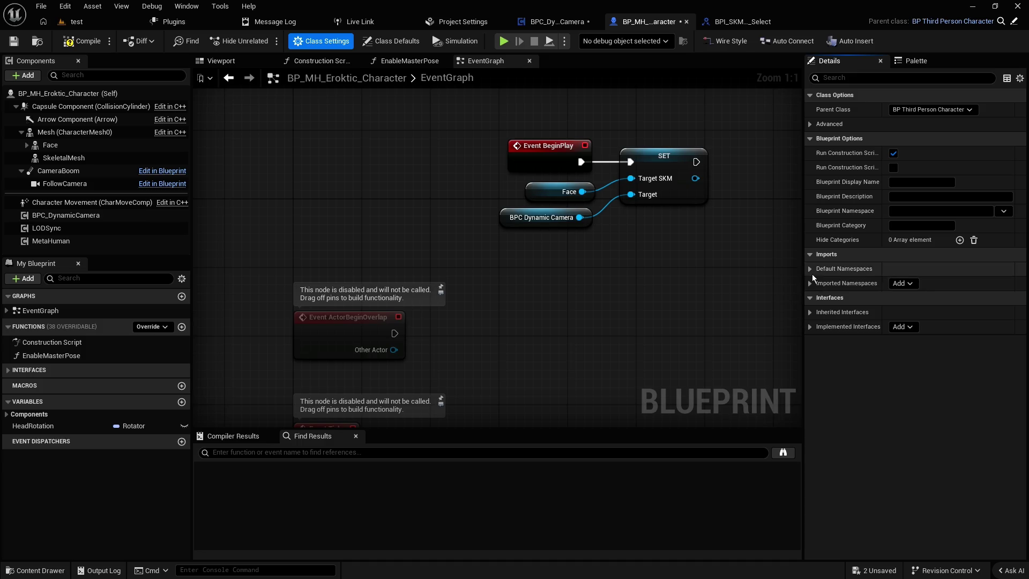
left_click(810, 327)
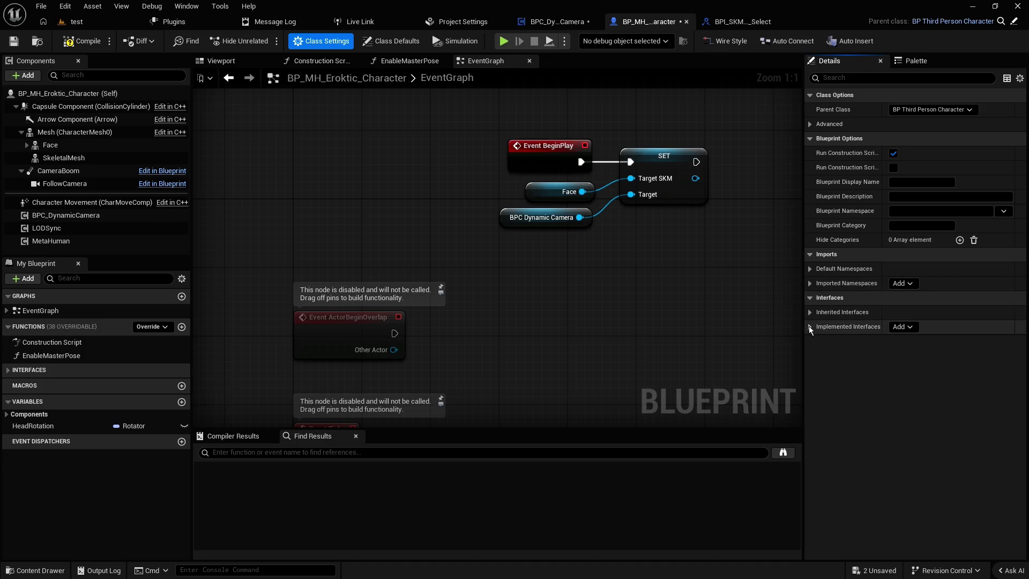
left_click(909, 327)
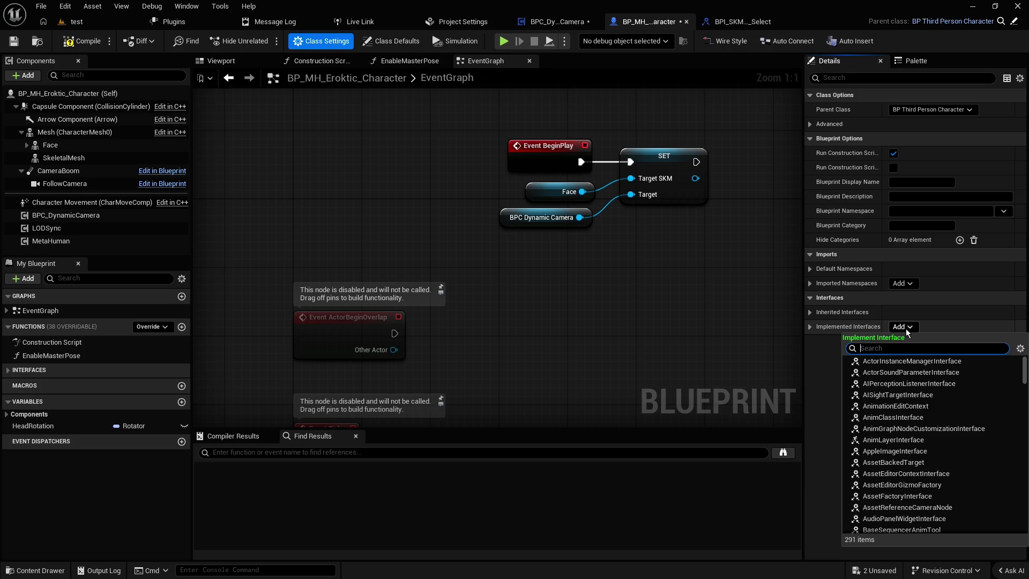
type("skm")
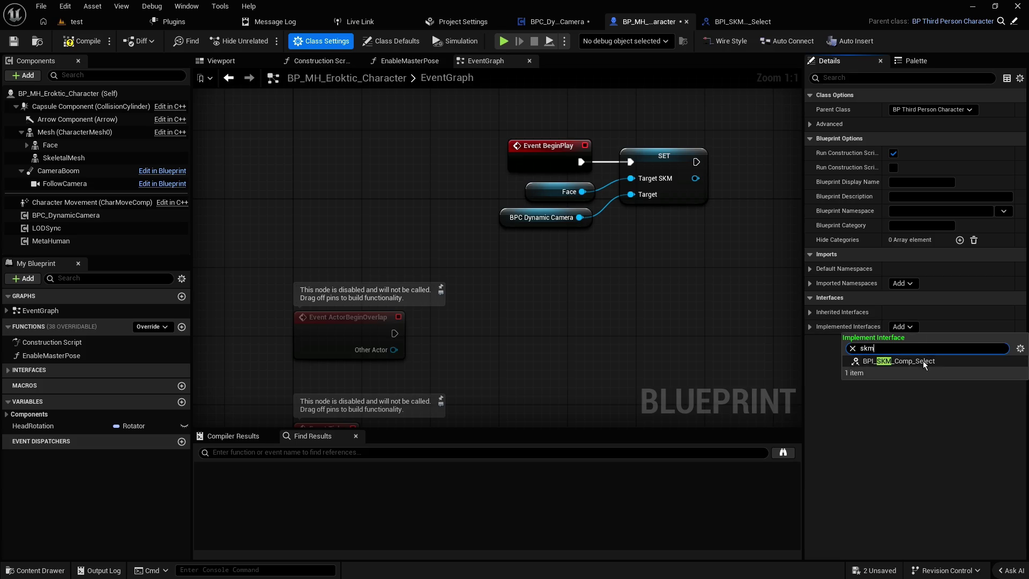
left_click(921, 361)
left_click(14, 41)
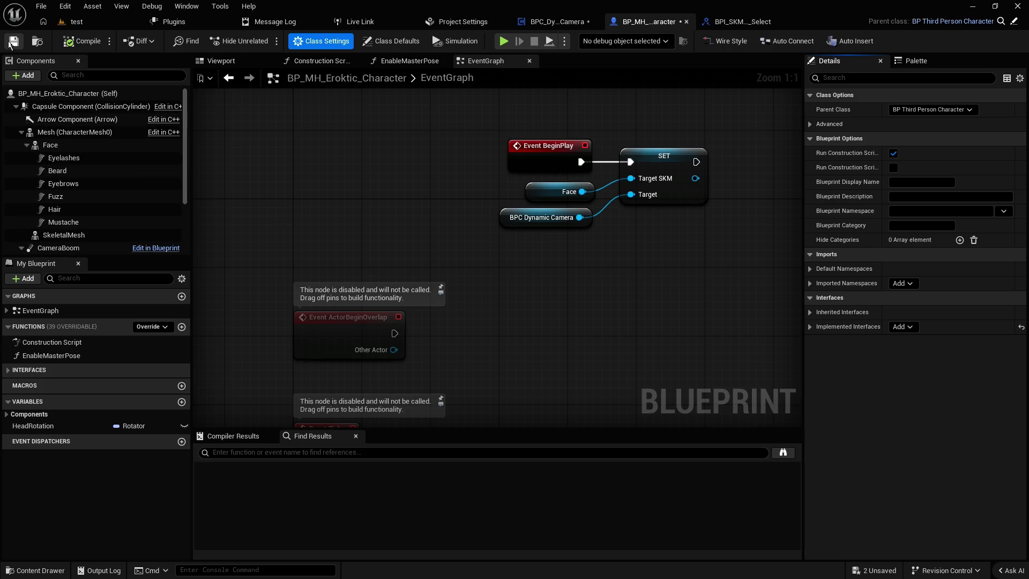
- Implement BPI_SKM_Comp_Select in BPC_DynamicCamera, then compile and save it
left_click(545, 22)
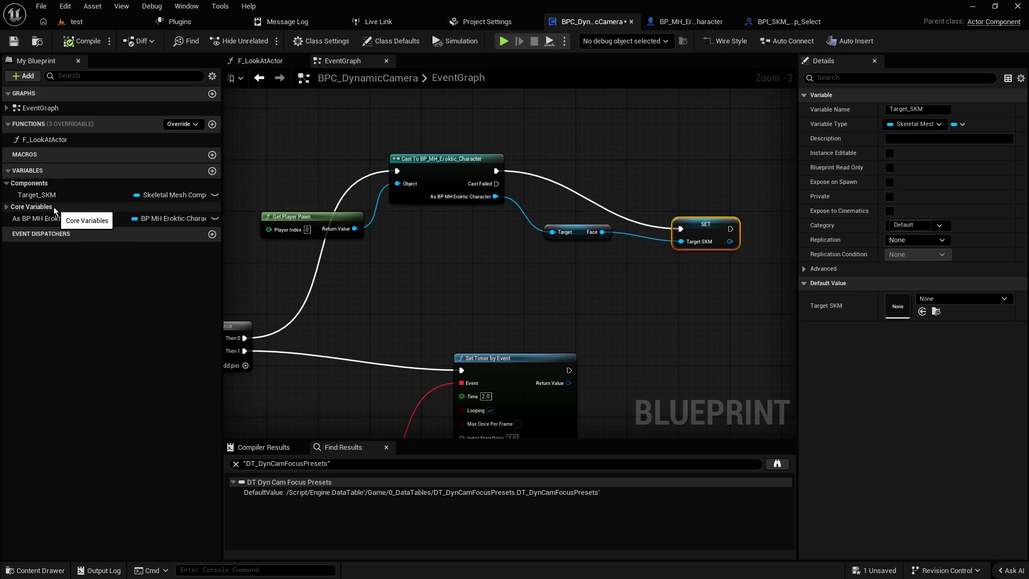
left_click(316, 42)
left_click(898, 327)
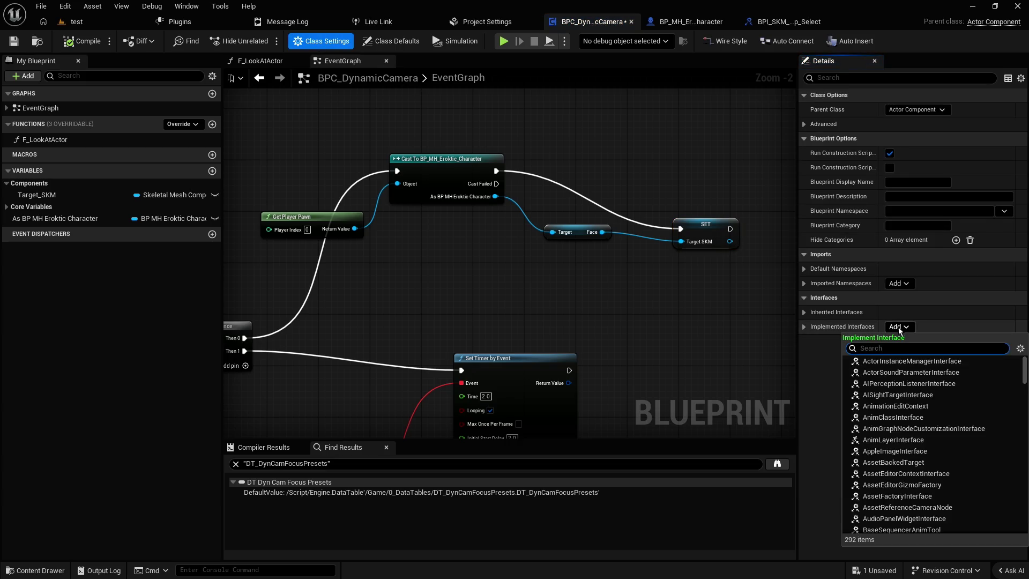
type("skm")
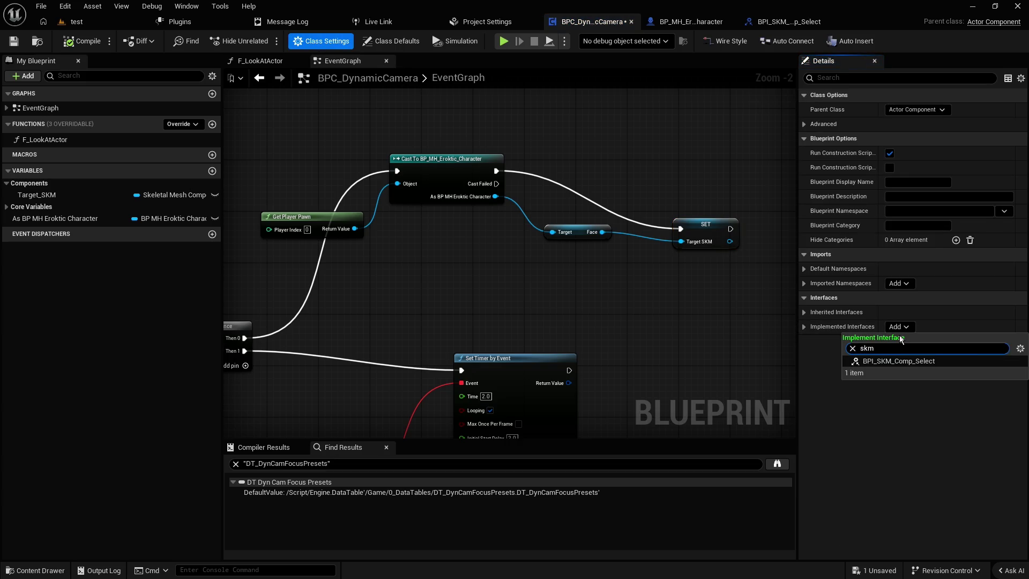
left_click(911, 362)
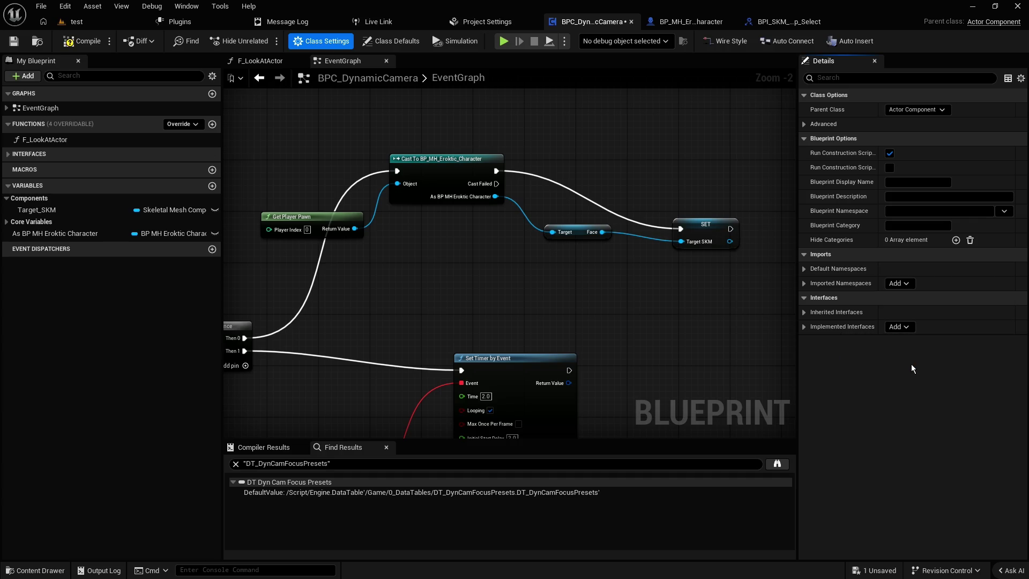
left_click(82, 41)
key("ctrl+s")
- Check the interface functions listed in both blueprints, then reopen BPI_SKM_Comp_Select
left_click(27, 154)
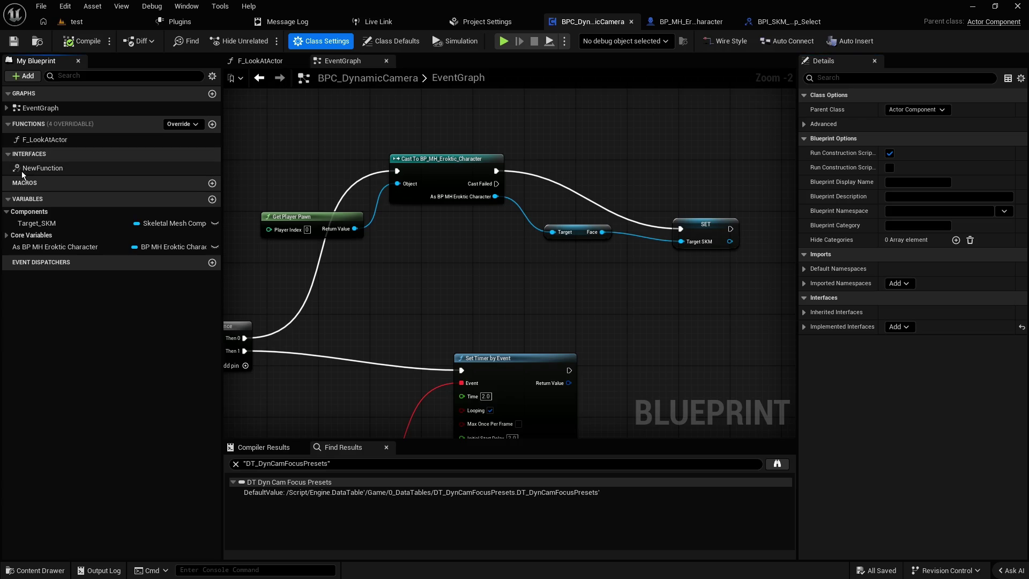
left_click(678, 23)
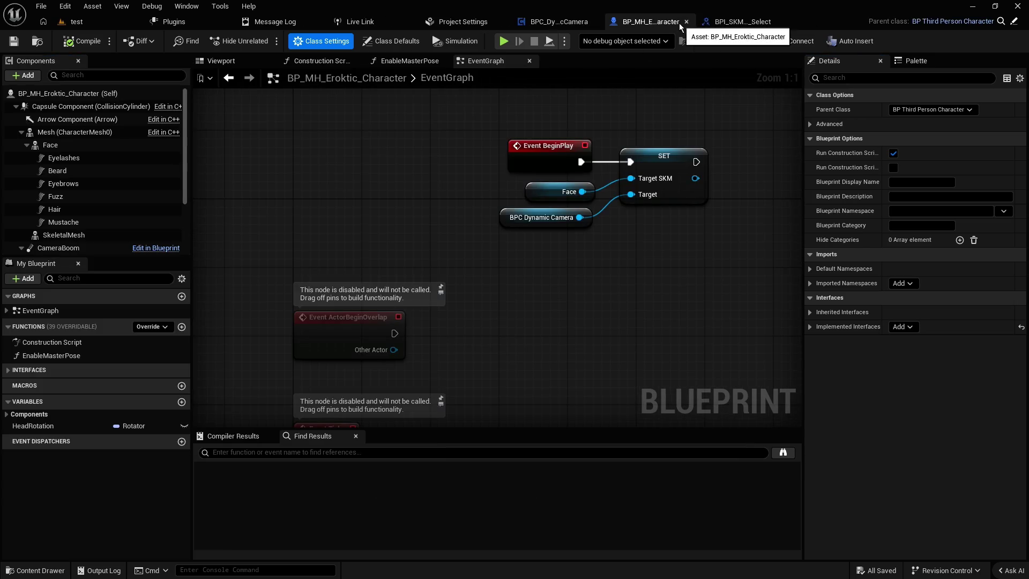
left_click(26, 370)
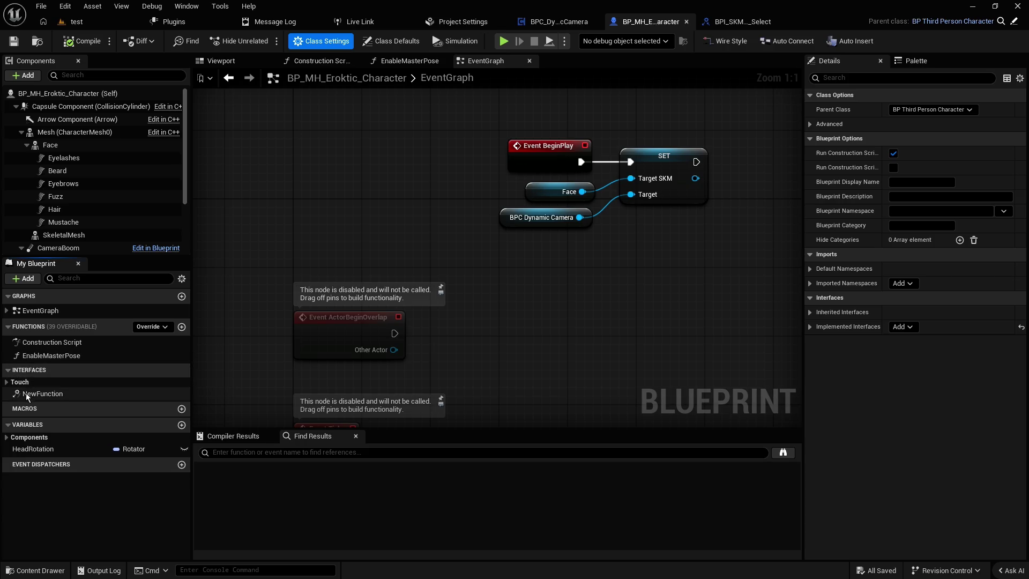
left_click(12, 382)
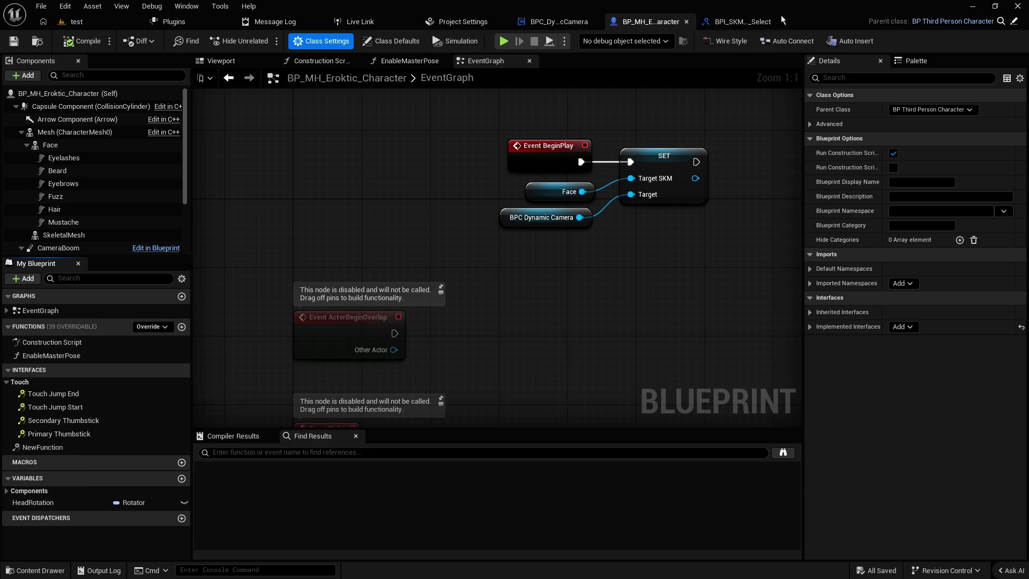
left_click(743, 22)
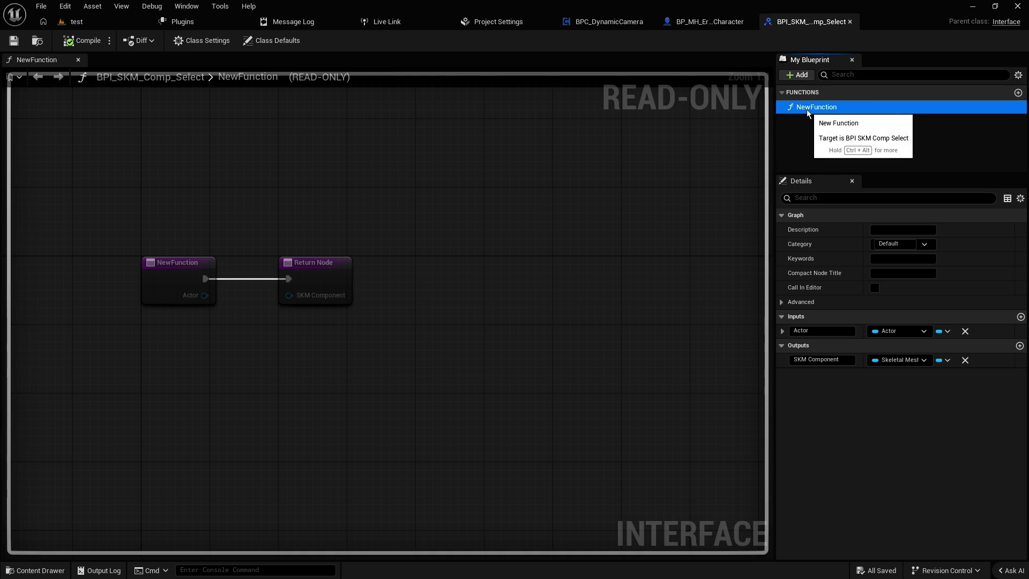
- Rename NewFunction to f_GetSKMcomponent and save the interface
left_click(836, 109)
type("f")
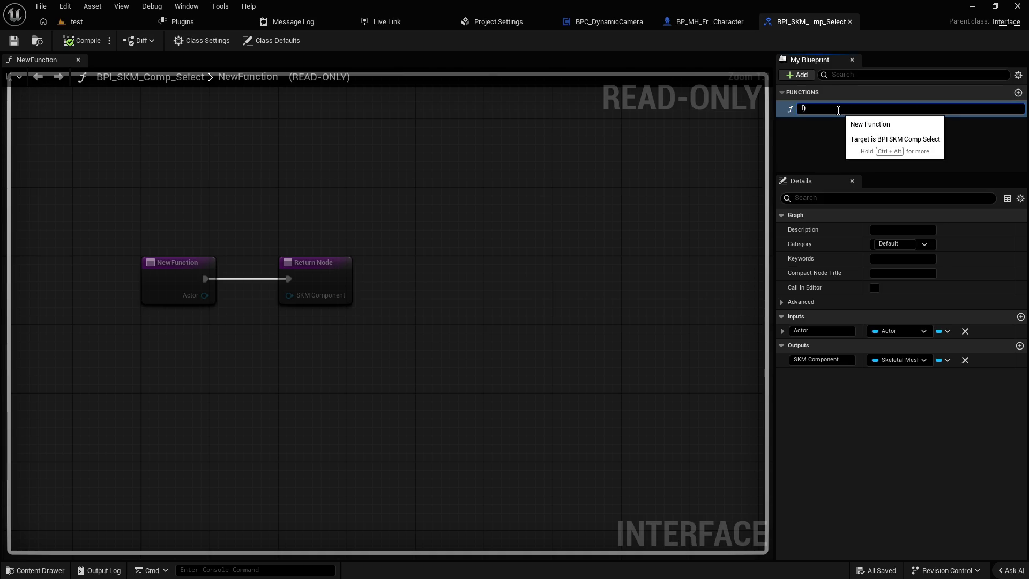
type("_Get")
key("BackSpace")
key("BackSpace")
key("BackSpace")
type("c")
key("Return")
left_click(14, 42)
left_click(600, 21)
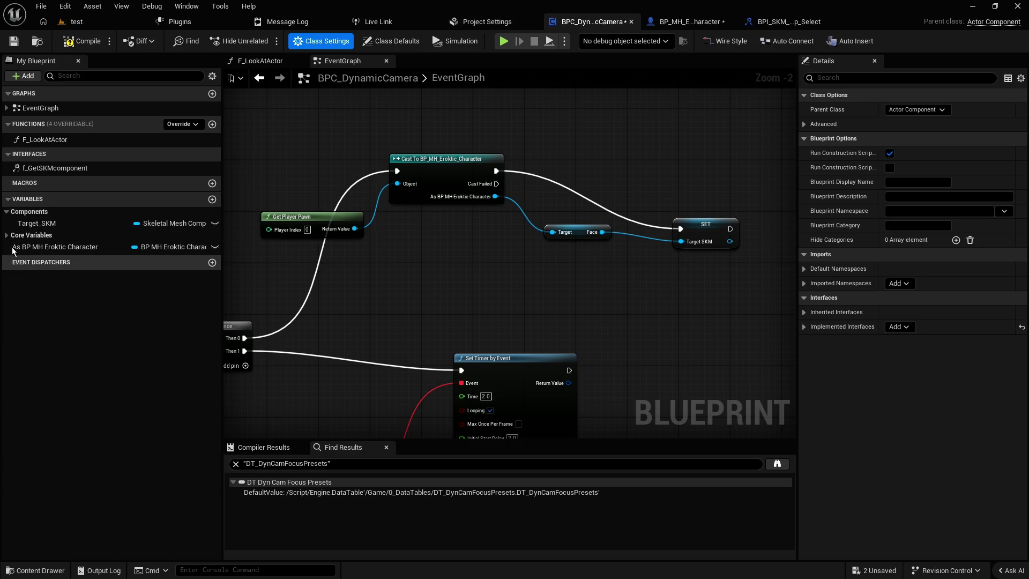
- Place an f_GetSKMcomponent call node in BPC_DynamicCamera's EventGraph, then delete it
left_click(8, 237)
left_click(8, 237)
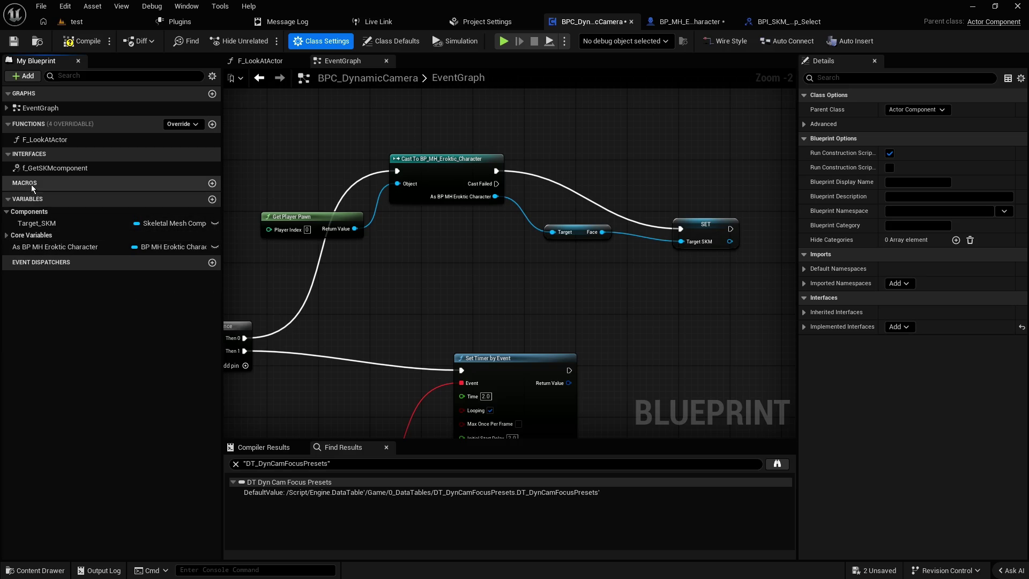
right_click(41, 168)
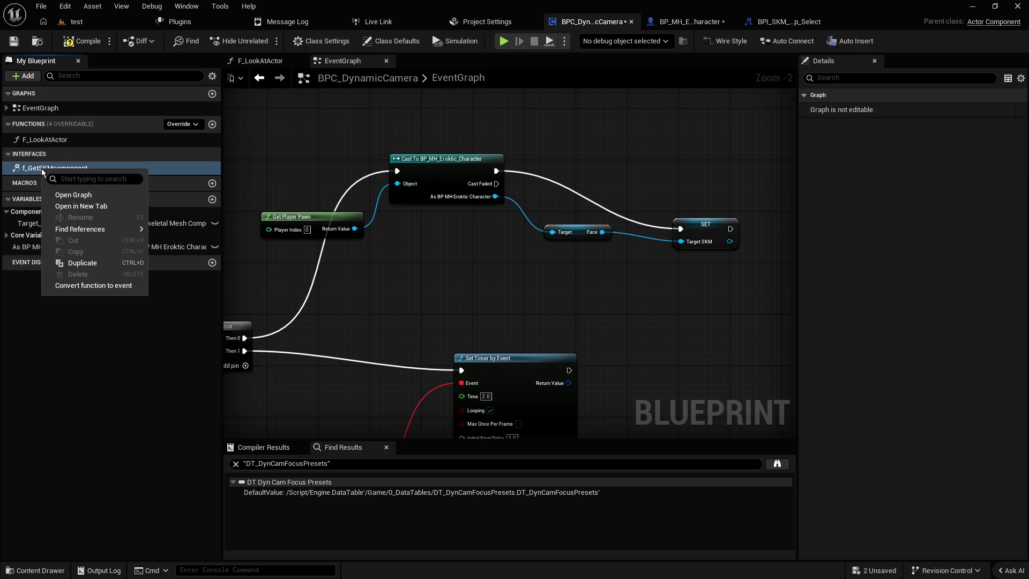
left_click(33, 218)
left_click_drag(32, 169, 271, 160)
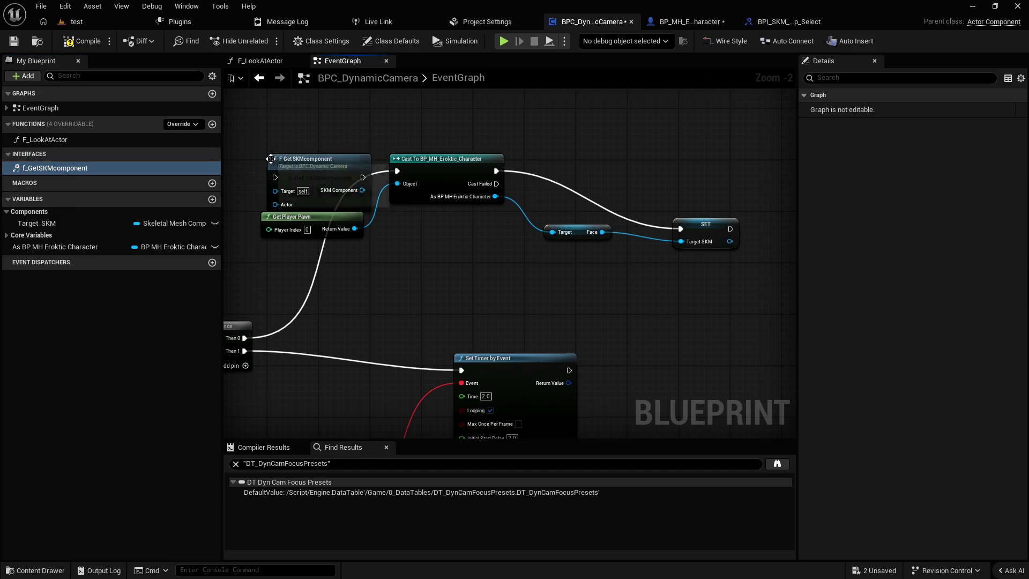
left_click_drag(397, 197, 377, 178)
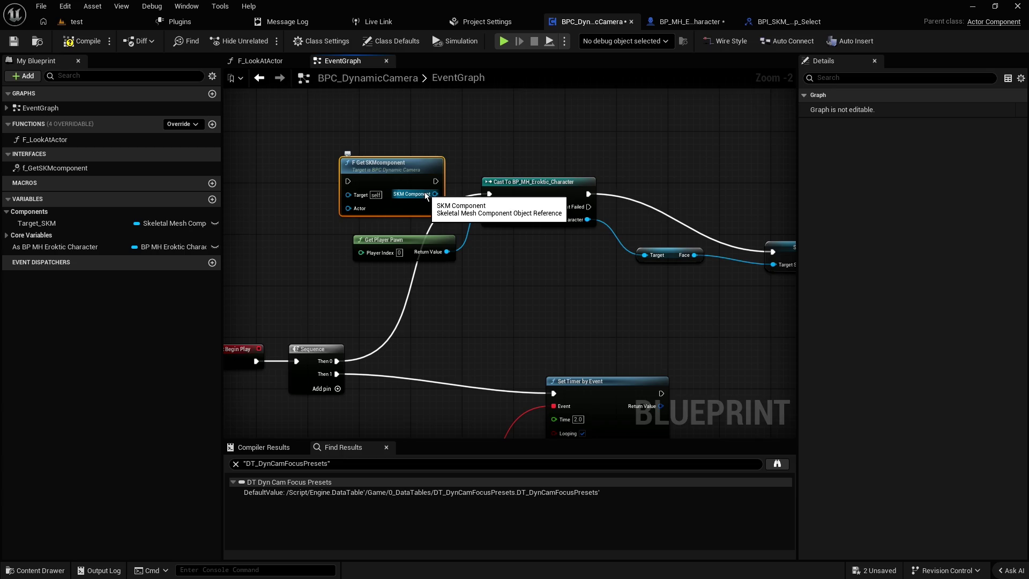
key("Delete")
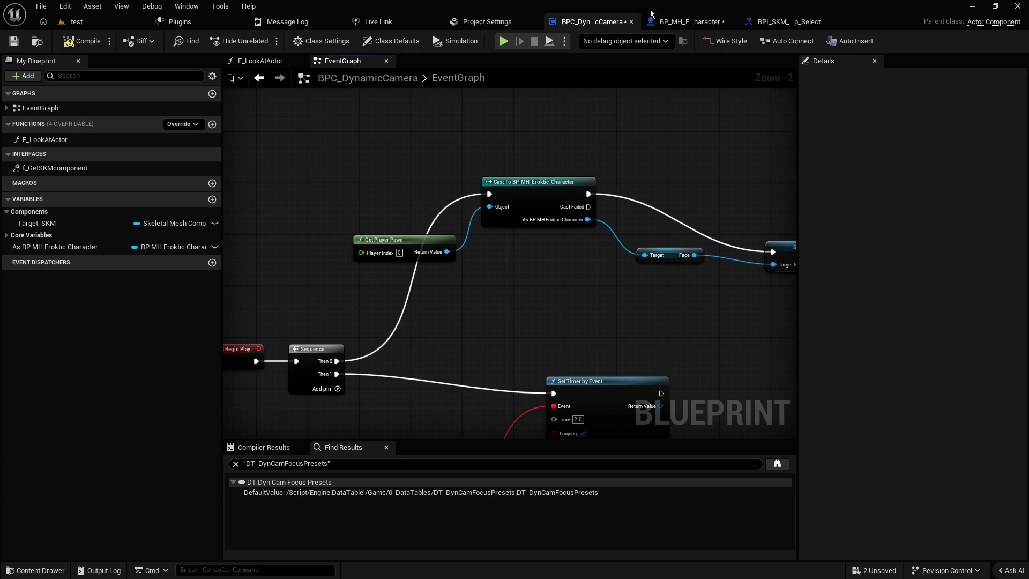
left_click(701, 23)
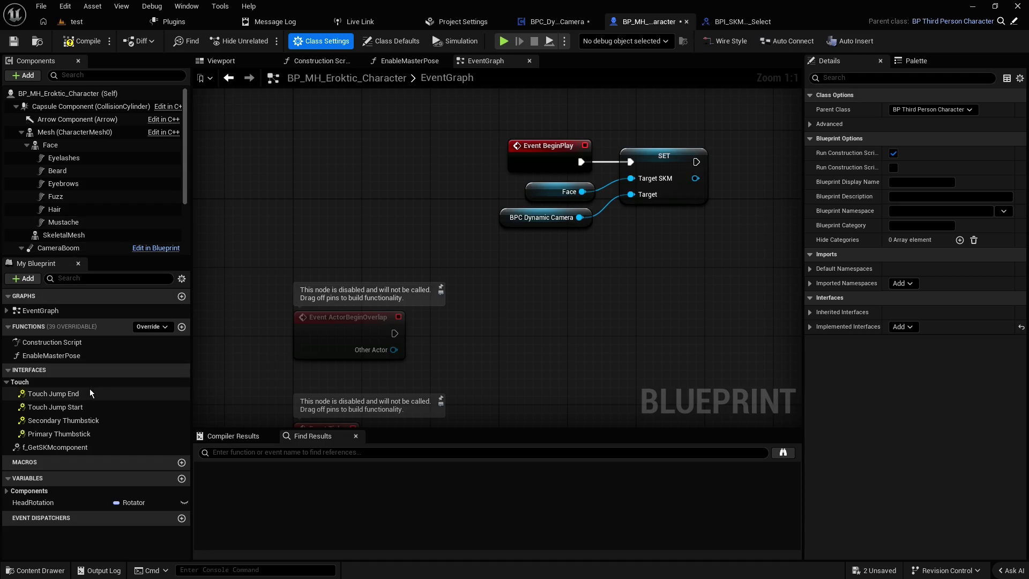
- Attempt converting the character's f_GetSKMcomponent to an event, then place and delete its node
right_click(53, 451)
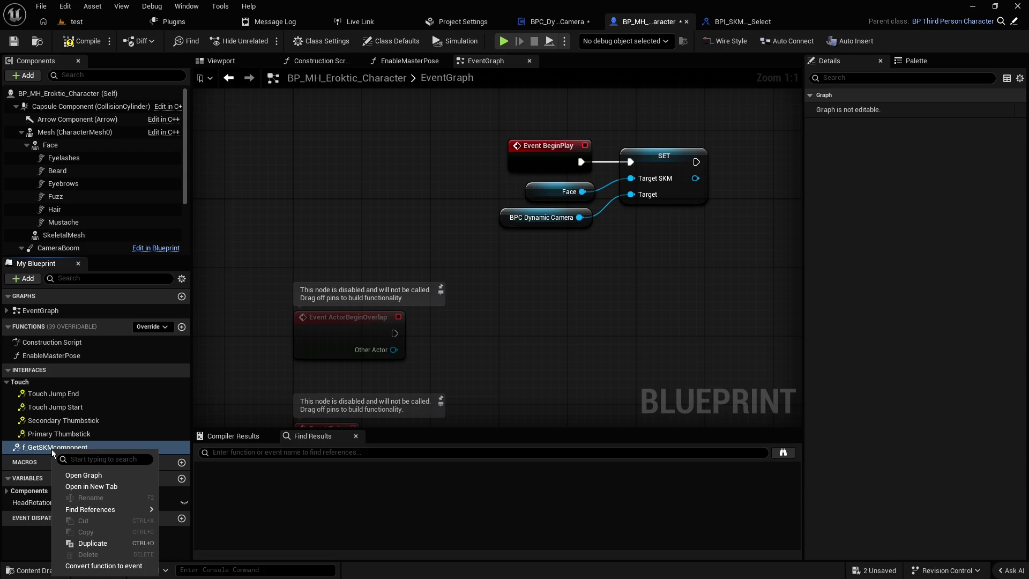
left_click(102, 565)
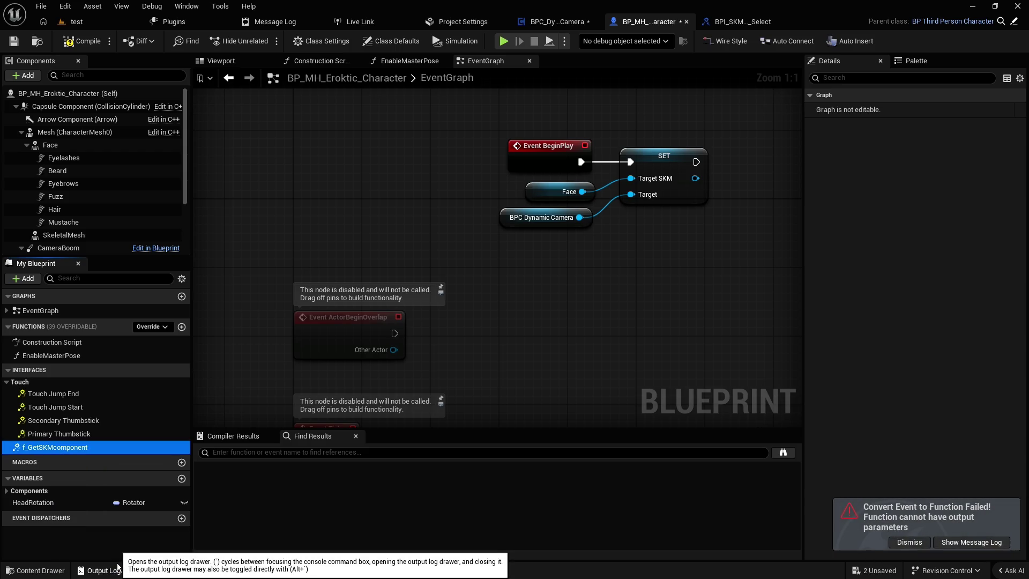
mouse_move(54, 447)
left_mouse_down()
mouse_move(225, 310)
mouse_move(320, 193)
left_mouse_up()
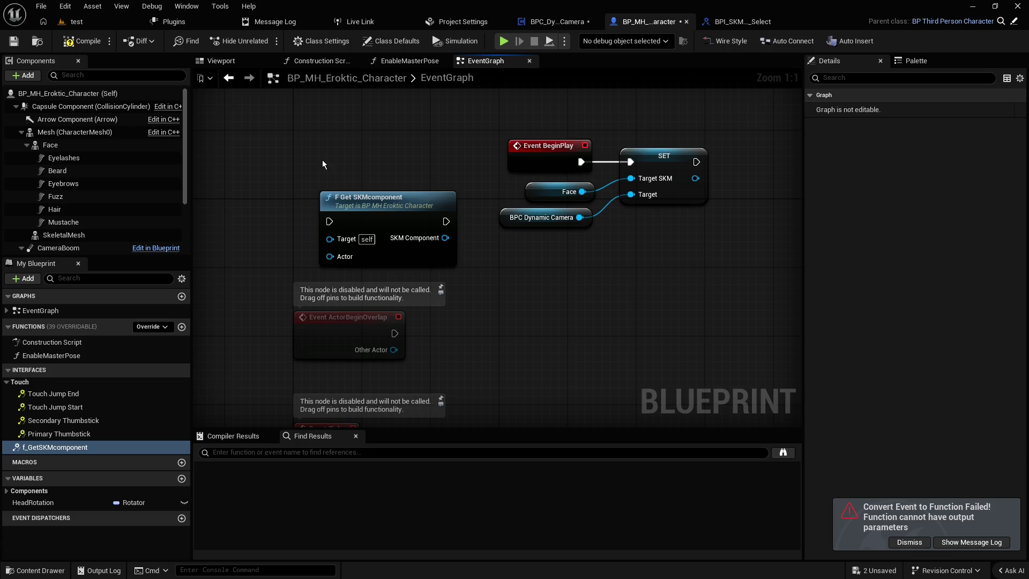
left_click(410, 228)
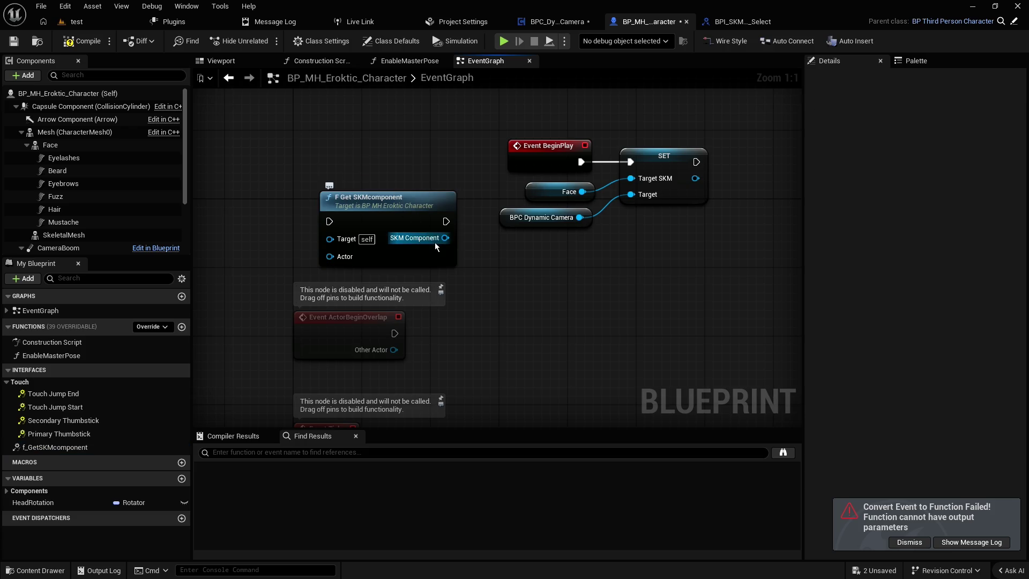
key("Delete")
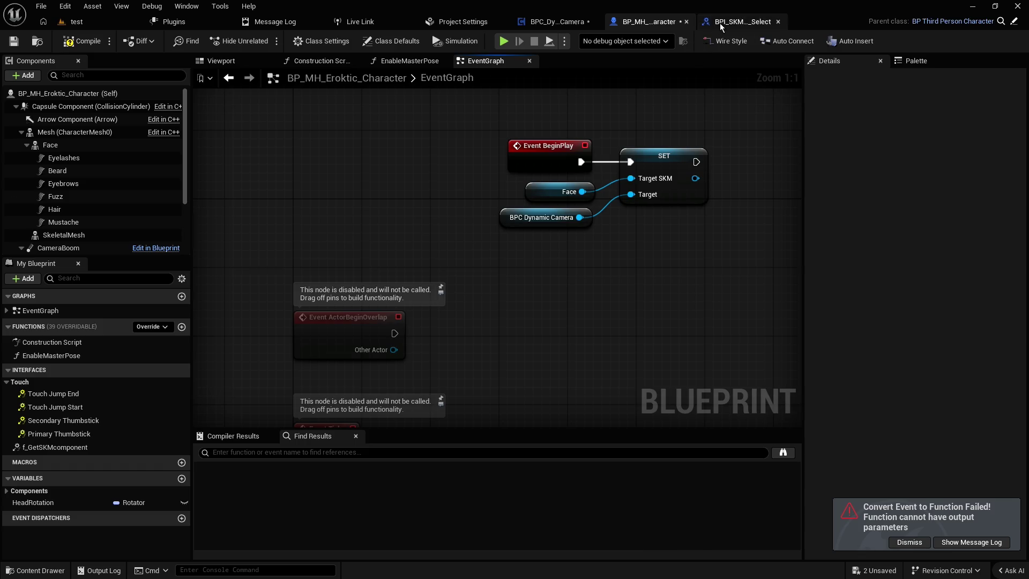
left_click(719, 24)
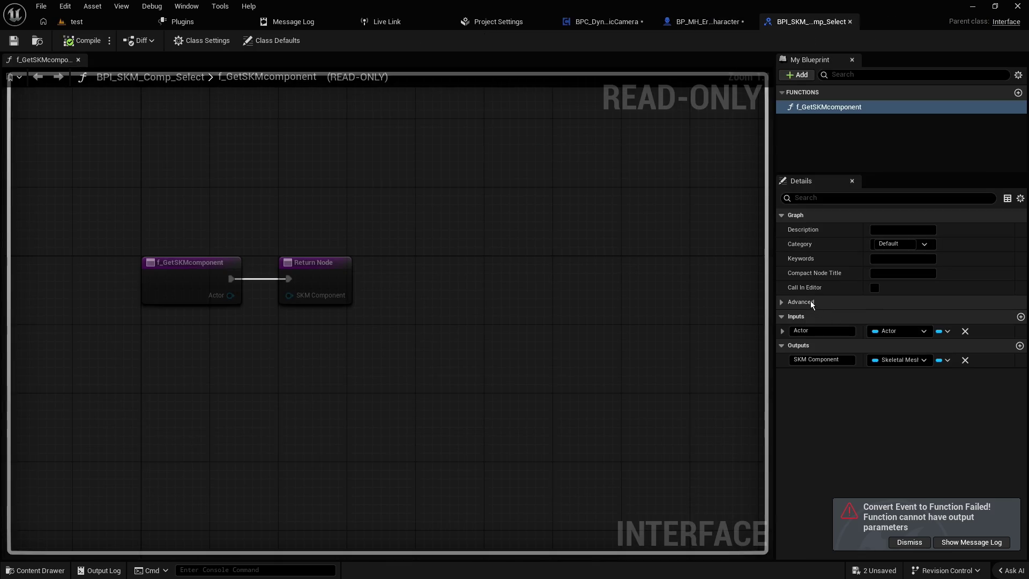
- In the character blueprint, implement Touch Jump End as an event, then delete it
left_click(707, 22)
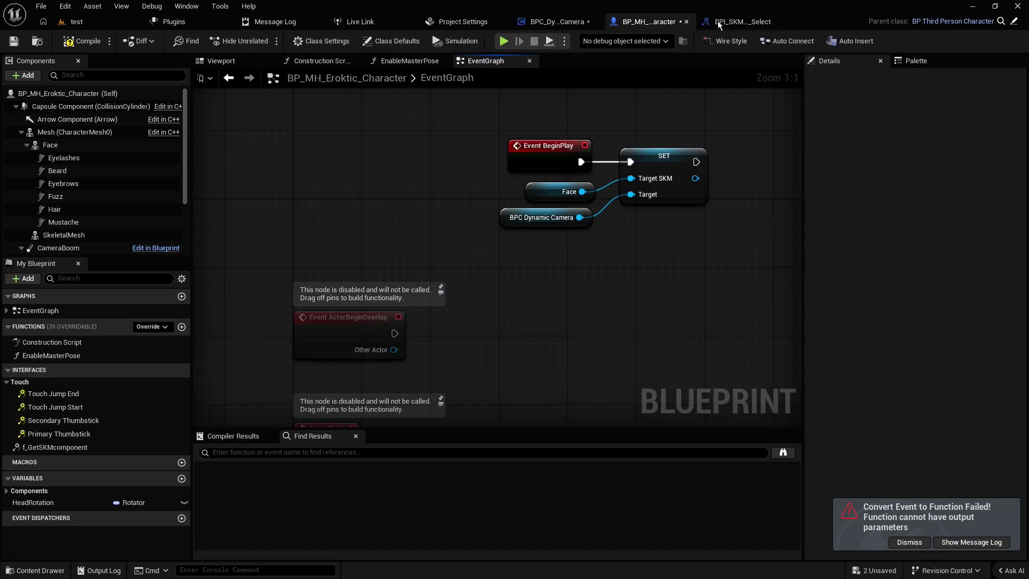
mouse_move(31, 397)
left_mouse_down()
mouse_move(160, 333)
mouse_move(257, 210)
mouse_move(104, 332)
mouse_move(59, 399)
left_mouse_up()
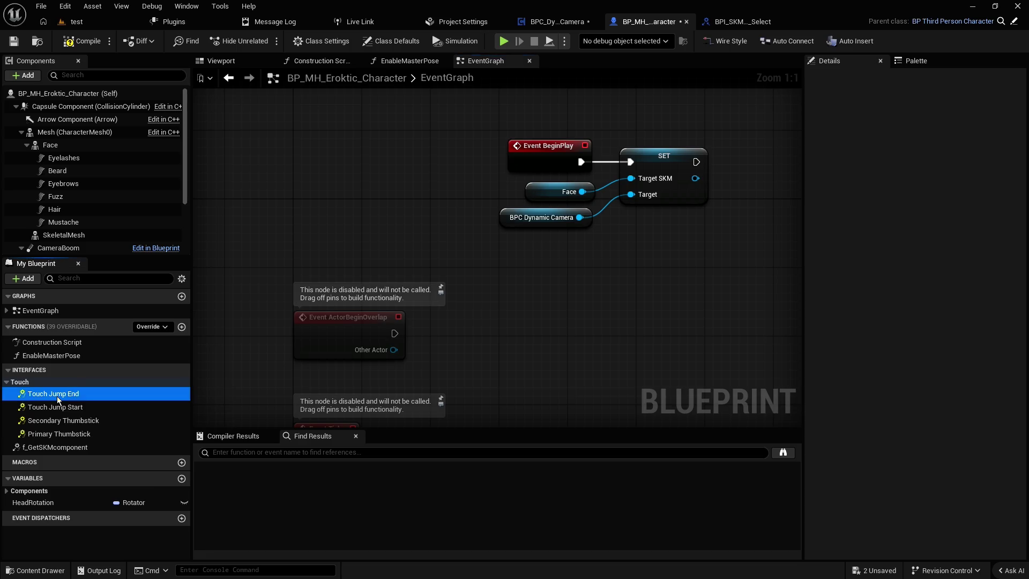
right_click(58, 399)
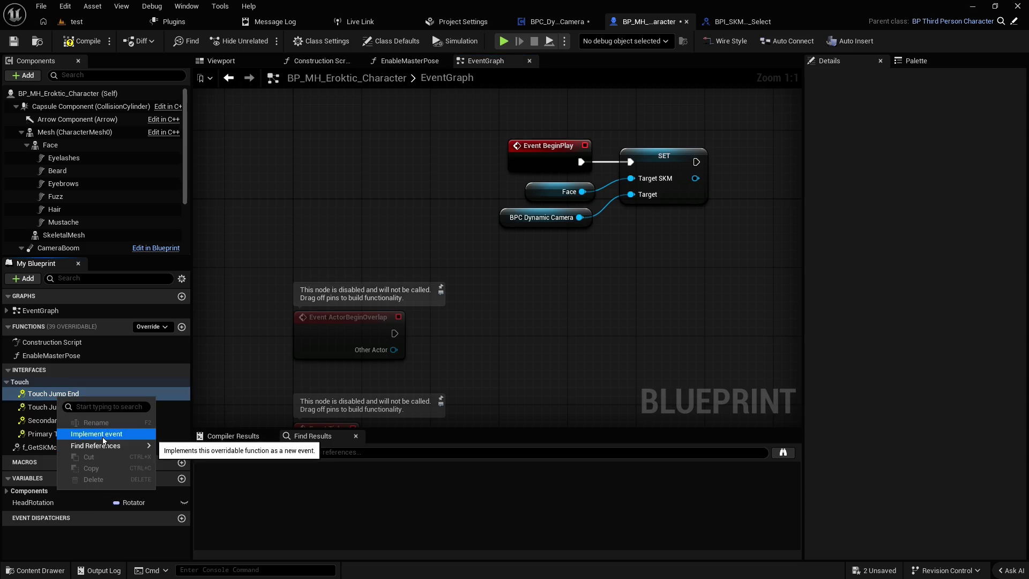
left_click(103, 438)
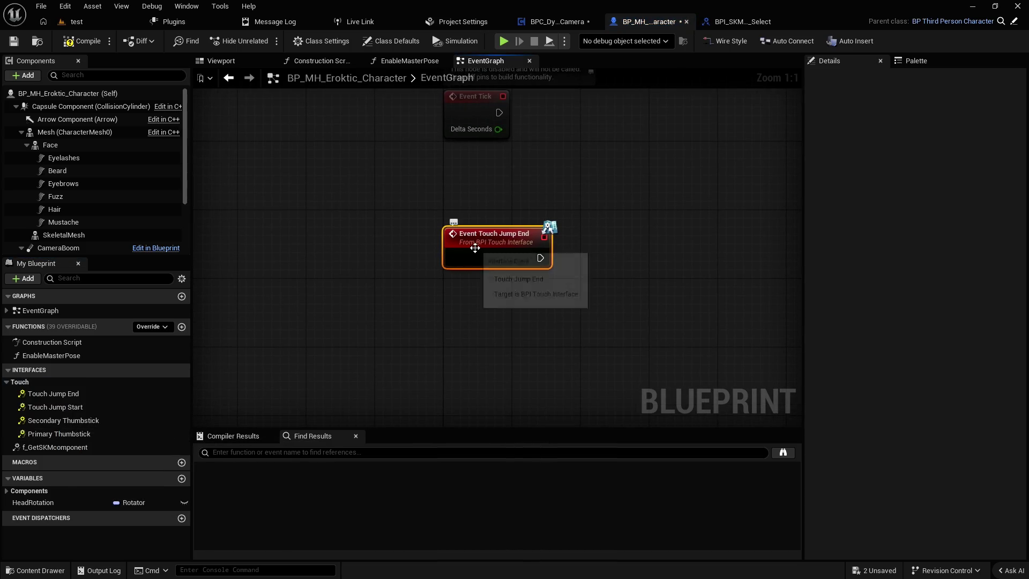
key("Delete")
- Expand and collapse f_GetSKMcomponent's advanced settings in the BPI_SKM_Comp_Select interface
left_click(745, 21)
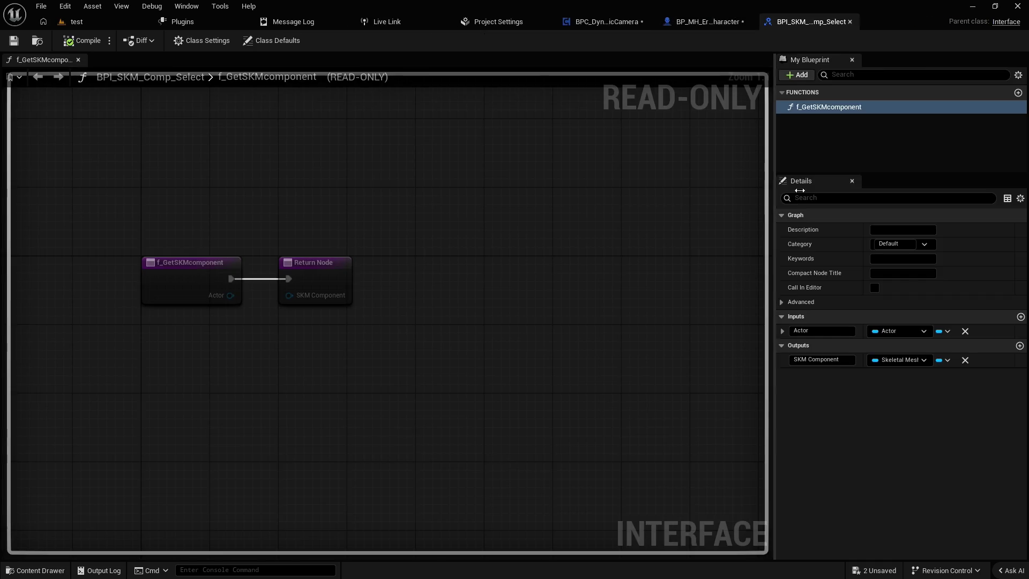
left_click(783, 303)
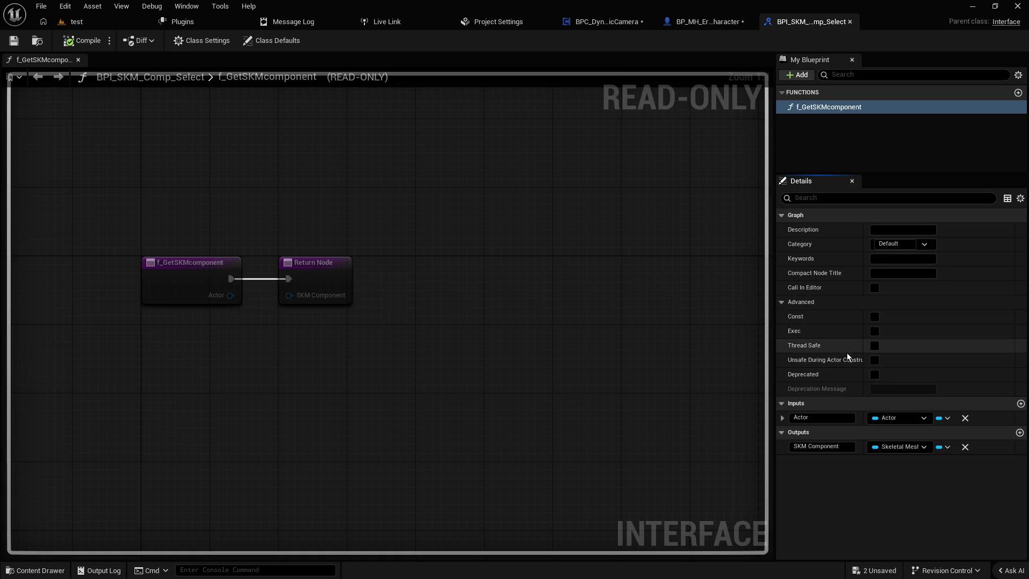
left_click(781, 304)
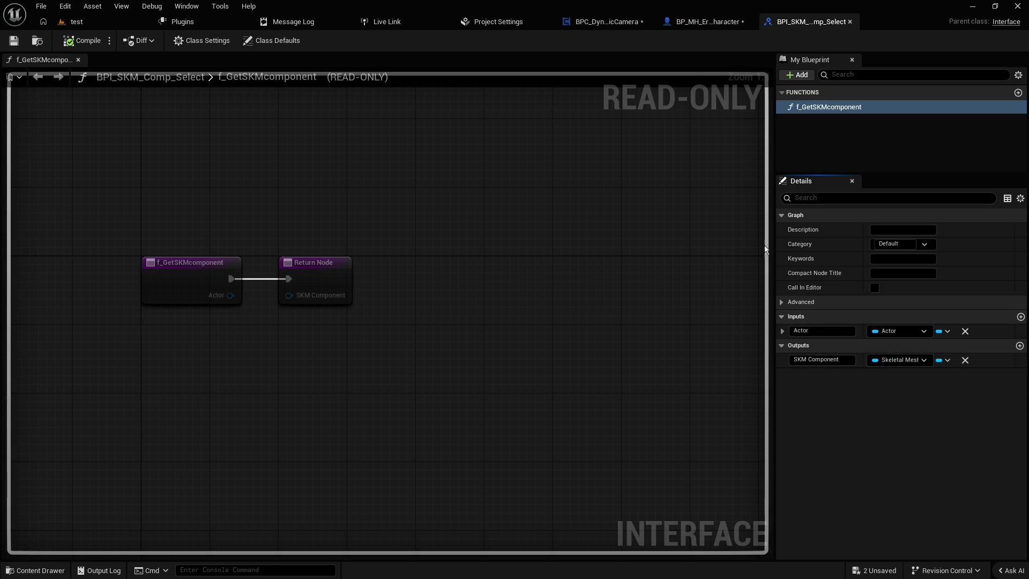
key("ctrl+space")
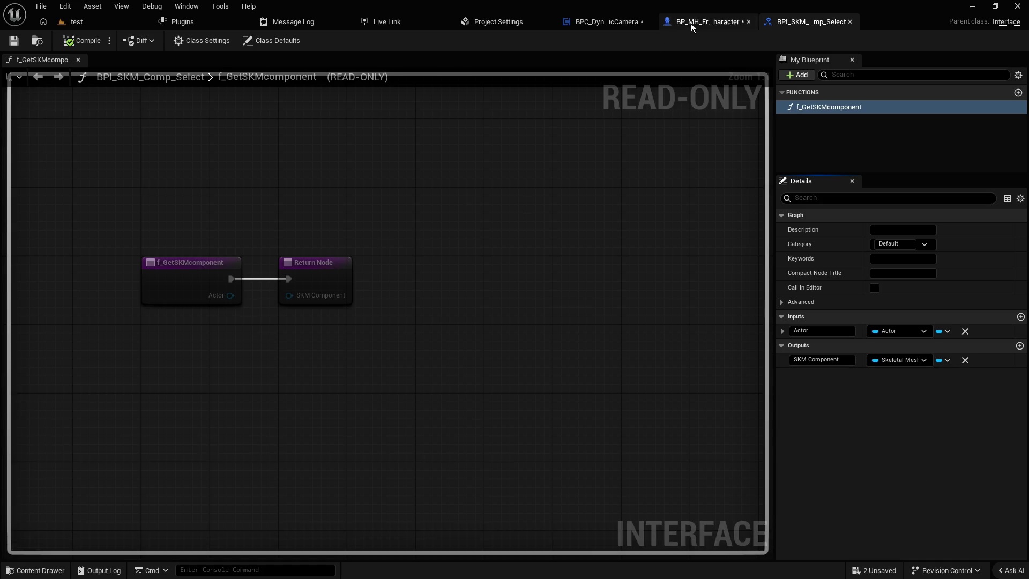
- Find references to the Touch Jump End interface event in the character blueprint
left_click(689, 24)
left_click(42, 396)
right_click(41, 397)
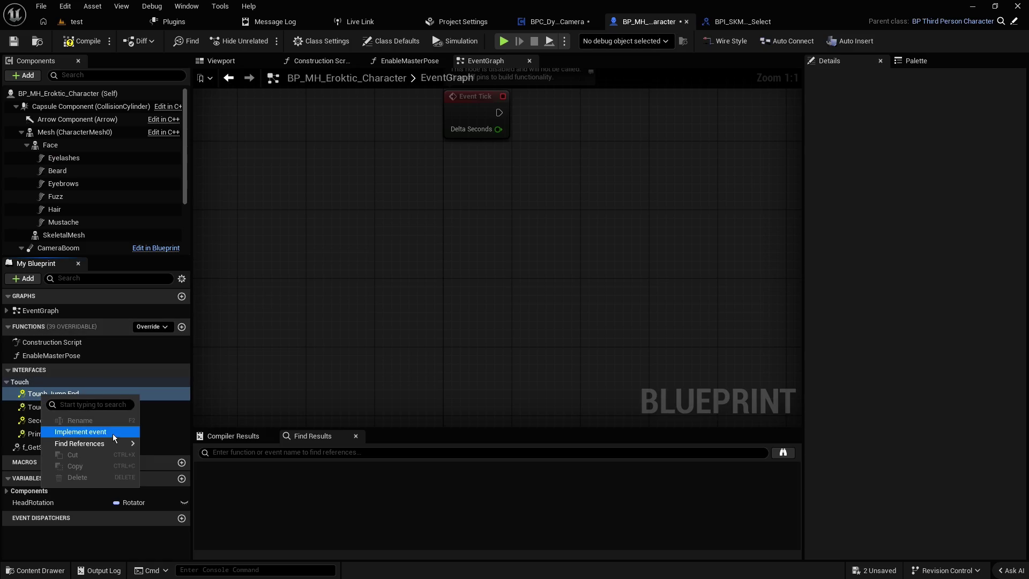
mouse_move(102, 445)
left_click(161, 449)
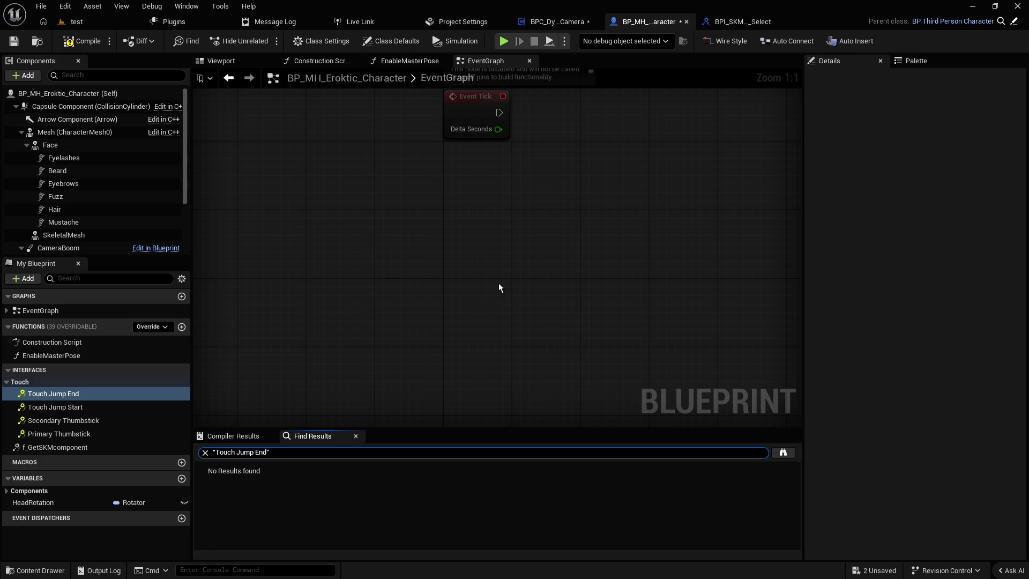
left_click(725, 21)
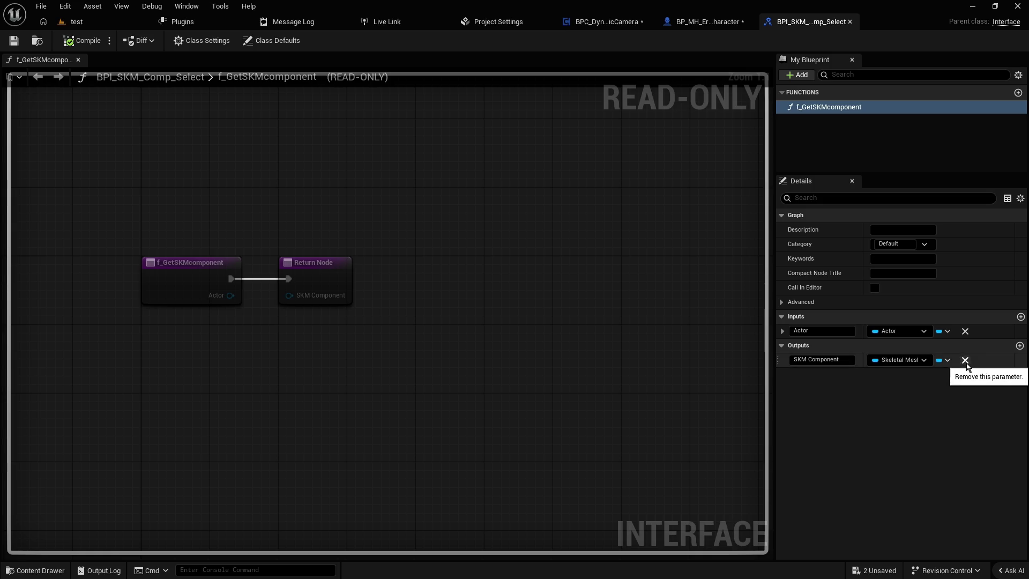
- Remove the SKM Component output from f_GetSKMcomponent, then compile and save the interface
left_click(966, 363)
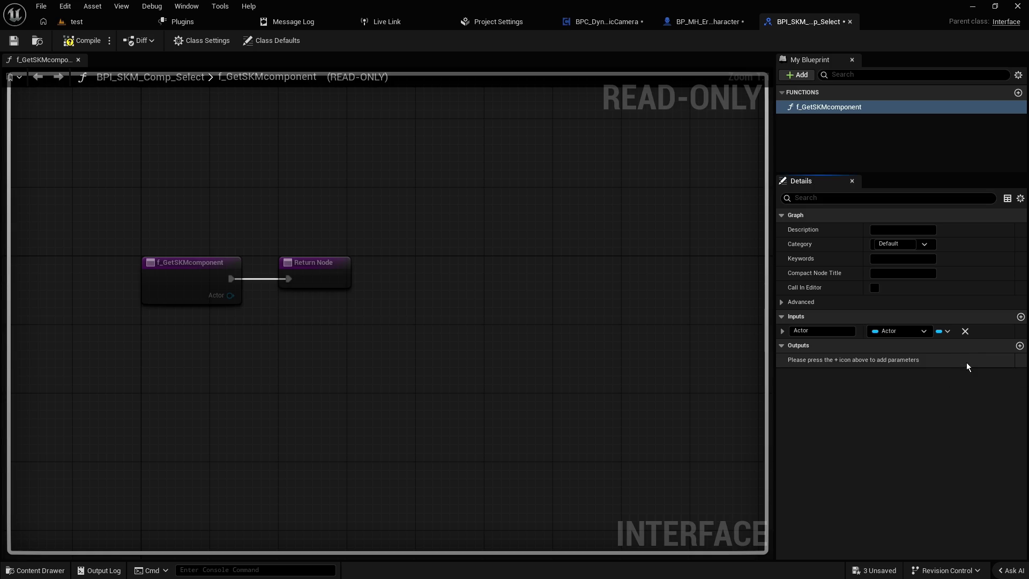
left_click(81, 41)
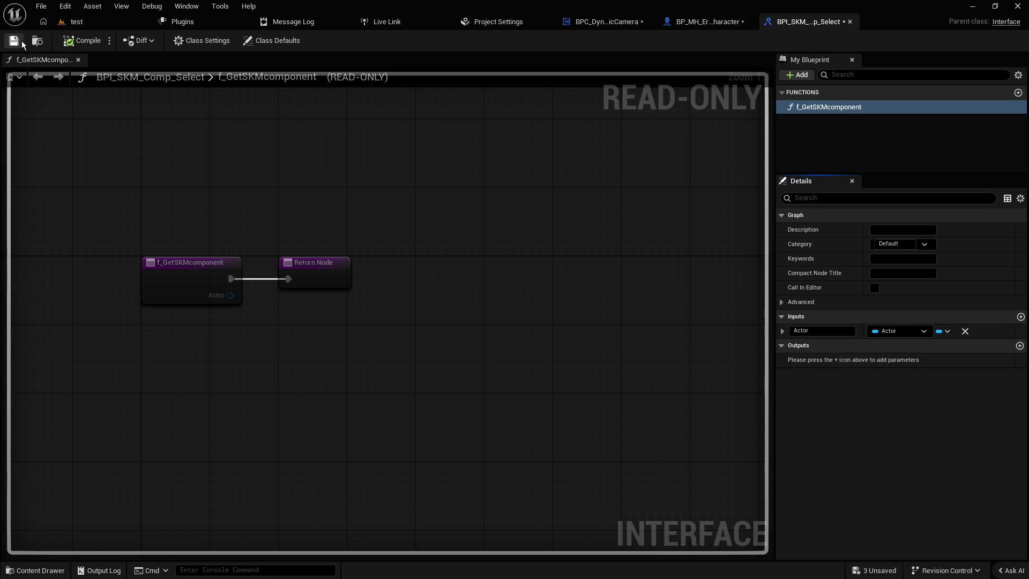
left_click(13, 43)
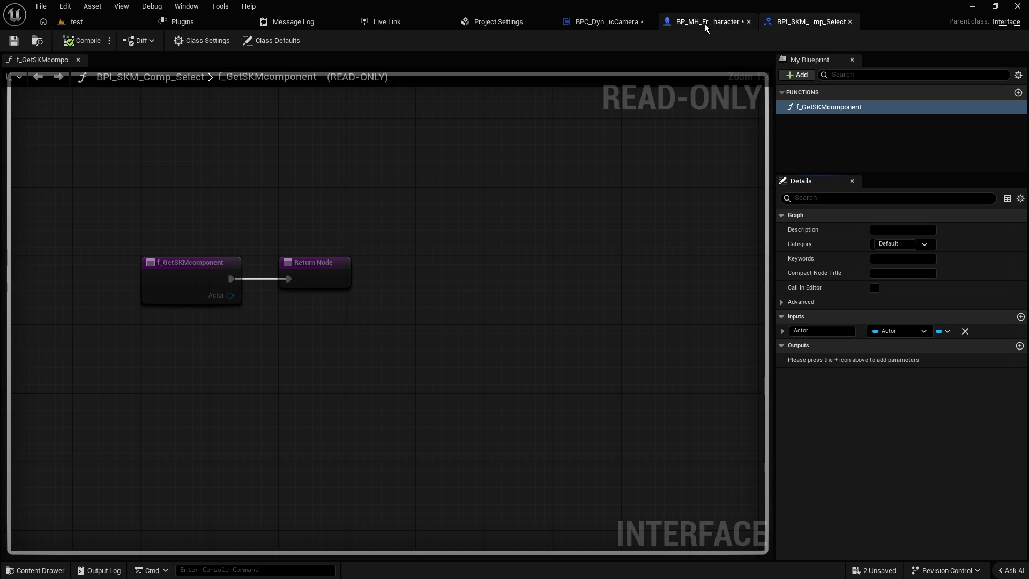
- Check f_GetSKMcomponent in the character blueprint, then open BPC_DynamicCamera
left_click(706, 23)
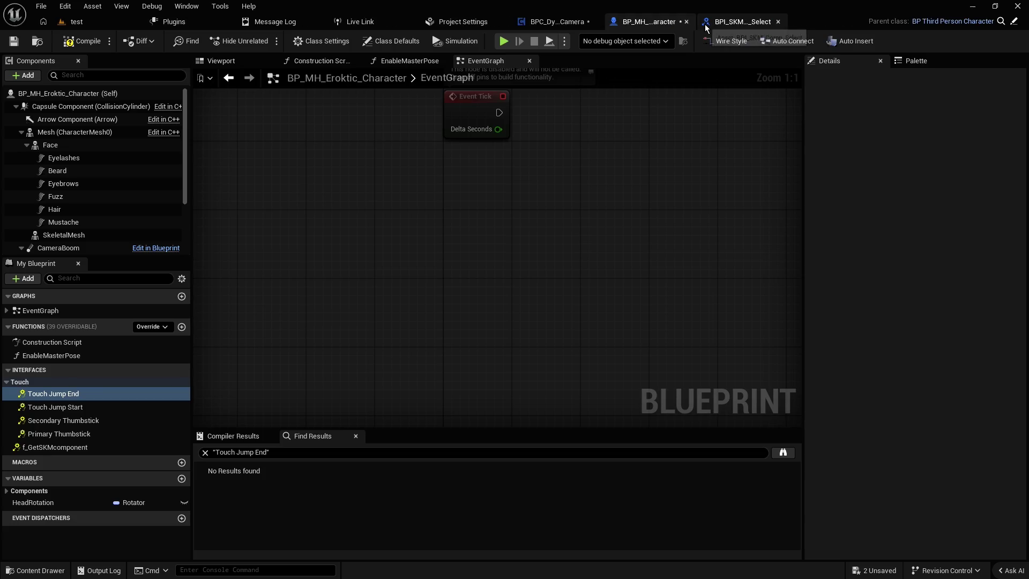
left_click(56, 447)
scroll(543, 170, "down", 6)
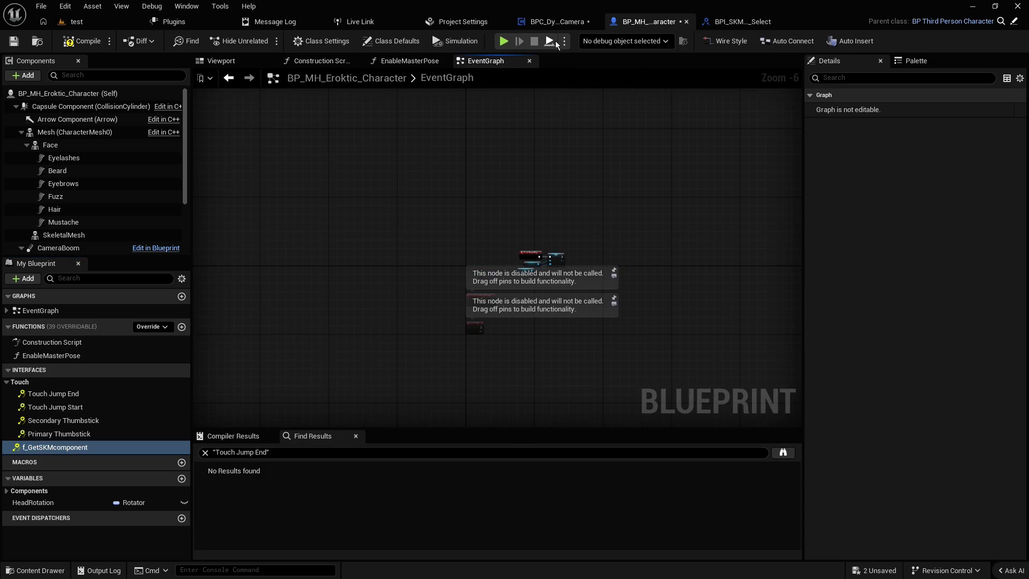
left_click(553, 24)
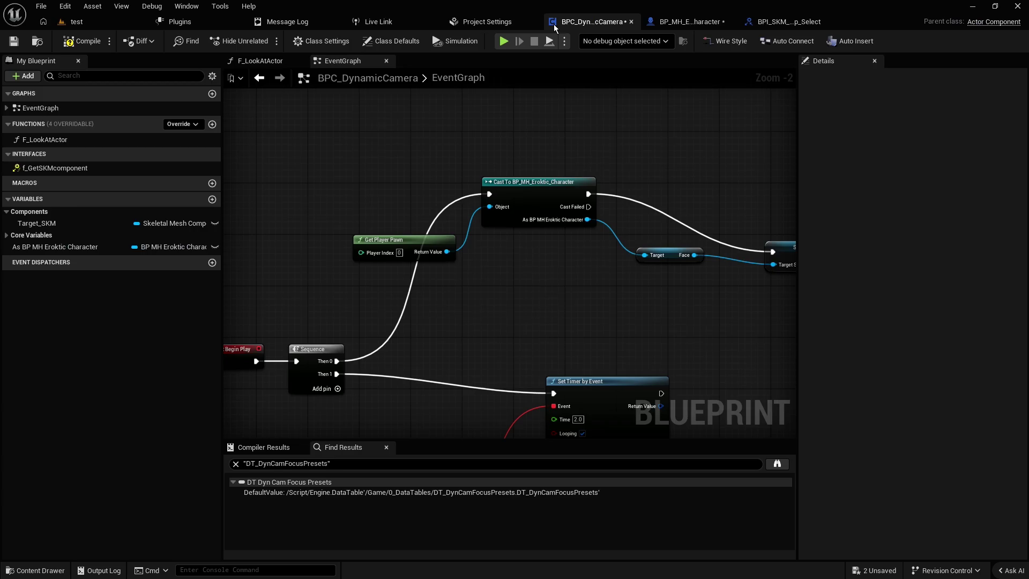
- Drop f_GetSKMcomponent from Interfaces into BPC_DynamicCamera's graph as an event near SET Target SKM
left_click_drag(607, 310, 710, 239)
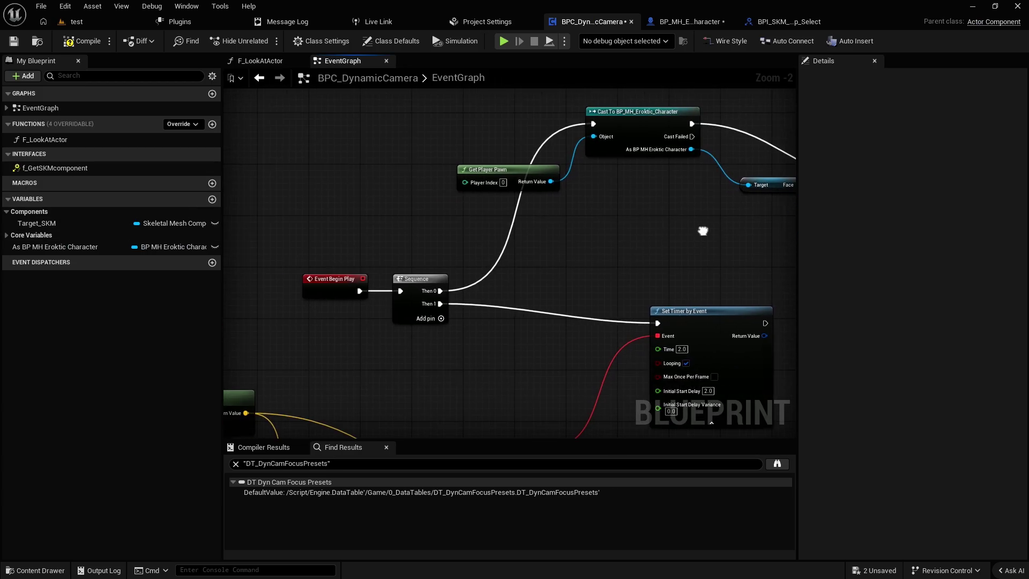
left_click_drag(80, 168, 314, 198)
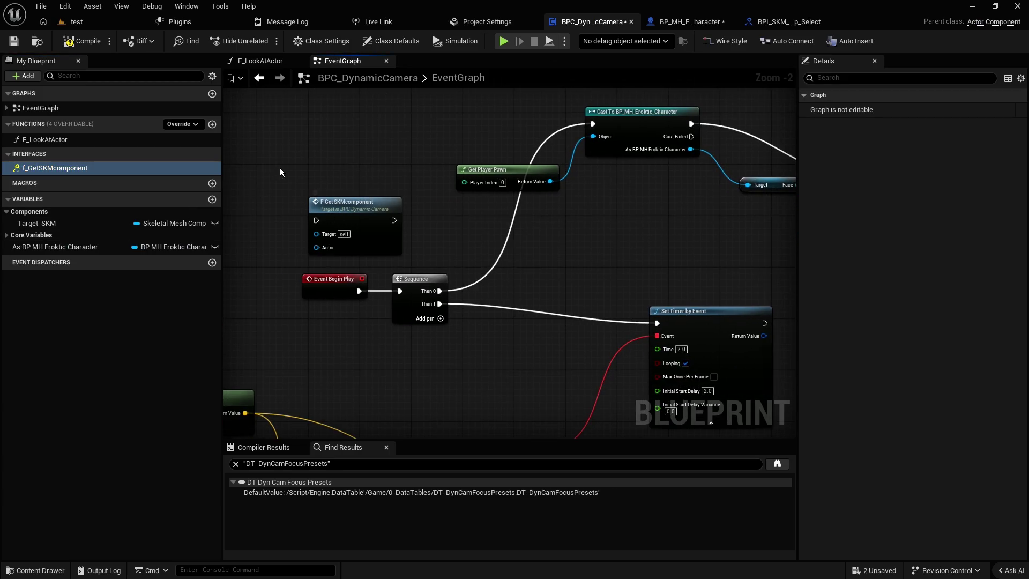
scroll(410, 278, "up", 1)
scroll(381, 269, "up", 1)
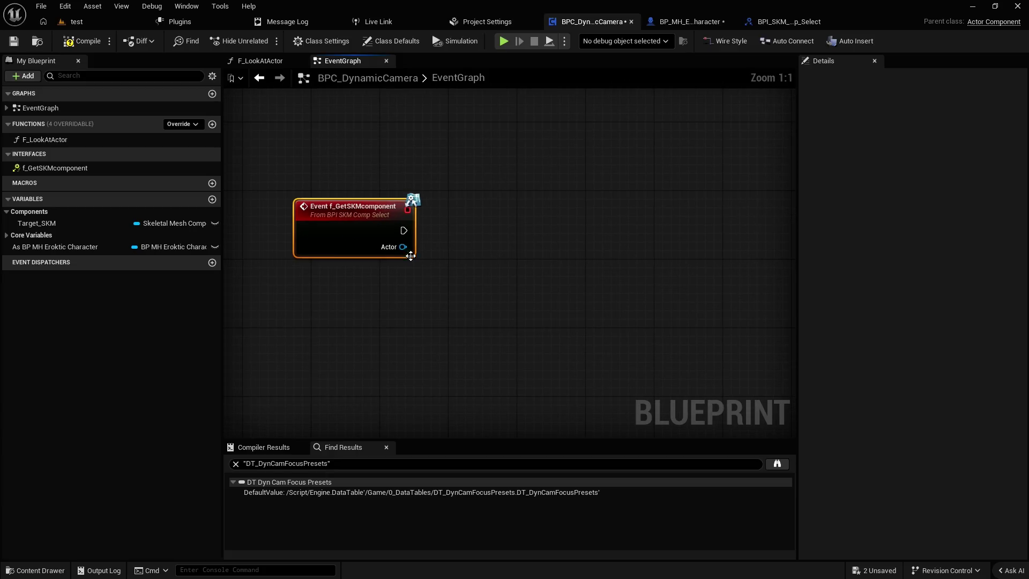
scroll(418, 271, "down", 2)
left_click_drag(417, 268, 577, 230)
scroll(613, 177, "down", 3)
mouse_move(613, 177)
left_mouse_down()
mouse_move(377, 285)
mouse_move(499, 221)
mouse_move(413, 275)
mouse_move(636, 174)
mouse_move(672, 176)
mouse_move(420, 184)
mouse_move(410, 223)
mouse_move(245, 268)
mouse_move(670, 168)
left_mouse_up()
scroll(672, 175, "up", 3)
scroll(407, 199, "down", 1)
scroll(459, 200, "down", 4)
scroll(245, 268, "down", 2)
left_click_drag(753, 203, 471, 259)
scroll(471, 259, "up", 7)
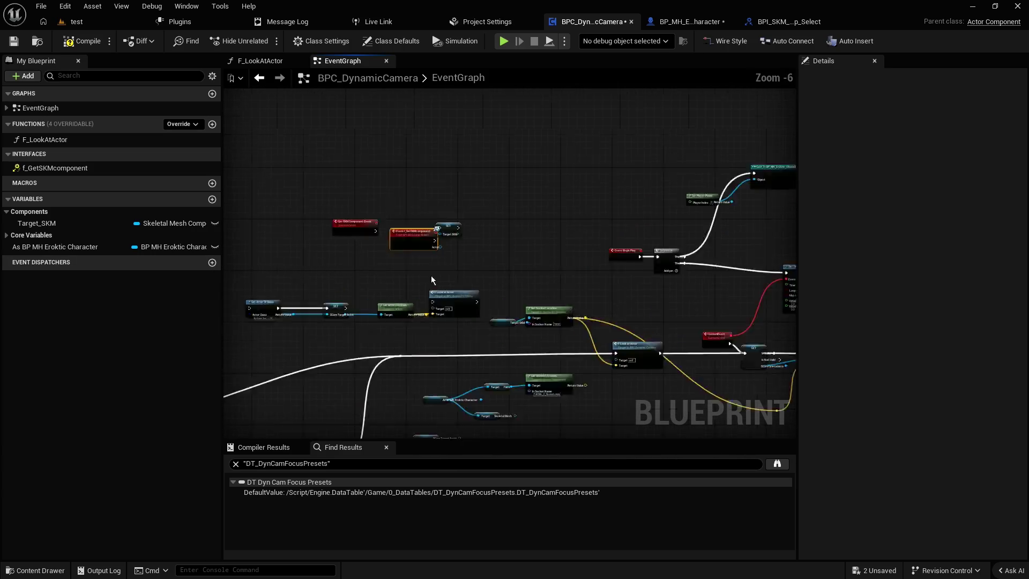
scroll(495, 271, "up", 3)
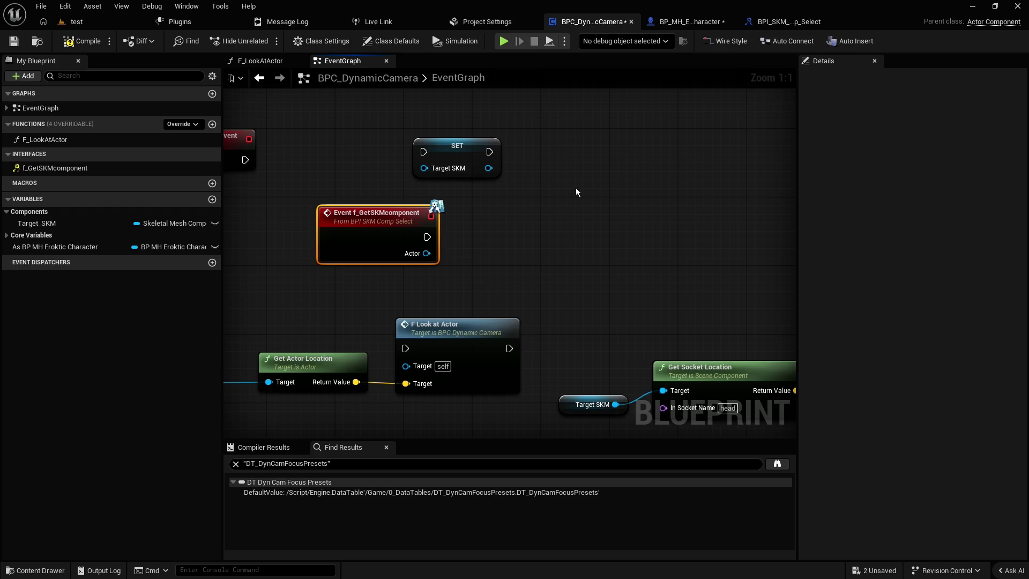
- Add a Get DCam_TargetActor node from Core Variables beneath Event f_GetSKMcomponent
scroll(552, 220, "down", 2)
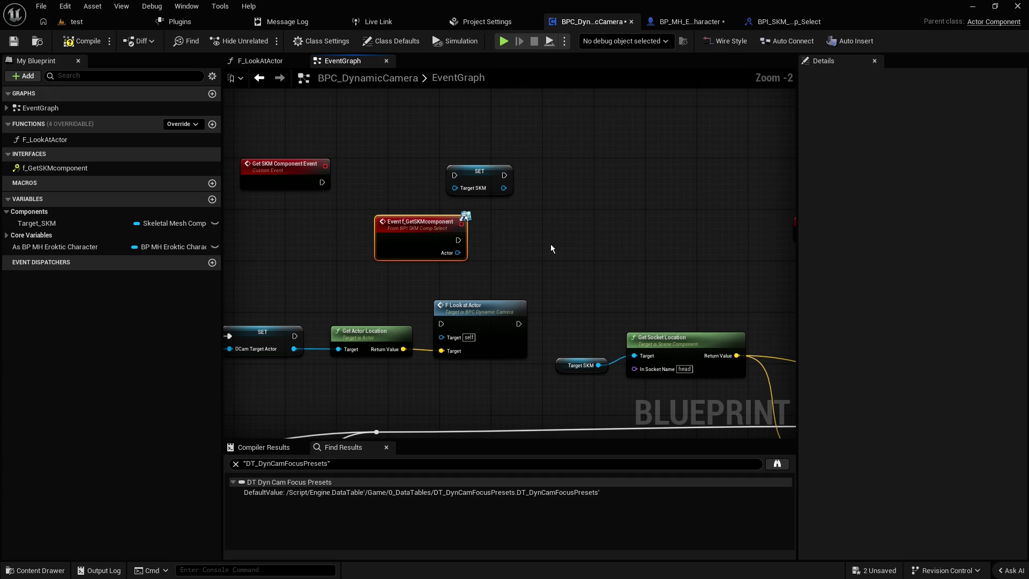
left_click_drag(554, 238, 567, 234)
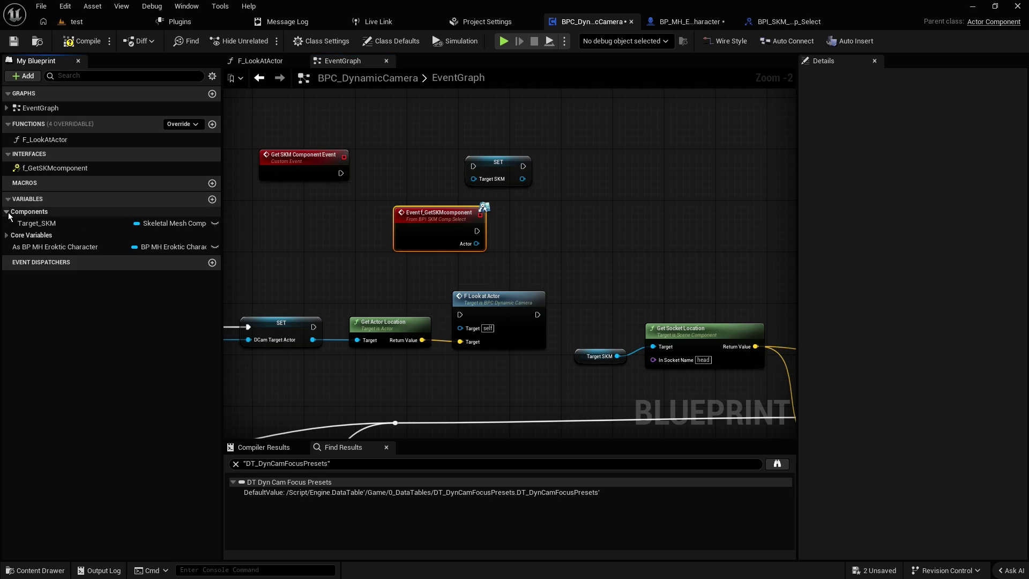
left_click(6, 236)
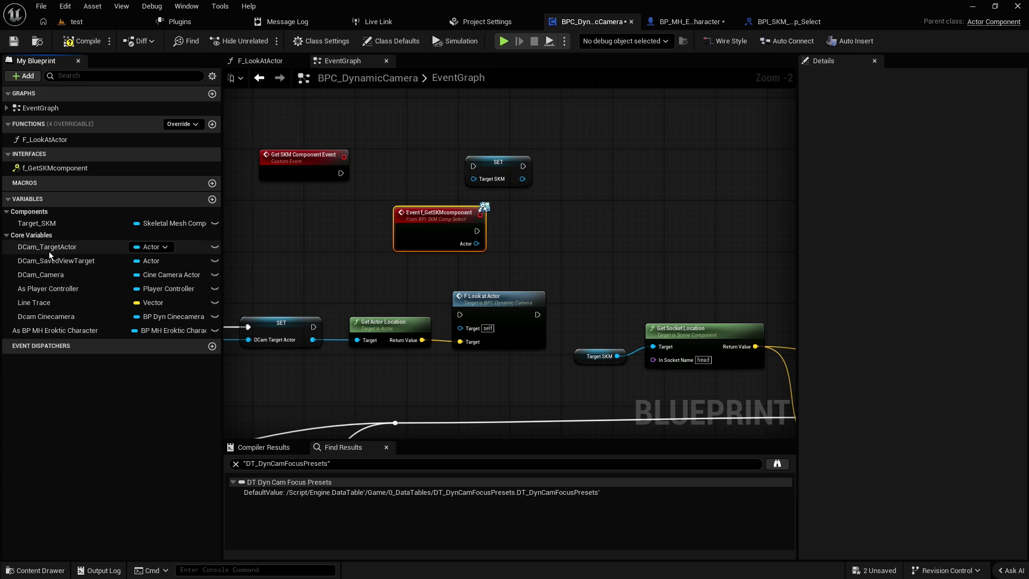
left_click_drag(40, 249, 368, 272)
left_click(383, 287)
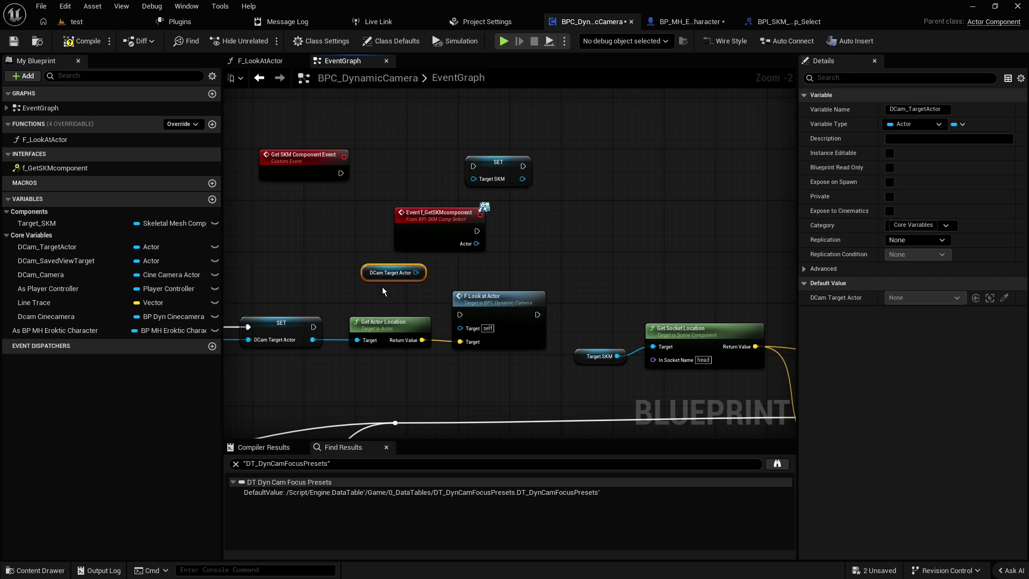
left_click_drag(370, 273, 428, 267)
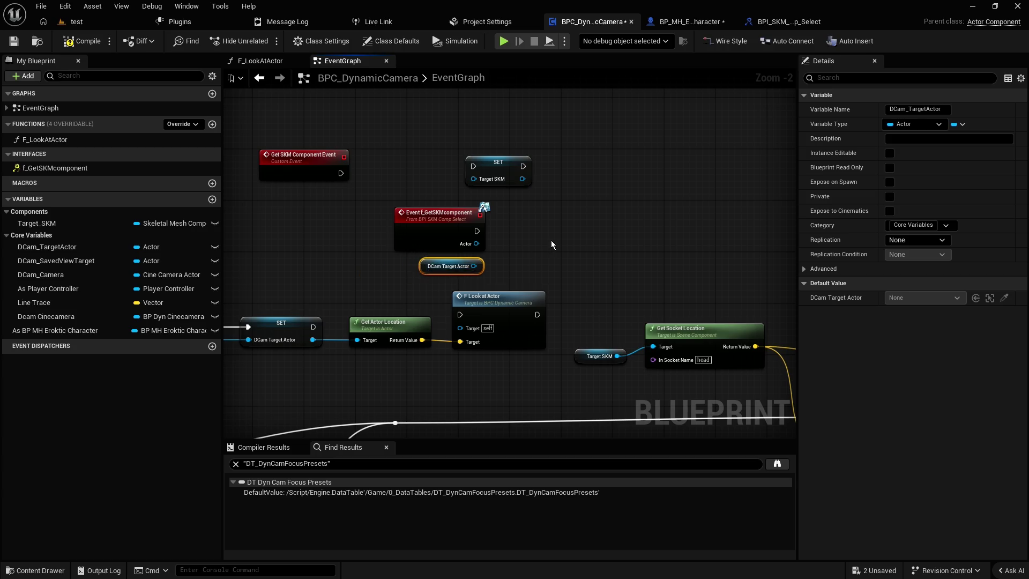
left_click(551, 245)
scroll(542, 254, "up", 2)
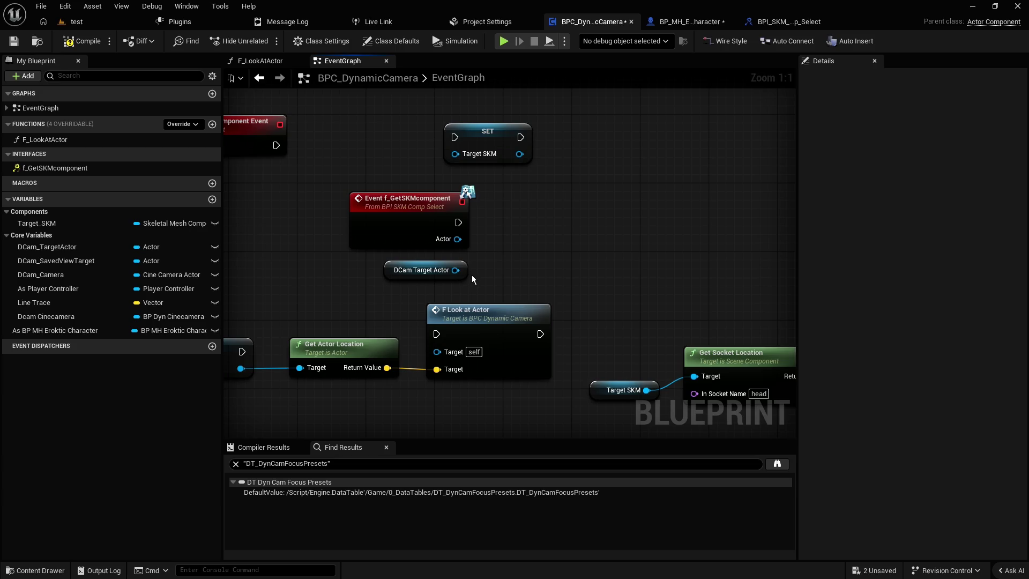
left_click(426, 270)
left_click_drag(456, 270, 554, 232)
type("f_getskm")
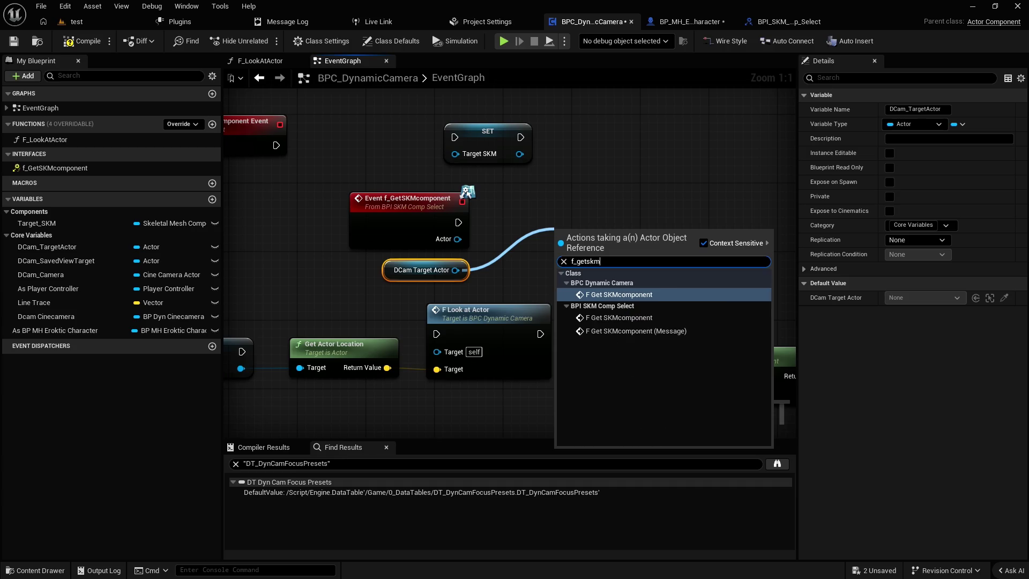
key("Return")
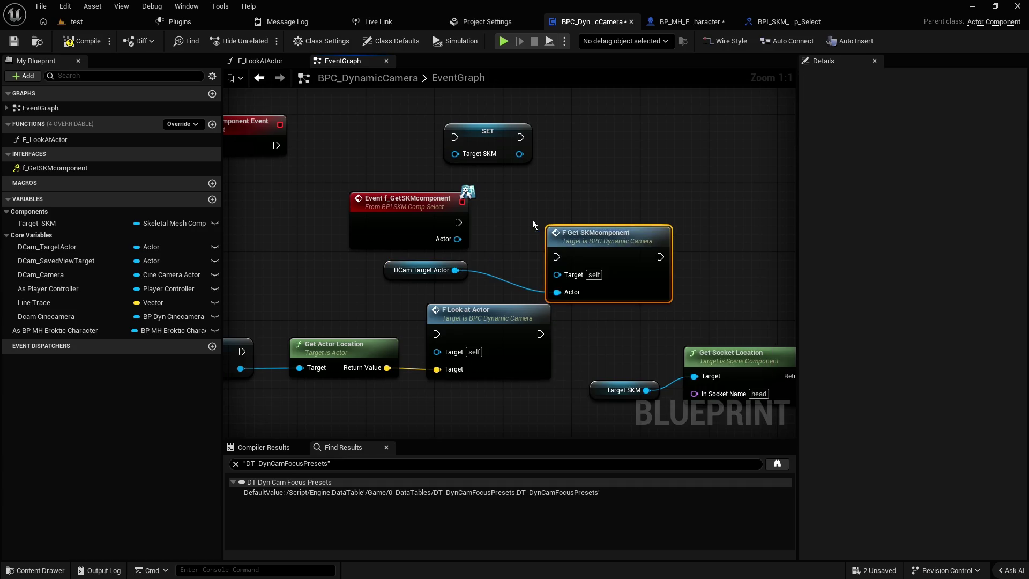
left_click_drag(595, 232, 585, 206)
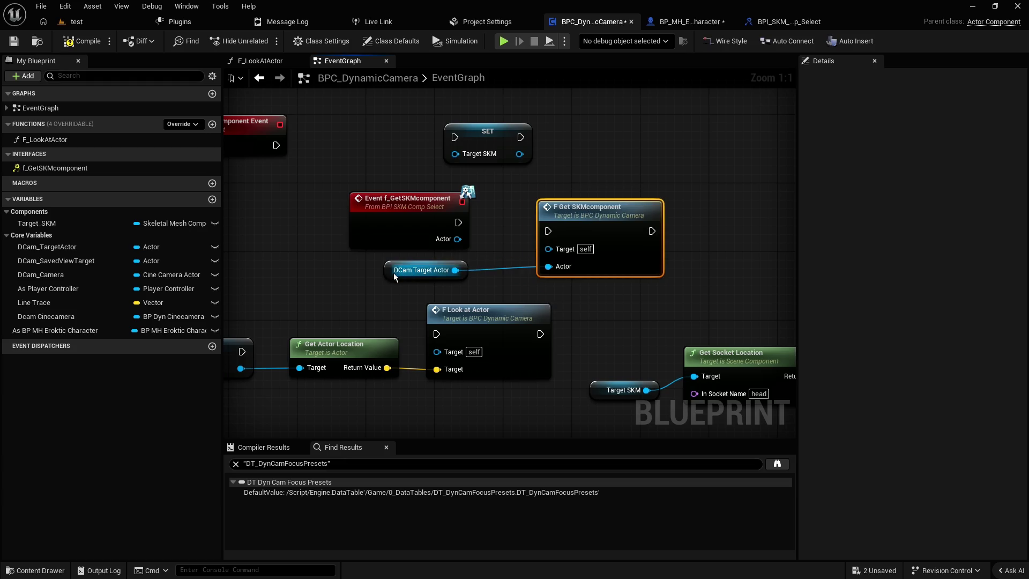
left_click_drag(390, 272, 432, 274)
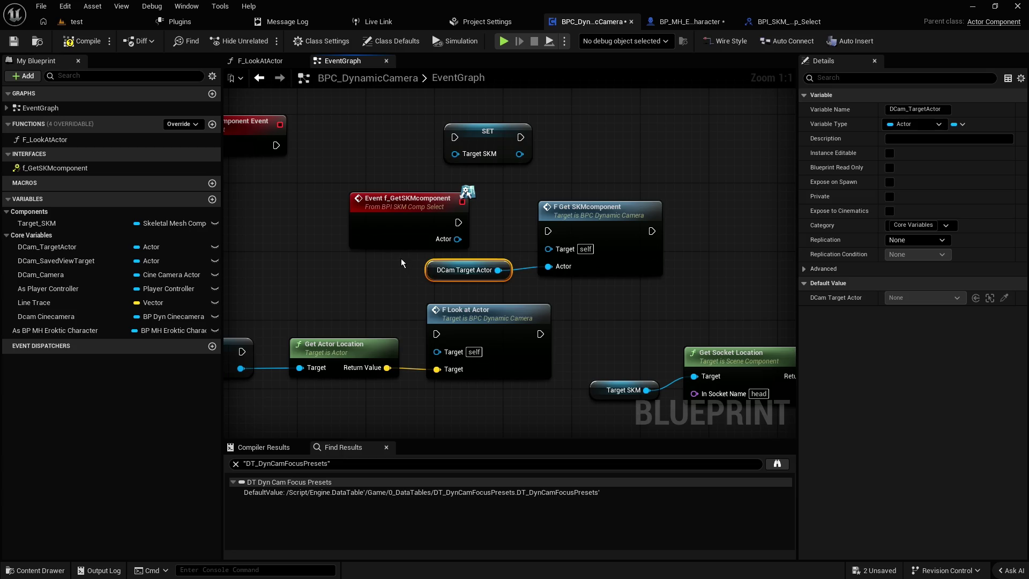
left_click(582, 174)
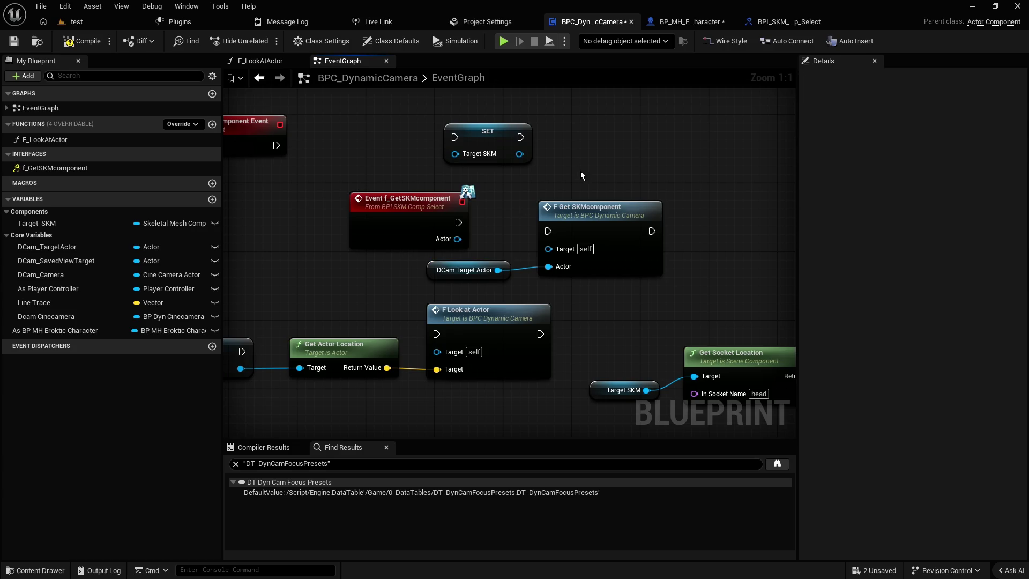
left_click_drag(437, 265, 445, 267)
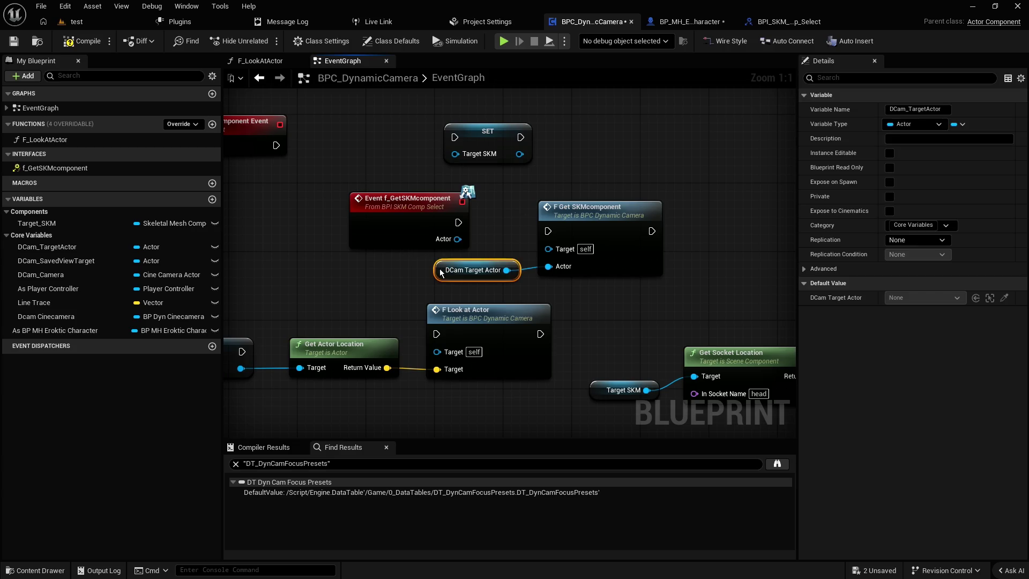
left_click(497, 232)
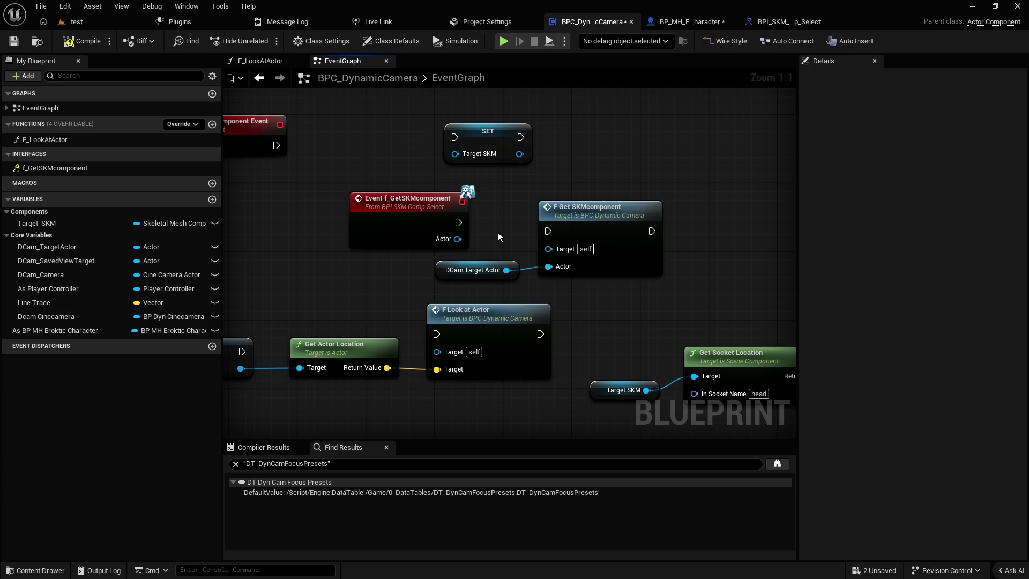
left_click(472, 273)
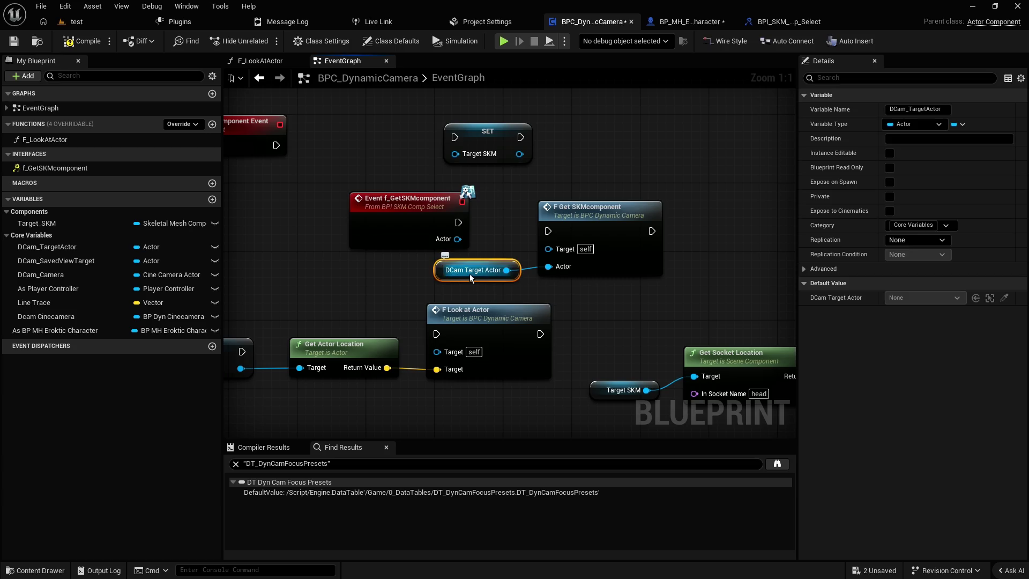
left_click(574, 213)
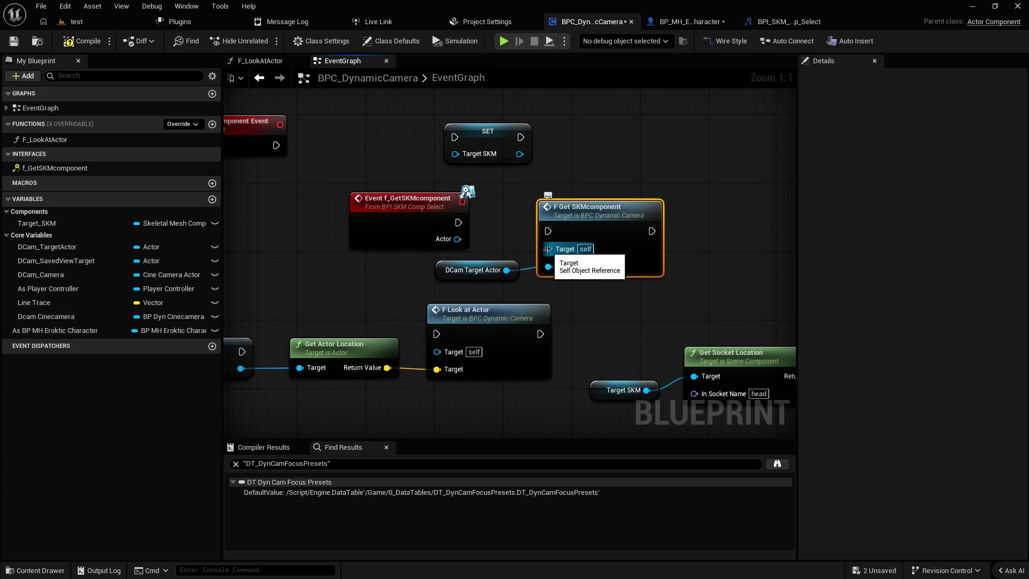
left_click(509, 234)
- From DCam Target Actor's pin, add the BPI SKM Comp Select F Get SKMcomponent message via 'f get skm'
mouse_move(507, 270)
left_mouse_down()
mouse_move(631, 262)
mouse_move(687, 157)
left_mouse_up()
type("g")
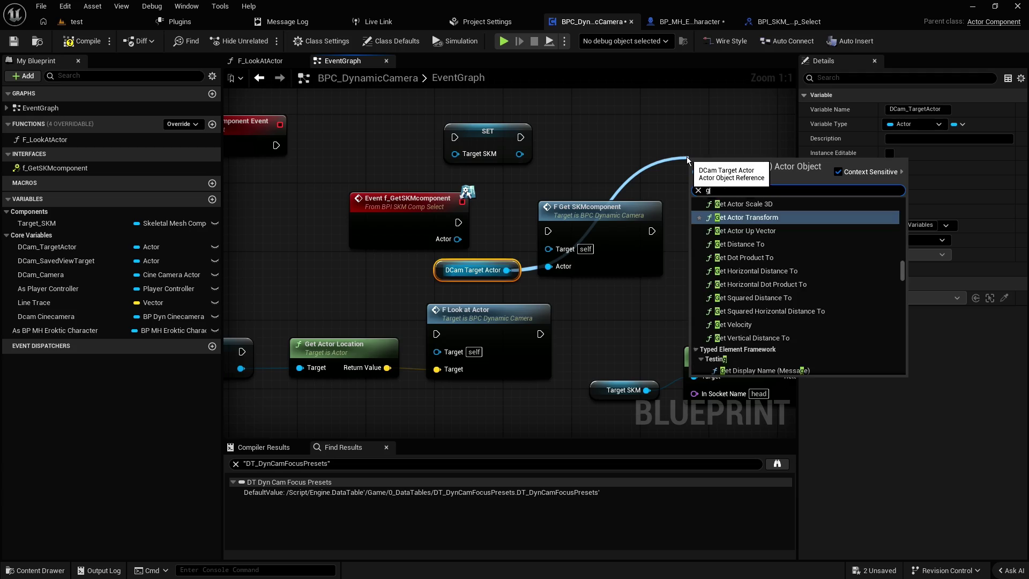
key("BackSpace")
type("f get skm")
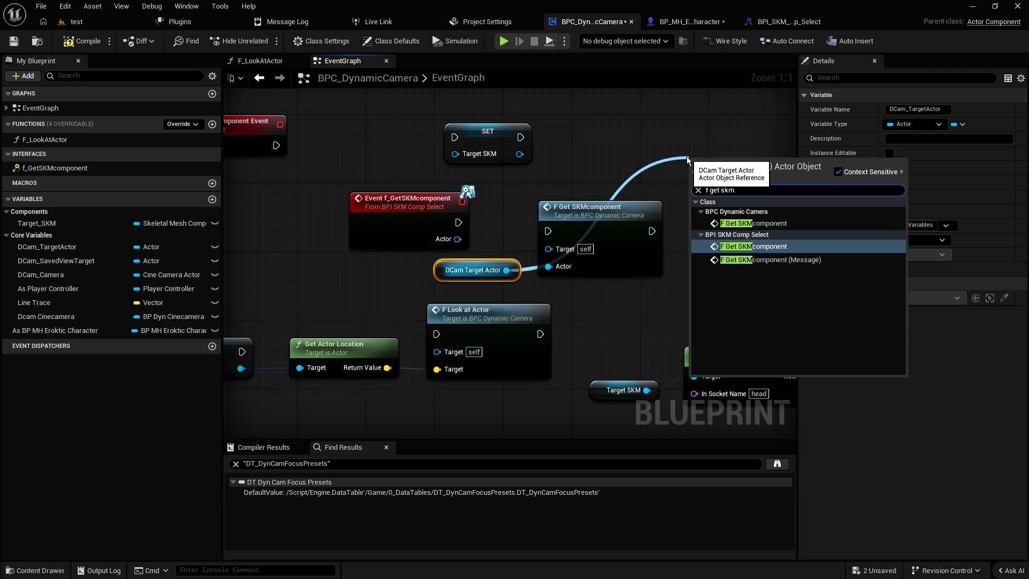
left_click(765, 259)
left_click_drag(734, 167, 648, 133)
- Delete the old component Get SKMcomponent node and arrange DCam Target Actor beside the interface call
left_click_drag(625, 230, 669, 235)
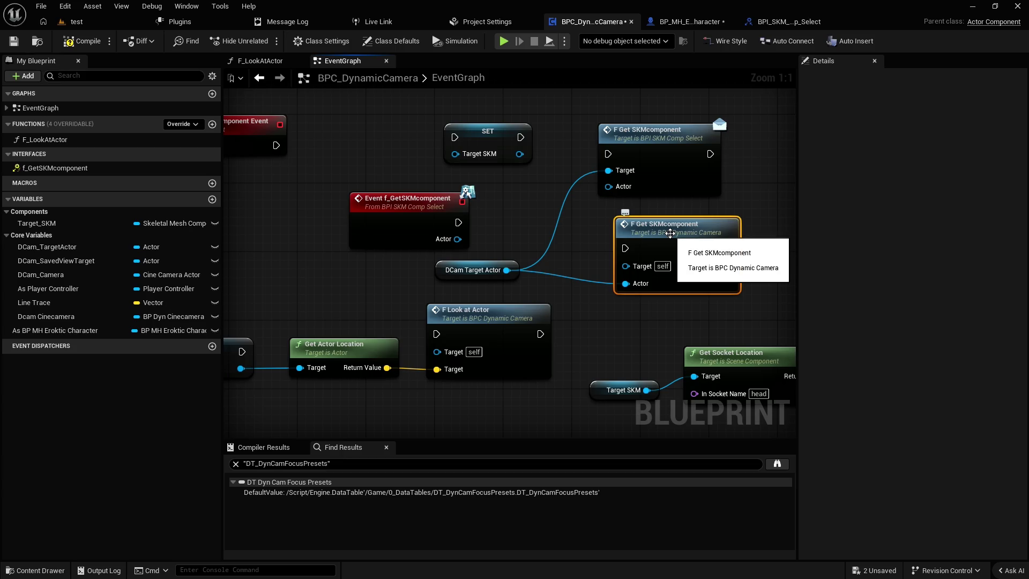
key("Delete")
mouse_move(440, 269)
left_mouse_down()
mouse_move(480, 244)
mouse_move(503, 177)
left_mouse_up()
left_click_drag(483, 141, 413, 131)
mouse_move(499, 174)
left_mouse_down()
mouse_move(511, 157)
mouse_move(499, 167)
left_mouse_up()
left_click(532, 147)
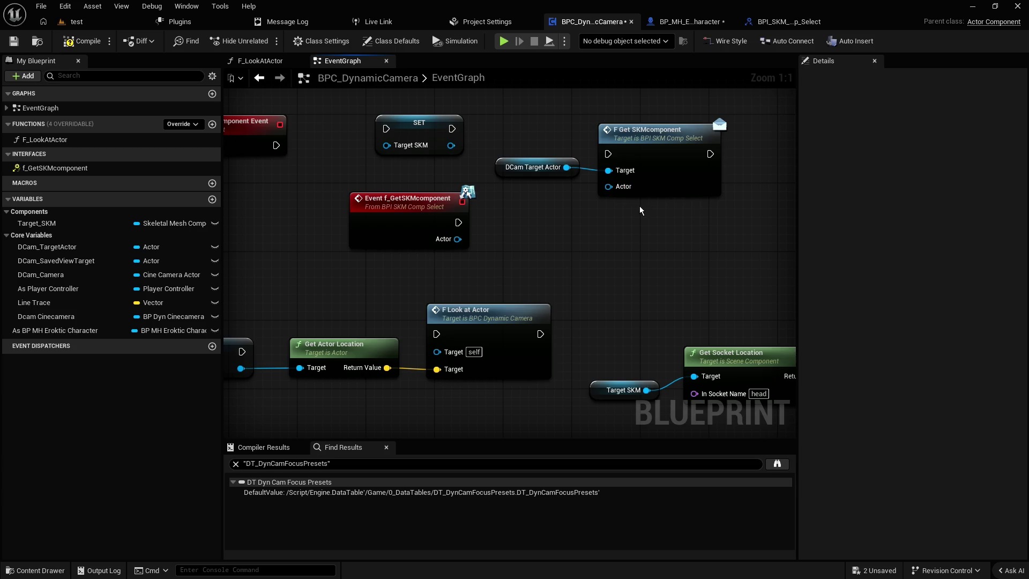
left_click_drag(513, 138, 562, 181)
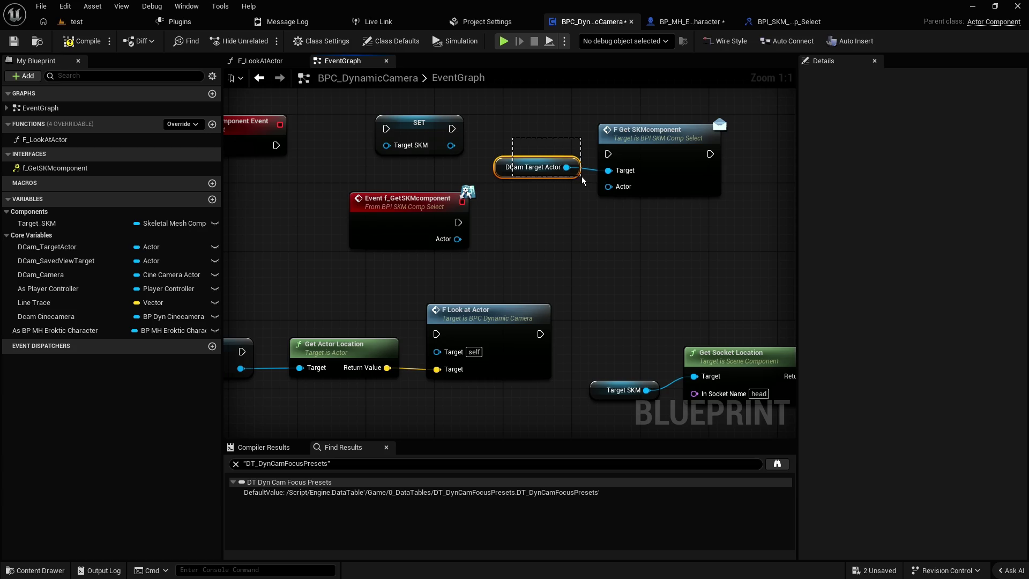
left_click(669, 156)
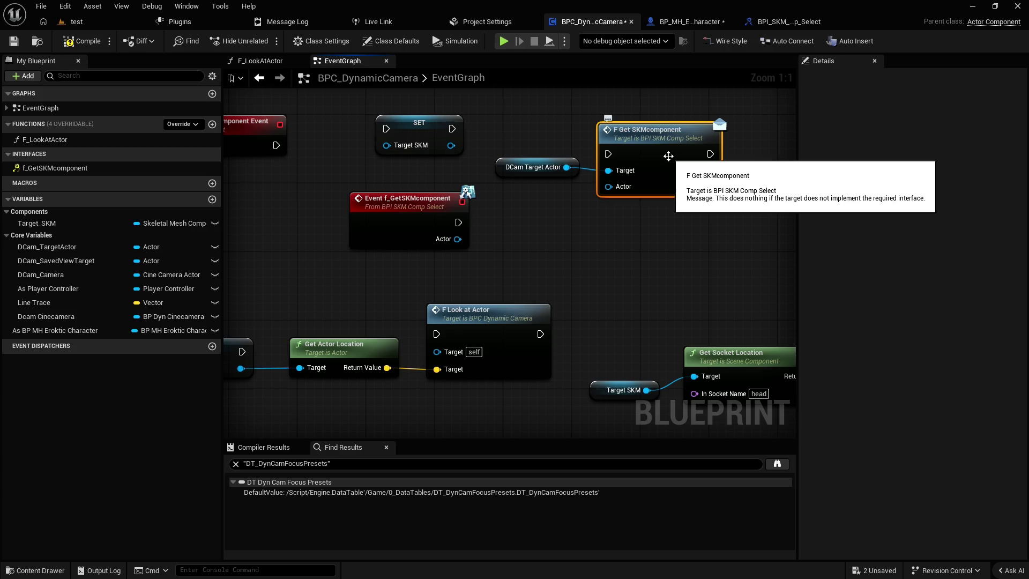
left_click(790, 24)
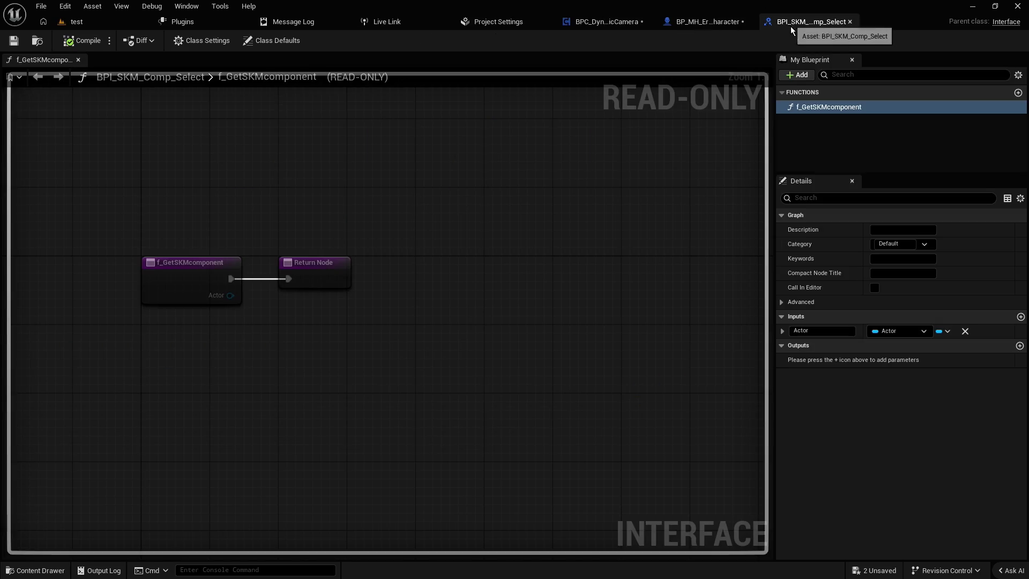
- Delete the Actor input from f_GetSKMcomponent, save the interface, and revisit the character and camera graphs
left_click(965, 331)
left_click(80, 40)
left_click(14, 41)
left_click(732, 23)
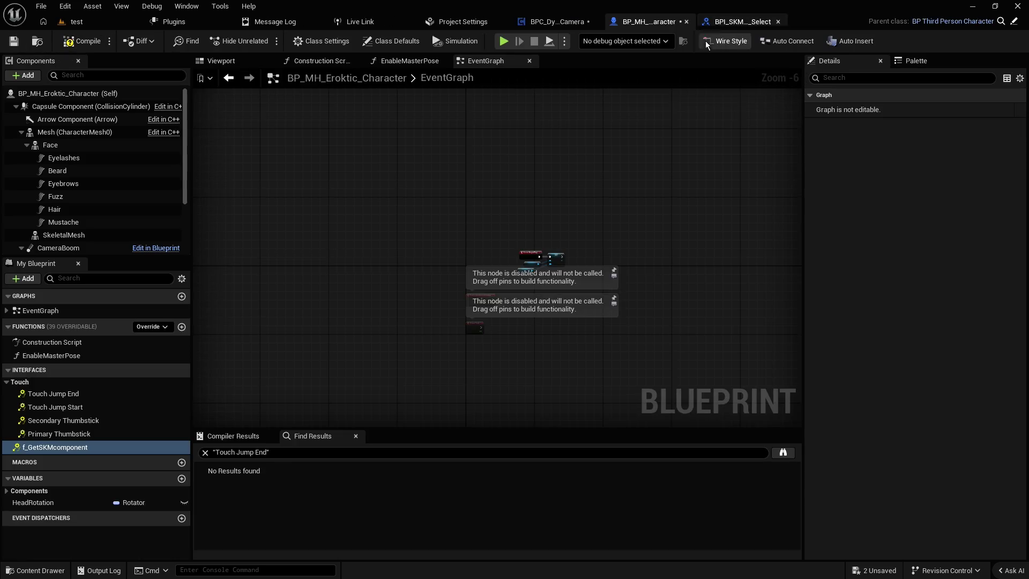
left_click(573, 21)
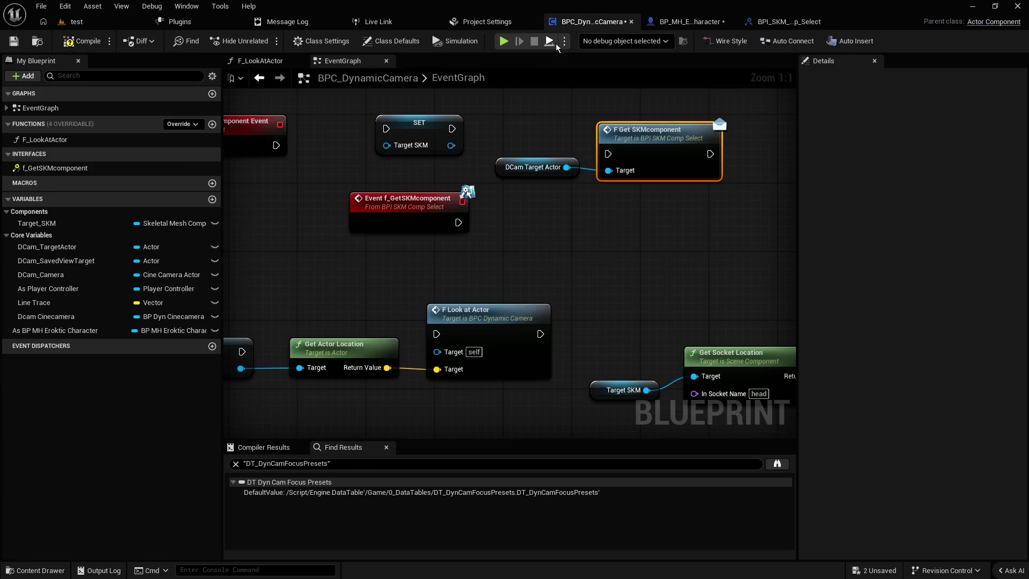
left_click(508, 169)
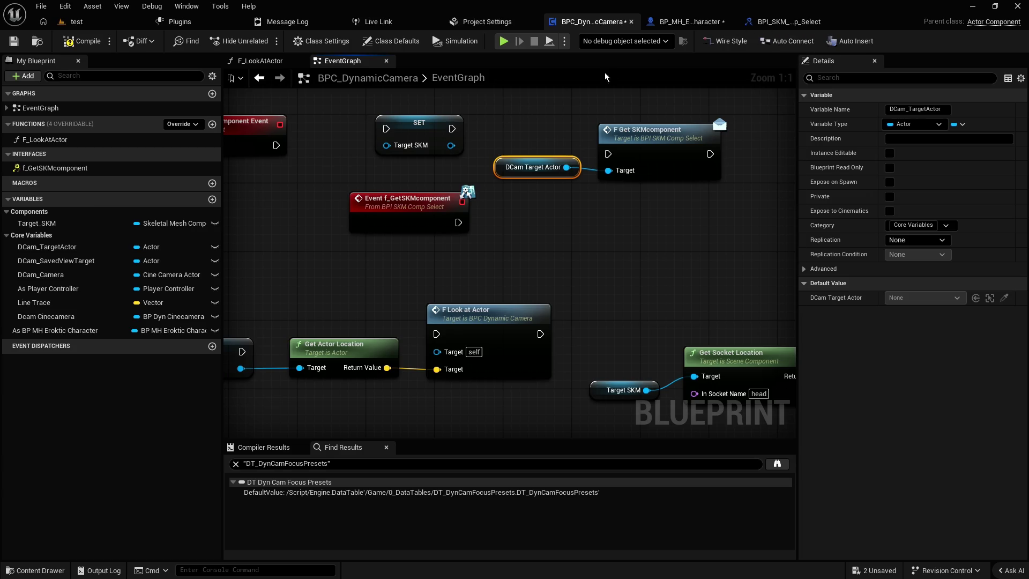
left_click(686, 23)
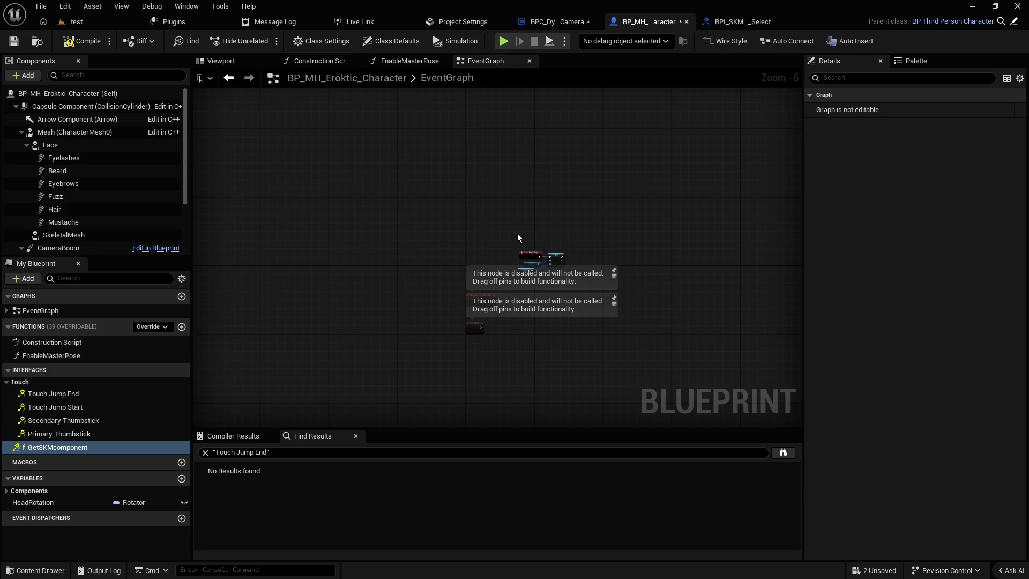
- Convert the character's f_GetSKMcomponent interface function to an event and place it upper left
scroll(565, 249, "up", 4)
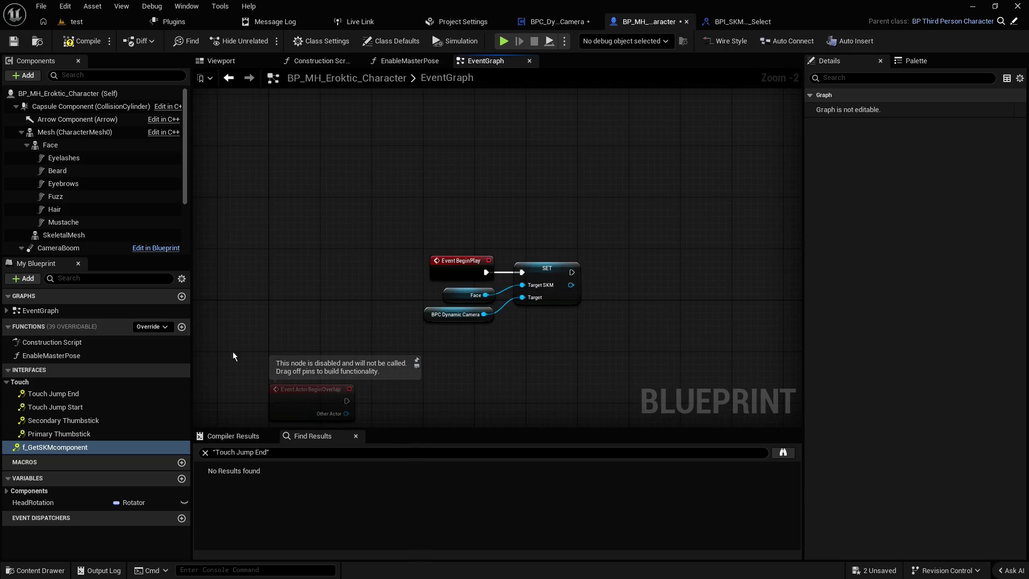
left_click_drag(44, 451, 322, 263)
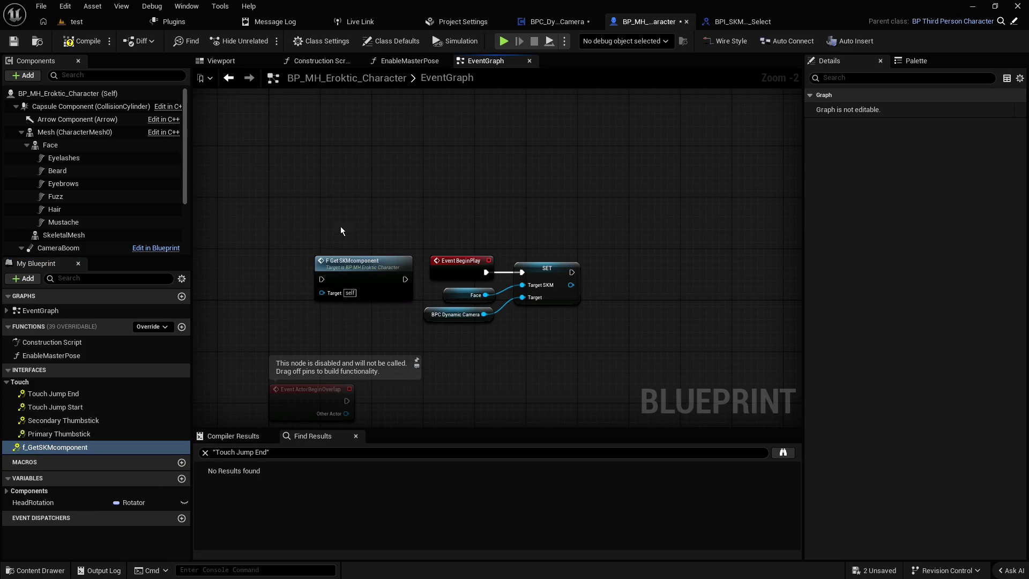
key("ctrl+z")
right_click(42, 449)
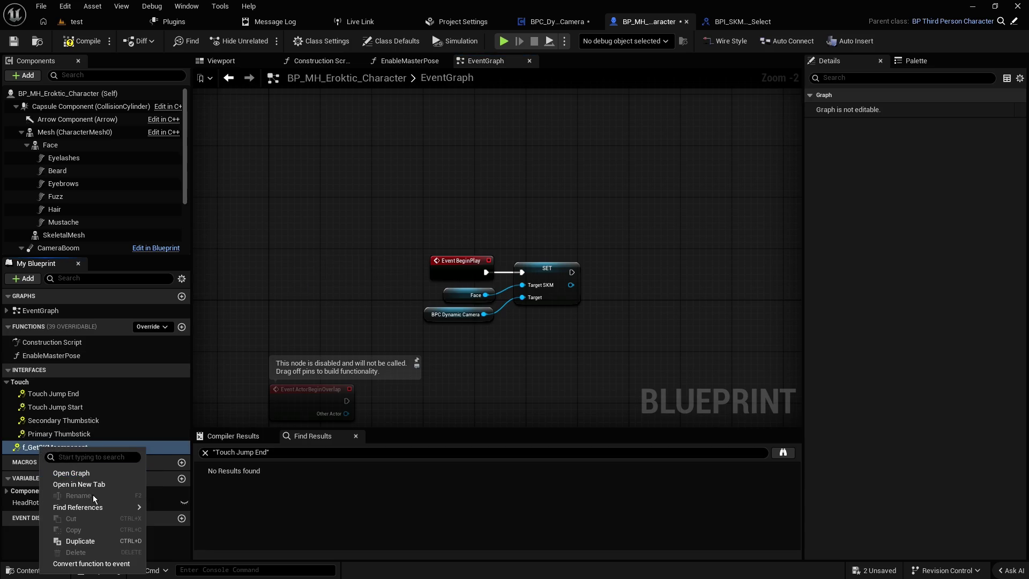
mouse_move(132, 510)
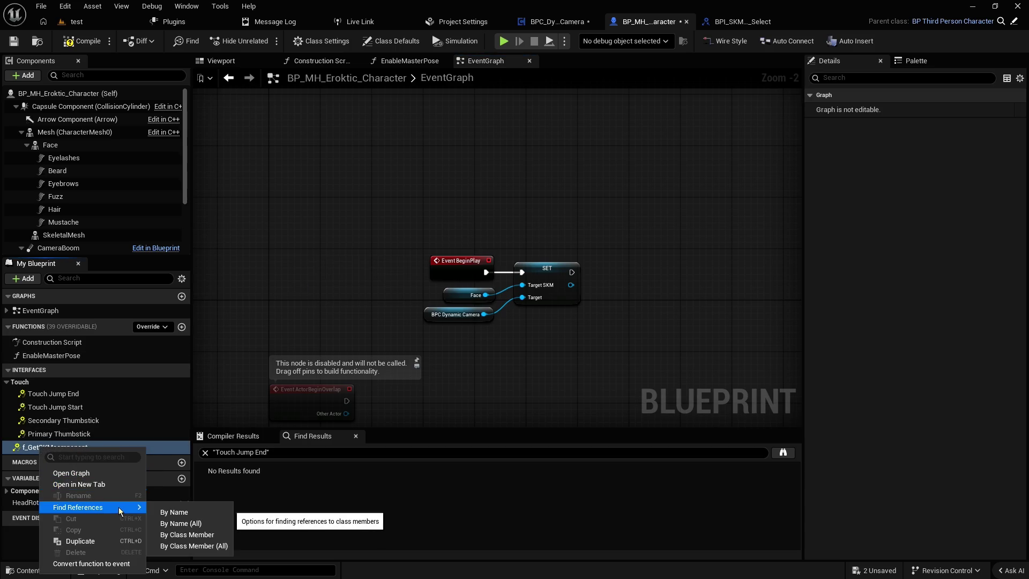
left_click(86, 564)
scroll(419, 375, "down", 1)
mouse_move(482, 302)
left_mouse_down()
mouse_move(542, 325)
mouse_move(654, 160)
left_mouse_up()
left_click_drag(541, 360, 363, 140)
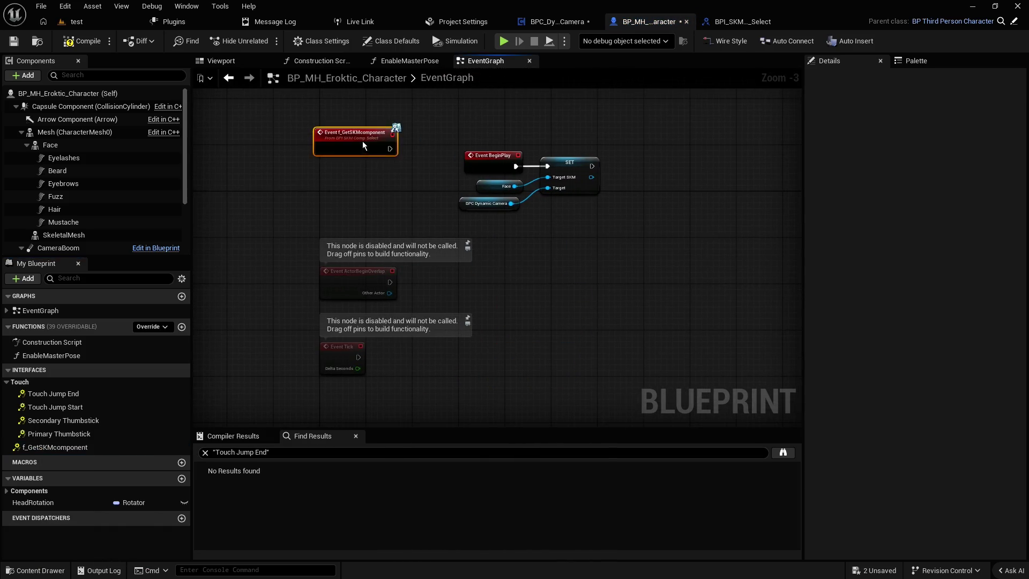
scroll(369, 208, "up", 2)
left_click(374, 214)
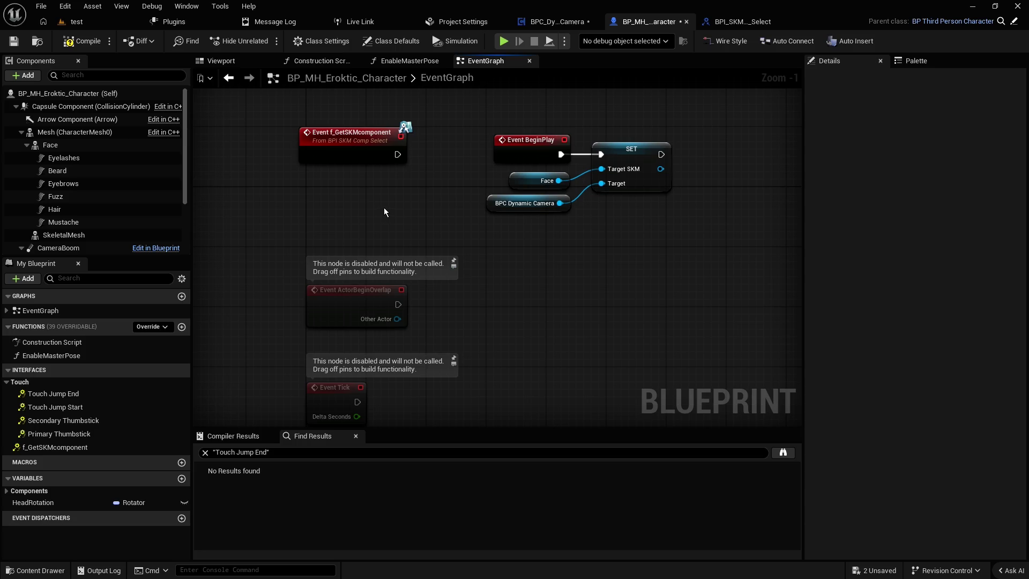
- Delete Event BeginPlay, wire Event f_GetSKMcomponent into SET Target SKM, then compile and save
scroll(91, 225, "down", 3)
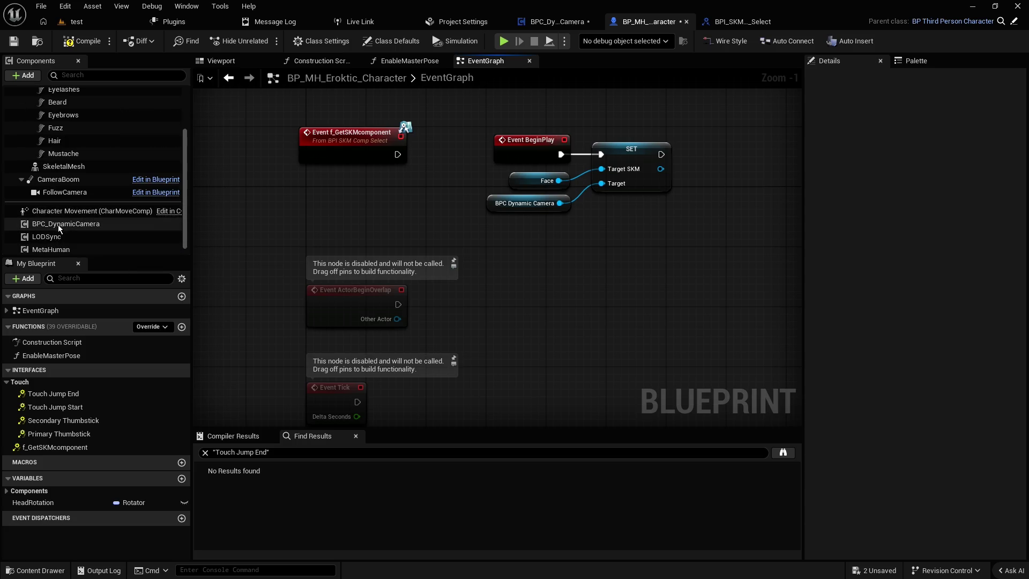
left_click(514, 153)
key("Delete")
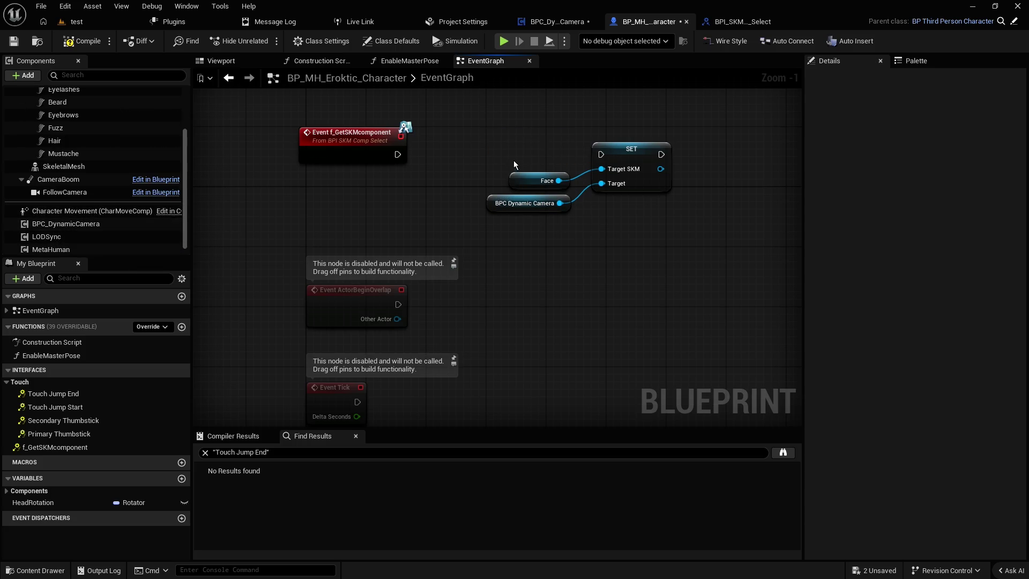
left_click_drag(398, 155, 601, 154)
left_click_drag(360, 145, 532, 147)
left_click(455, 133)
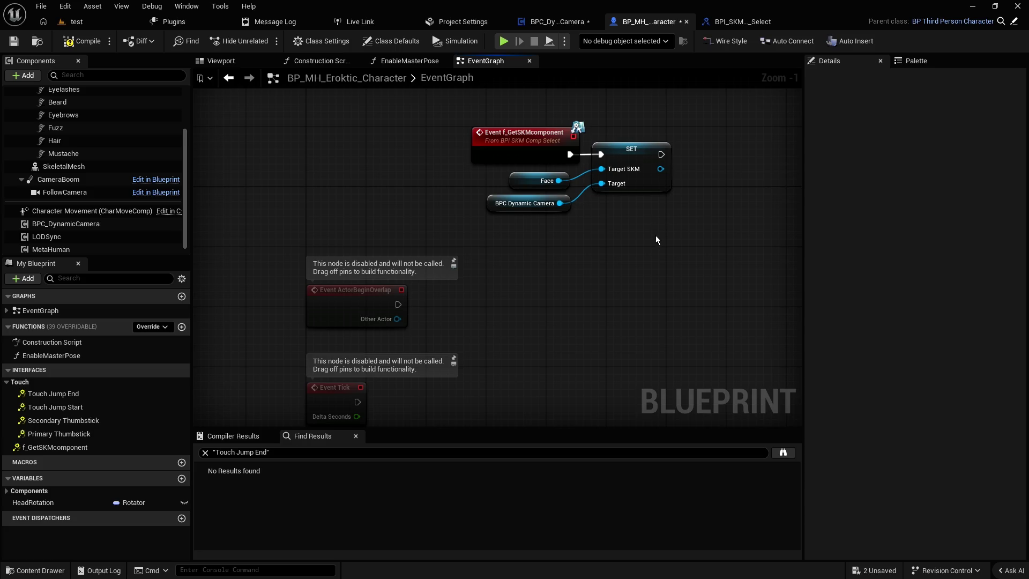
left_click(84, 41)
left_click(13, 41)
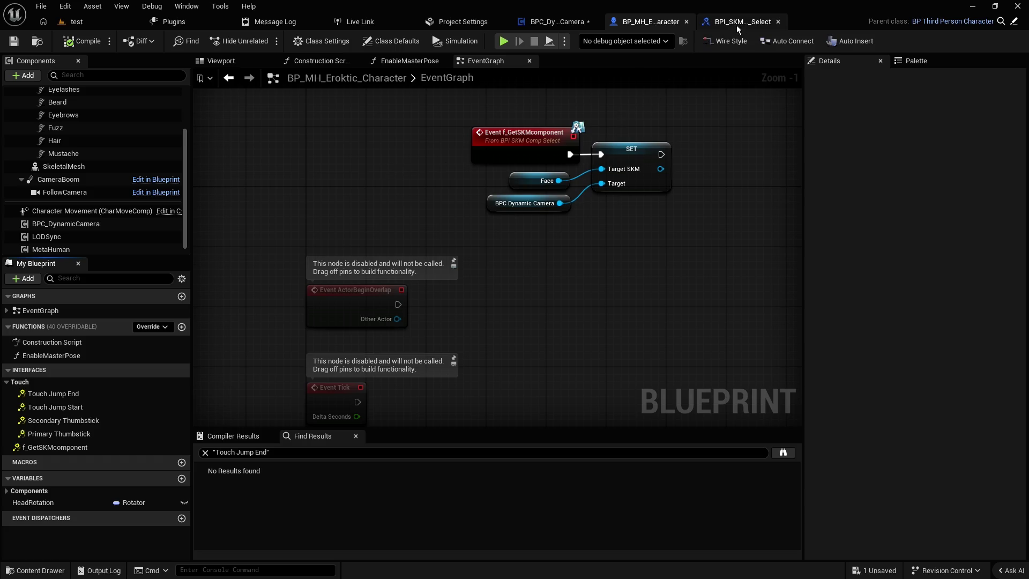
left_click(530, 142)
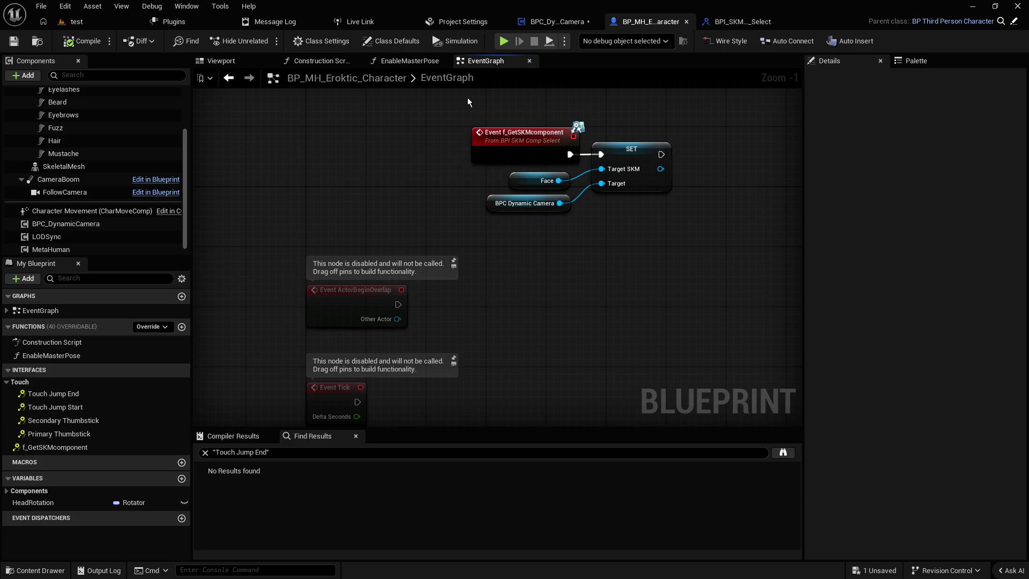
left_click(731, 21)
left_click(620, 21)
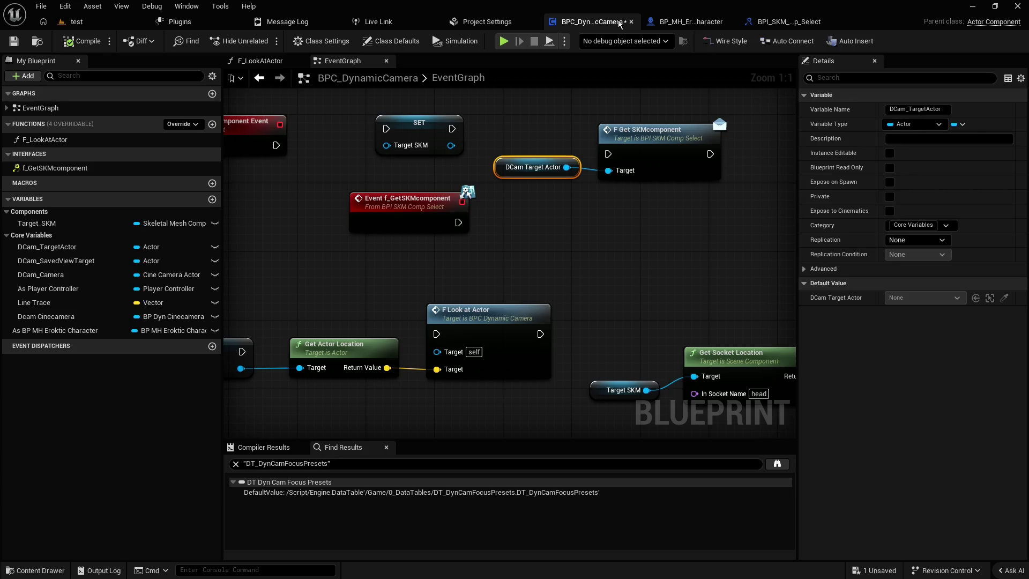
- Delete the Event f_GetSKMcomponent node from BPC_DynamicCamera's graph
left_click(574, 144)
left_click(581, 138)
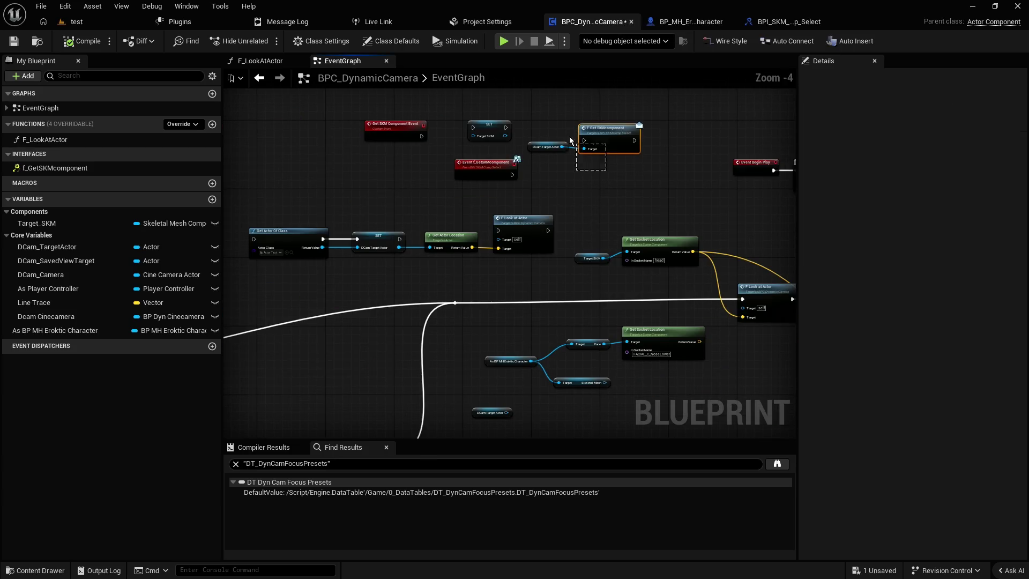
scroll(597, 169, "up", 1)
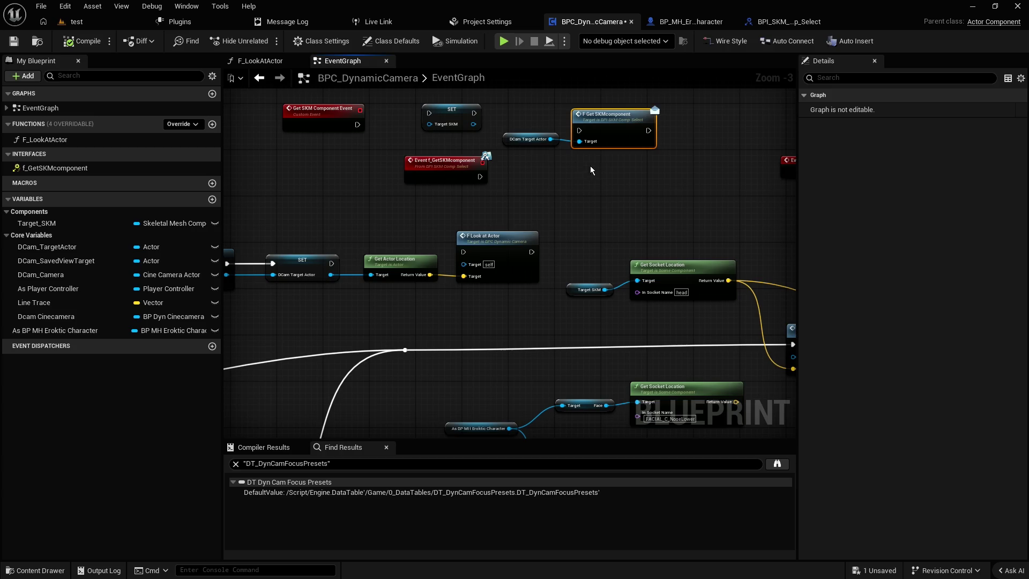
left_click_drag(512, 141, 515, 147)
left_click(578, 181)
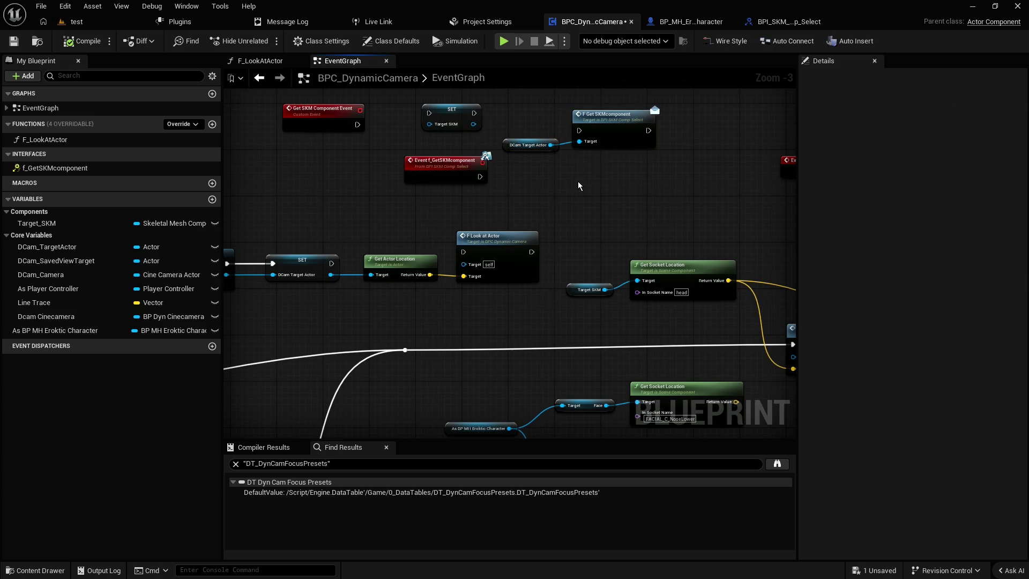
left_click_drag(578, 175, 459, 193)
left_click(488, 191)
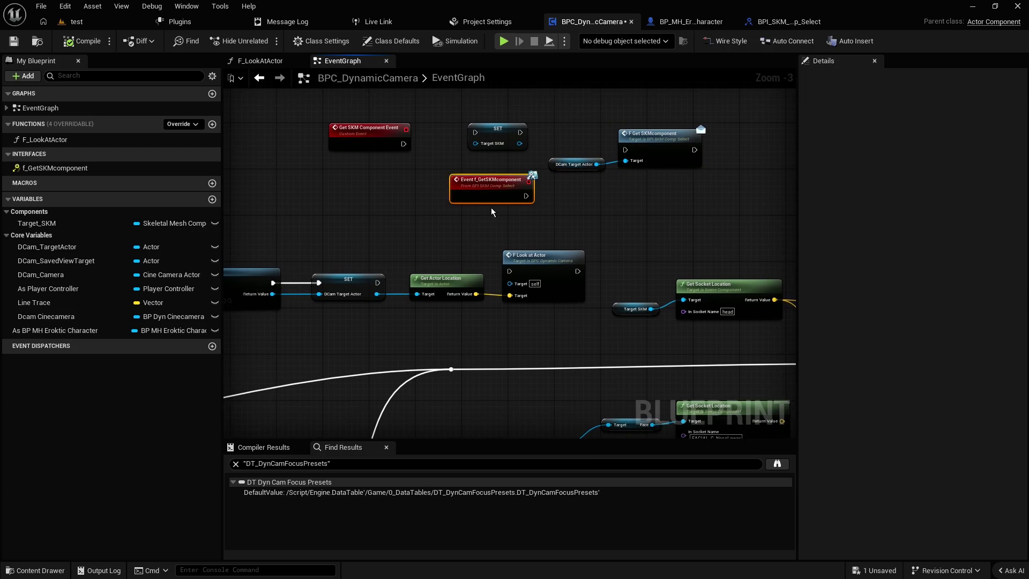
key("Delete")
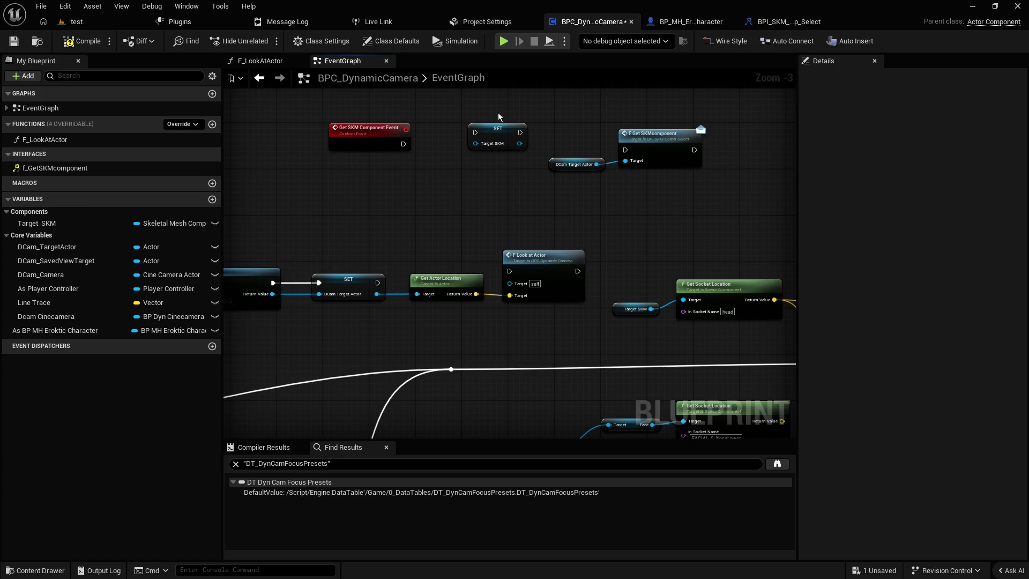
left_click(498, 130)
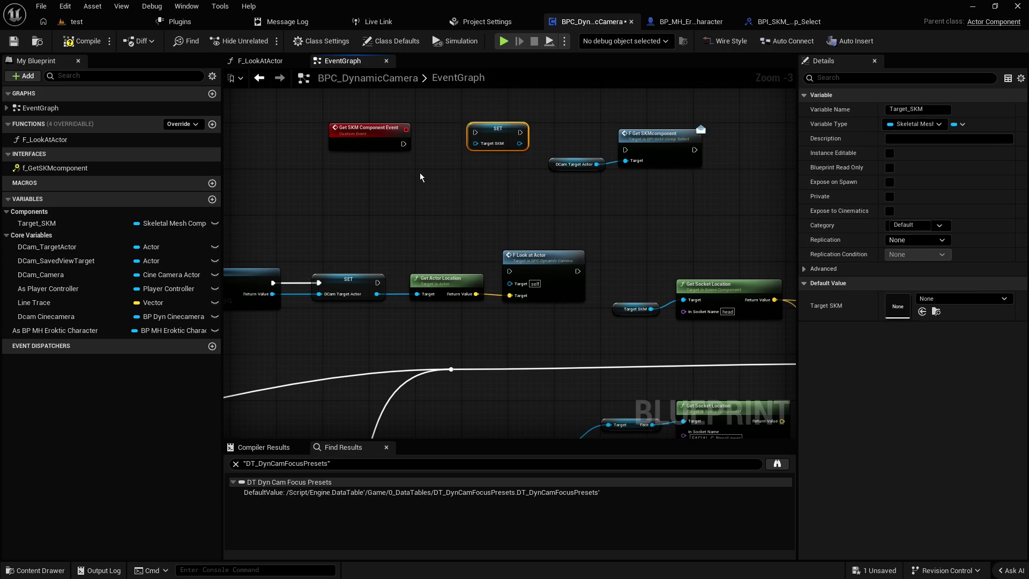
left_click(500, 172)
- Move the F Get SKMcomponent call next to Set View Target with Blend
scroll(499, 179, "down", 5)
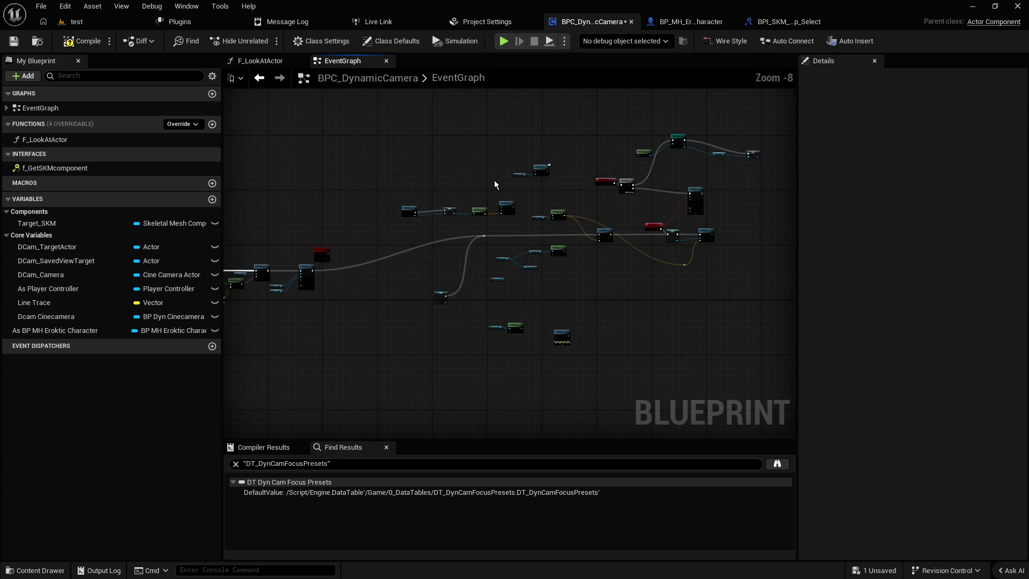
scroll(620, 153, "up", 3)
left_click_drag(482, 230, 643, 155)
scroll(678, 133, "up", 1)
double_click(304, 484)
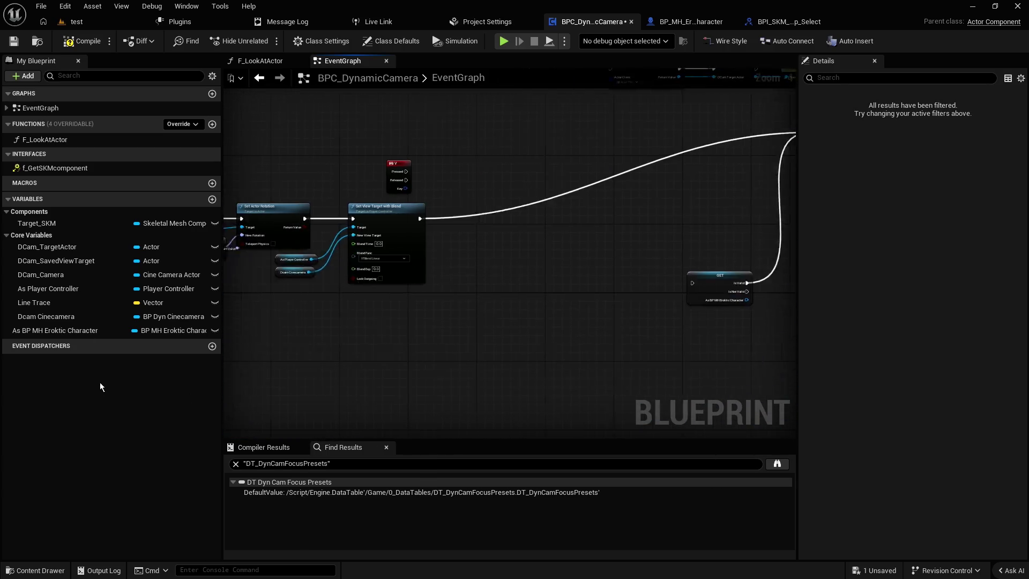
mouse_move(625, 202)
left_mouse_down()
mouse_move(368, 281)
mouse_move(412, 262)
mouse_move(276, 282)
mouse_move(385, 285)
mouse_move(380, 269)
mouse_move(469, 300)
mouse_move(714, 188)
mouse_move(815, 186)
mouse_move(529, 181)
left_mouse_up()
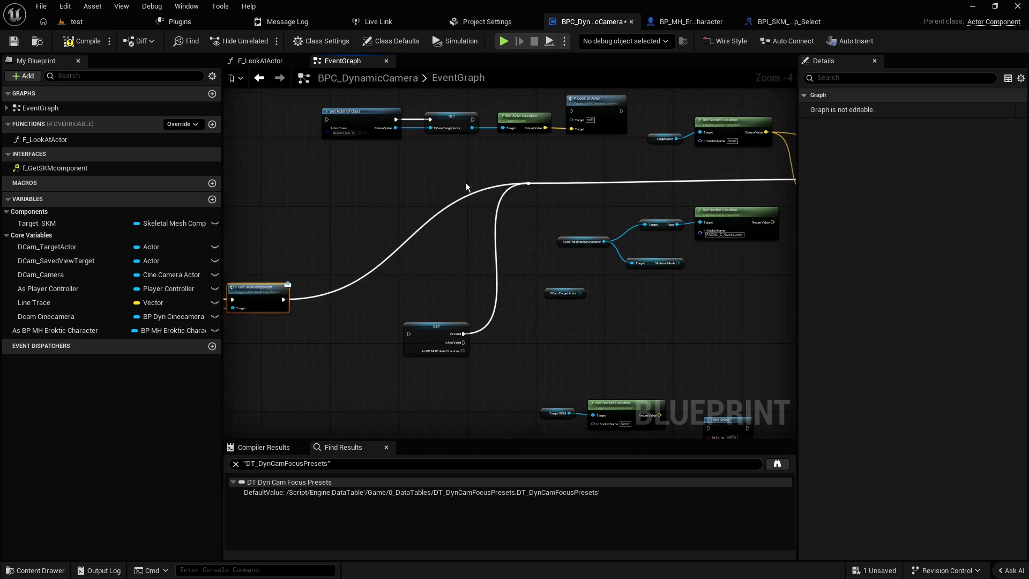
- Connect F Get SKMcomponent's execution output onward and move it up with DCam Target Actor
left_click_drag(276, 246, 514, 212)
mouse_move(494, 247)
left_mouse_down()
mouse_move(501, 227)
mouse_move(434, 300)
mouse_move(510, 226)
left_mouse_up()
left_click(468, 195)
scroll(469, 196, "up", 4)
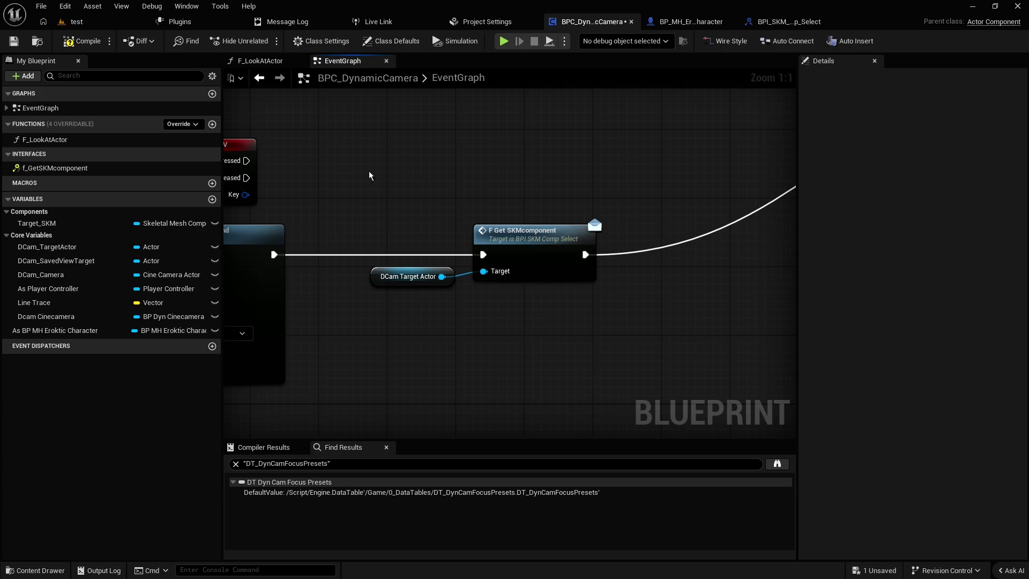
- Compile and save the BPC_DynamicCamera blueprint
left_click(85, 45)
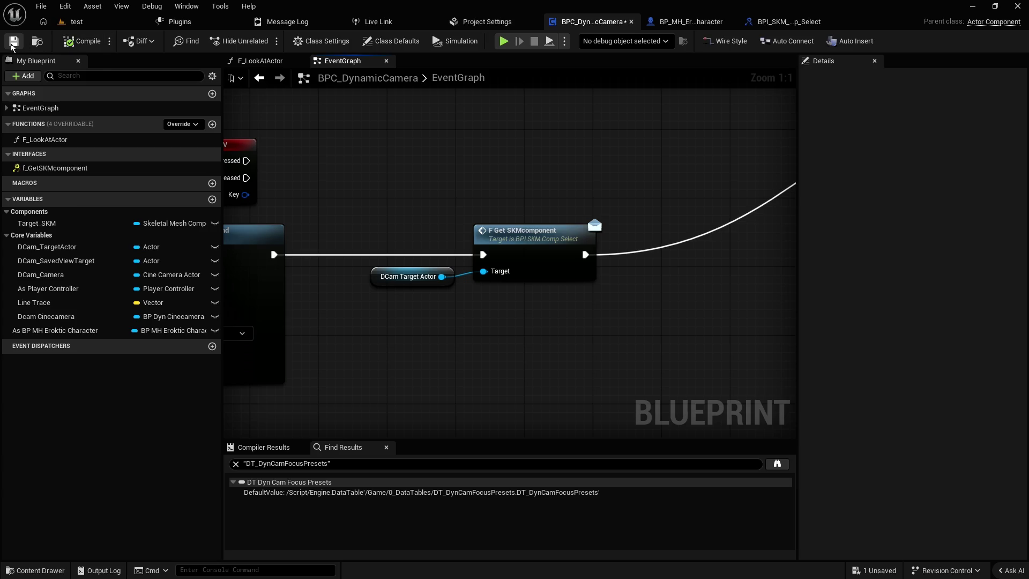
left_click(13, 43)
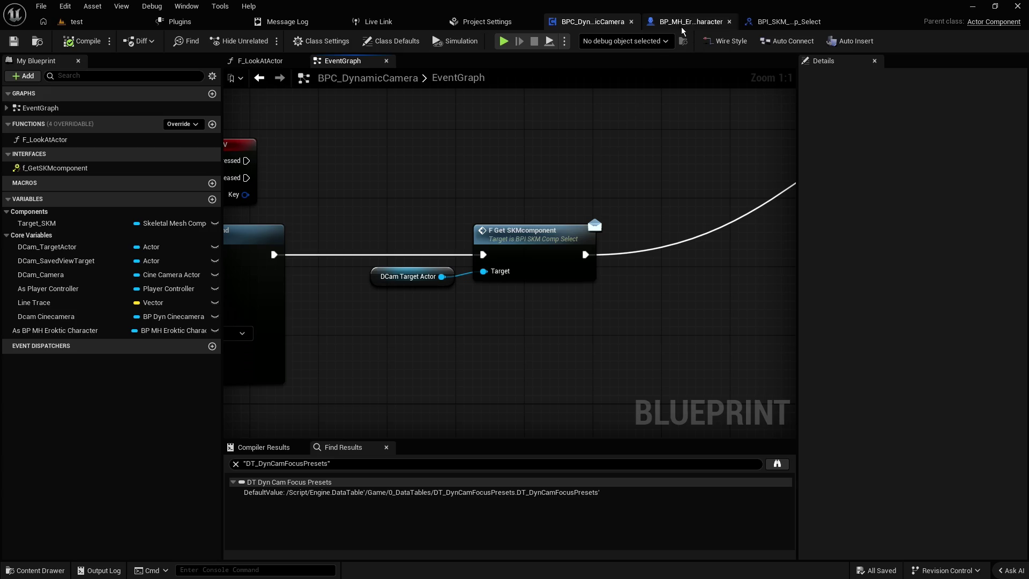
mouse_move(526, 181)
left_mouse_down()
mouse_move(416, 314)
mouse_move(514, 207)
mouse_move(415, 314)
mouse_move(422, 324)
left_mouse_up()
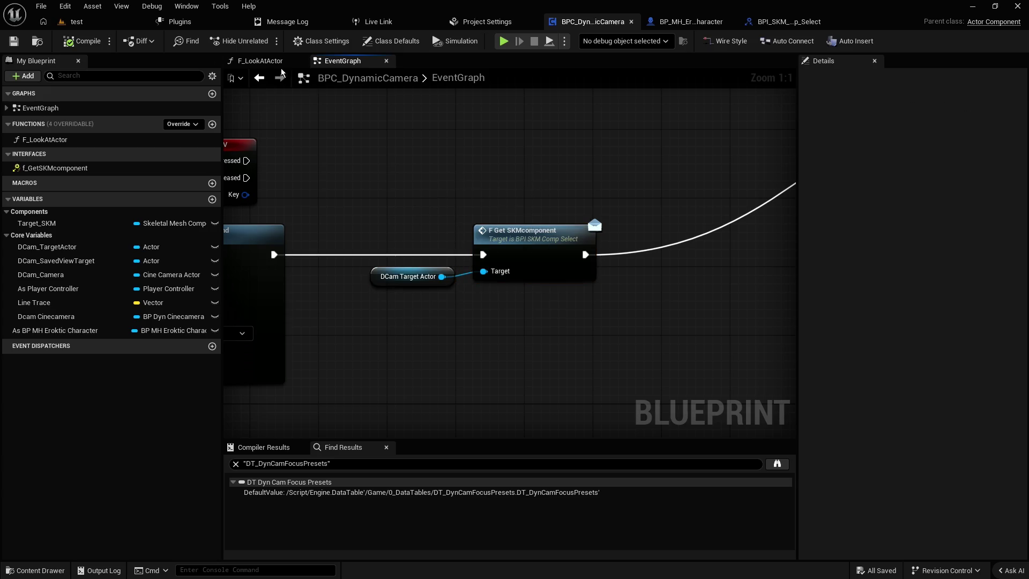
- Run a play-in-editor test of the level, stop it with Esc, and return to BPC_DynamicCamera
left_click(92, 26)
left_click(395, 41)
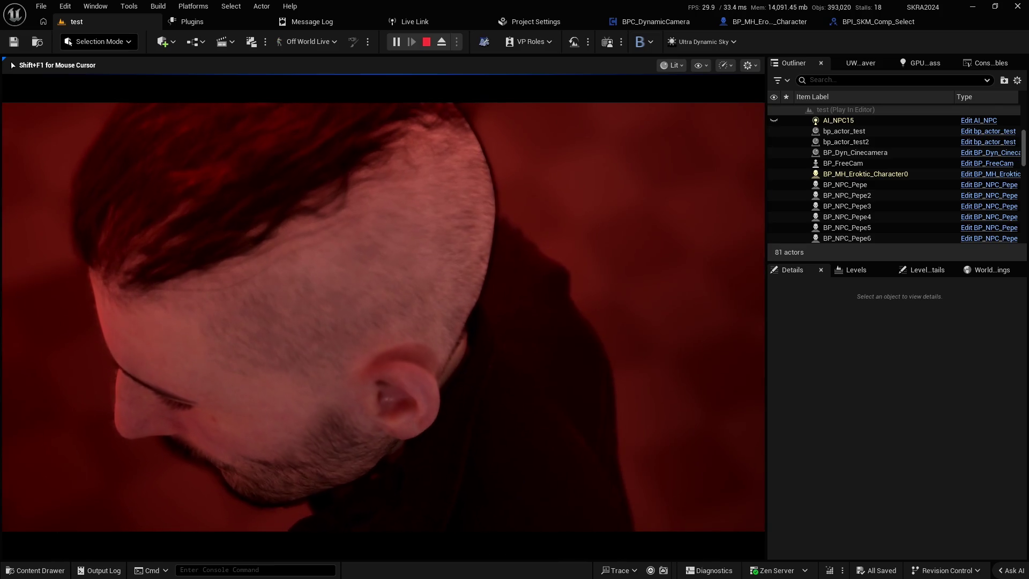
key("Escape")
key("ctrl+space")
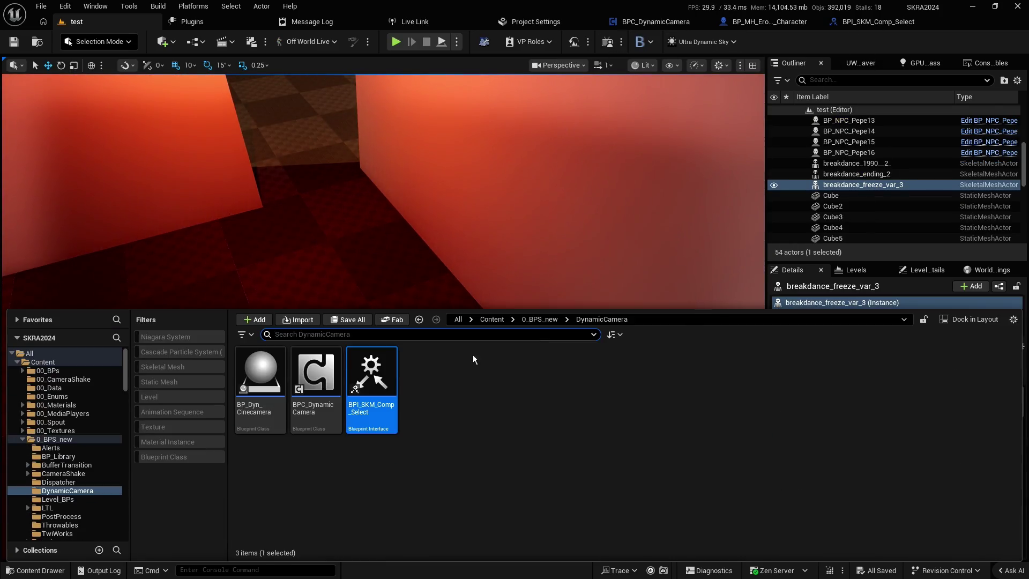
left_click(654, 21)
- Inspect the DCam Target Actor and F Get SKMcomponent call nodes in the BPC_DynamicCamera graph
scroll(616, 161, "down", 2)
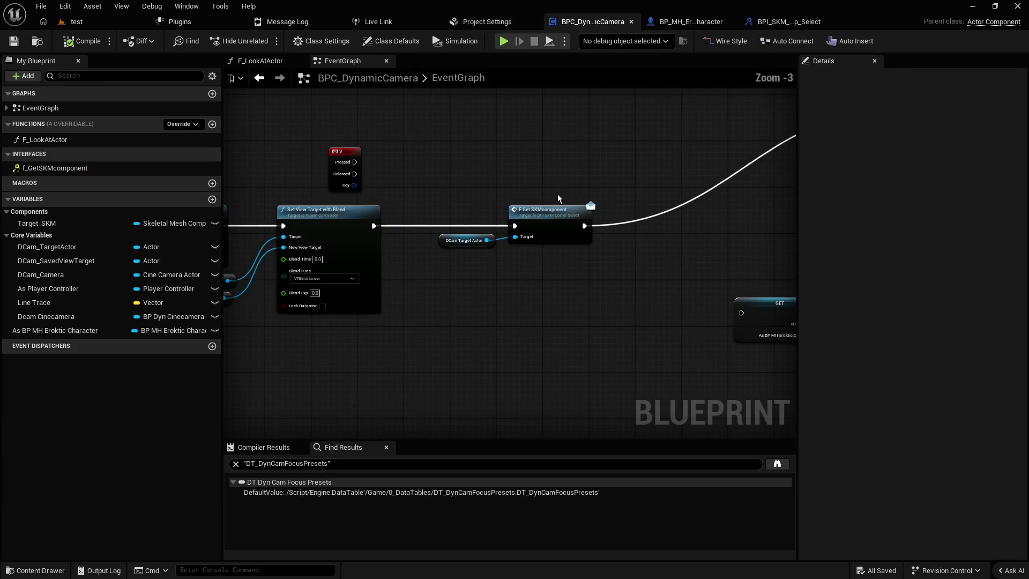
scroll(536, 242, "up", 2)
left_click_drag(625, 211, 477, 307)
left_click(474, 322)
mouse_move(577, 317)
left_mouse_down()
mouse_move(413, 212)
mouse_move(570, 319)
mouse_move(413, 212)
mouse_move(462, 177)
left_mouse_up()
left_click(461, 176)
left_click_drag(613, 184, 420, 314)
left_click(424, 242)
left_click(429, 262)
- Check the character's f_GetSKMcomponent event setting Target SKM to Face, then go back toward the interface
left_click(691, 22)
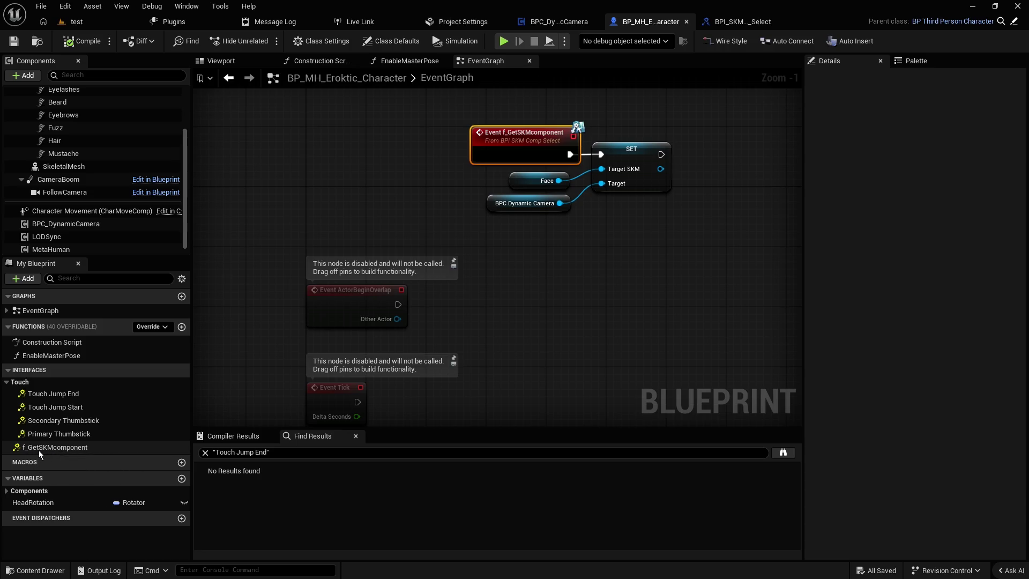
left_click(413, 137)
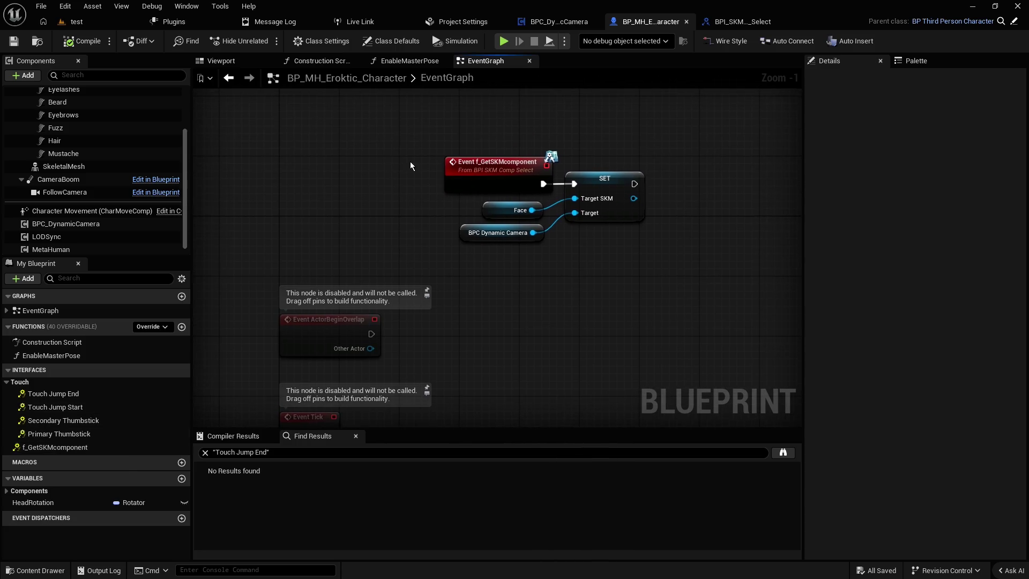
mouse_move(401, 147)
left_mouse_down()
mouse_move(485, 160)
mouse_move(635, 260)
mouse_move(483, 235)
mouse_move(425, 133)
mouse_move(634, 257)
mouse_move(616, 252)
left_mouse_up()
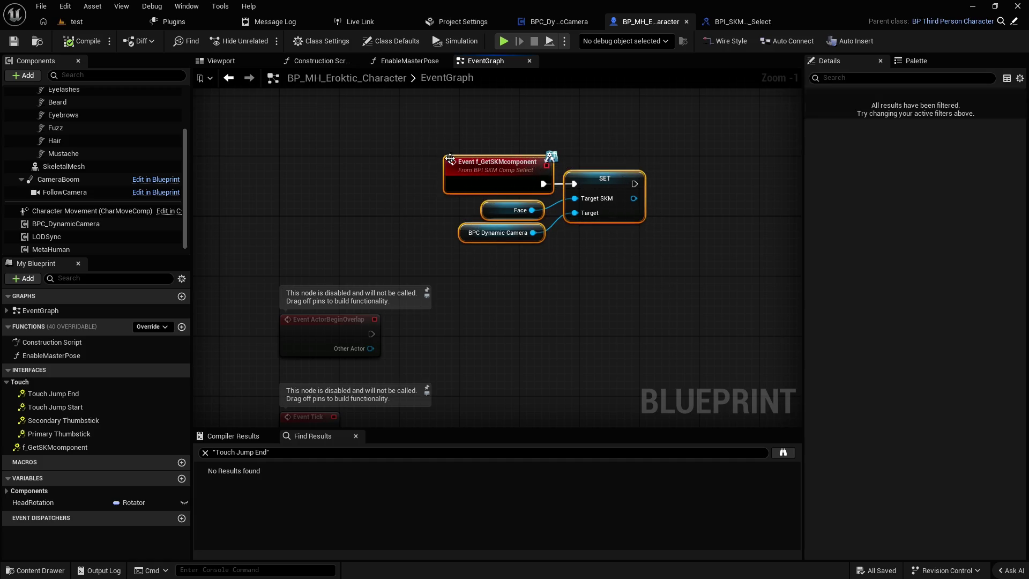
scroll(74, 176, "up", 3)
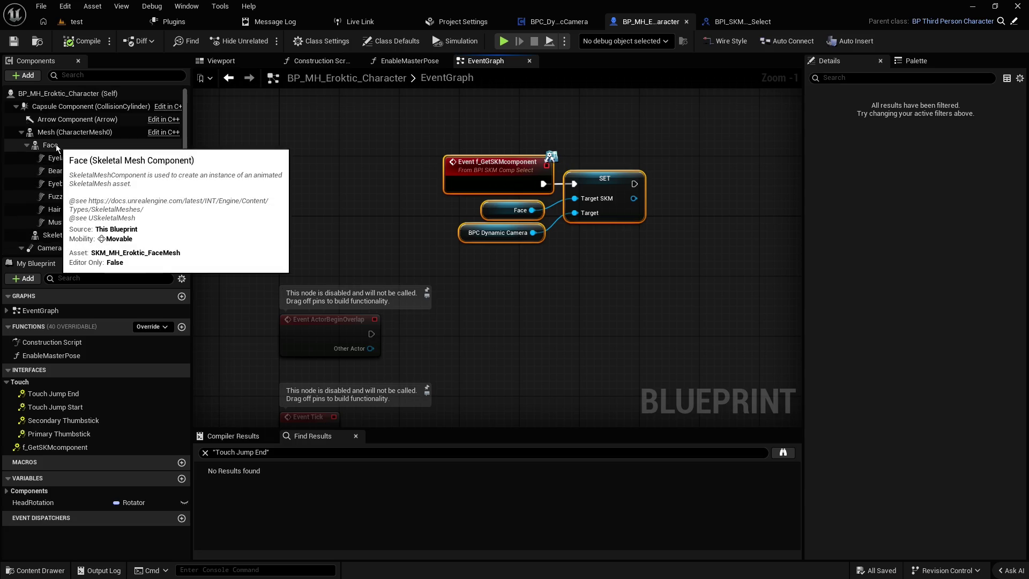
left_click(480, 178)
left_click(393, 154)
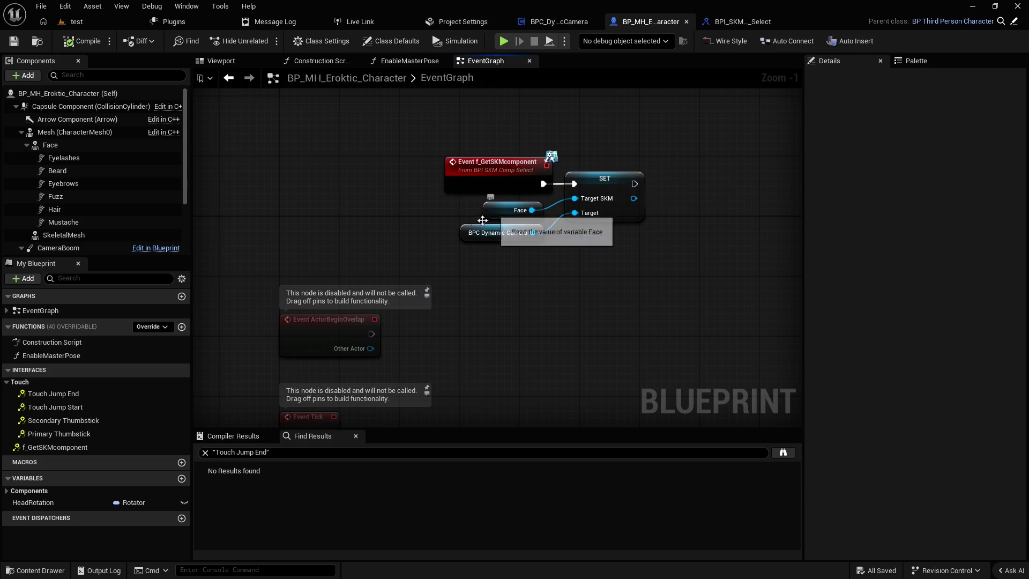
left_click(571, 23)
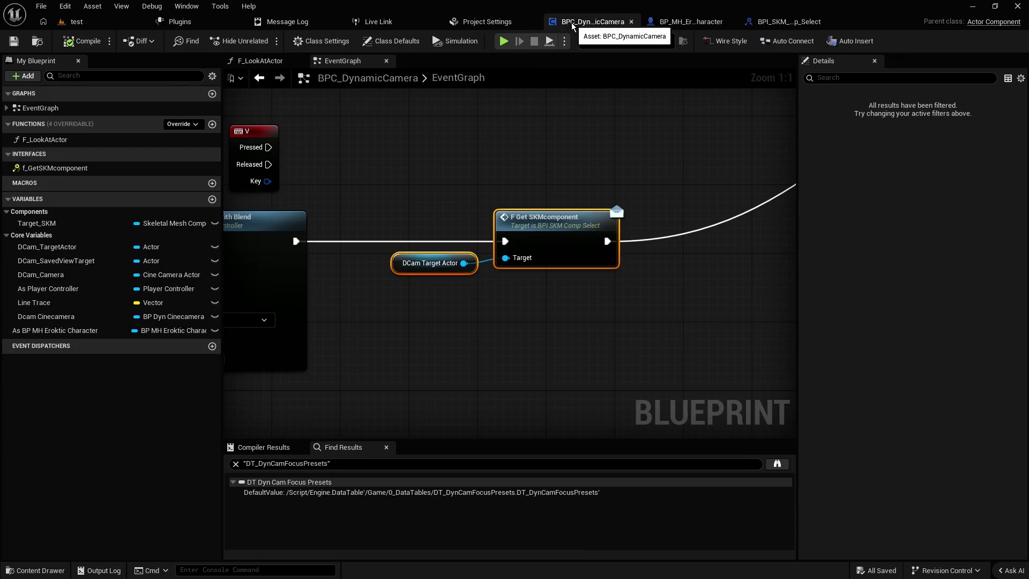
left_click(783, 24)
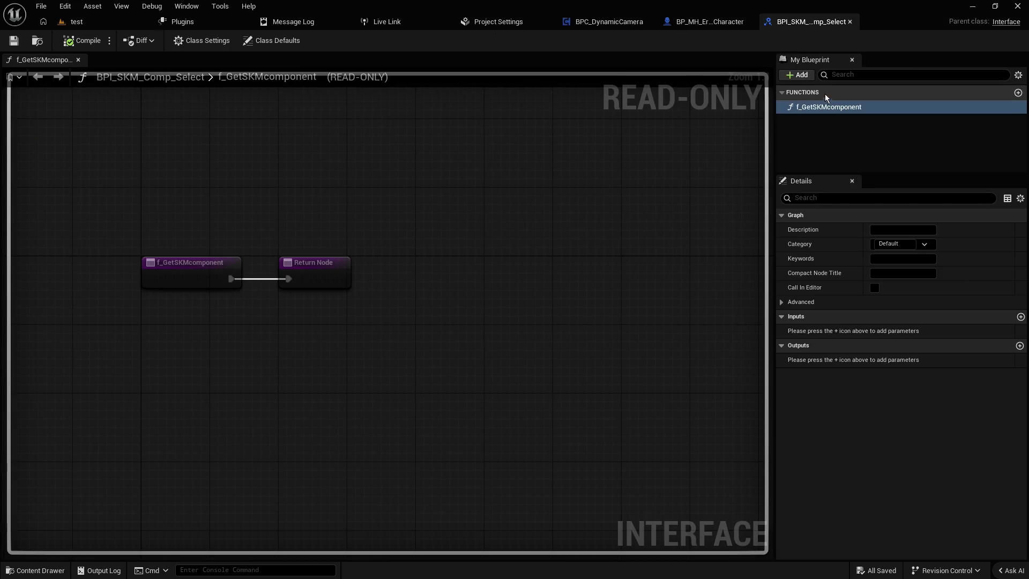
- Rename f_GetSKMcomponent to f_get_skm_comp, compile, and confirm the character's event picked up the name
left_click(819, 108)
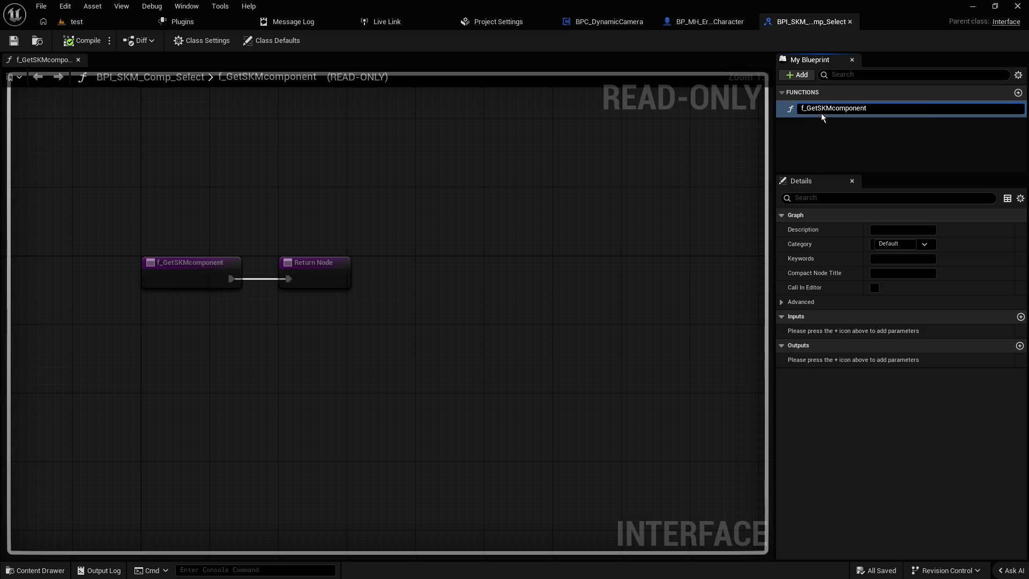
left_click_drag(806, 111, 948, 126)
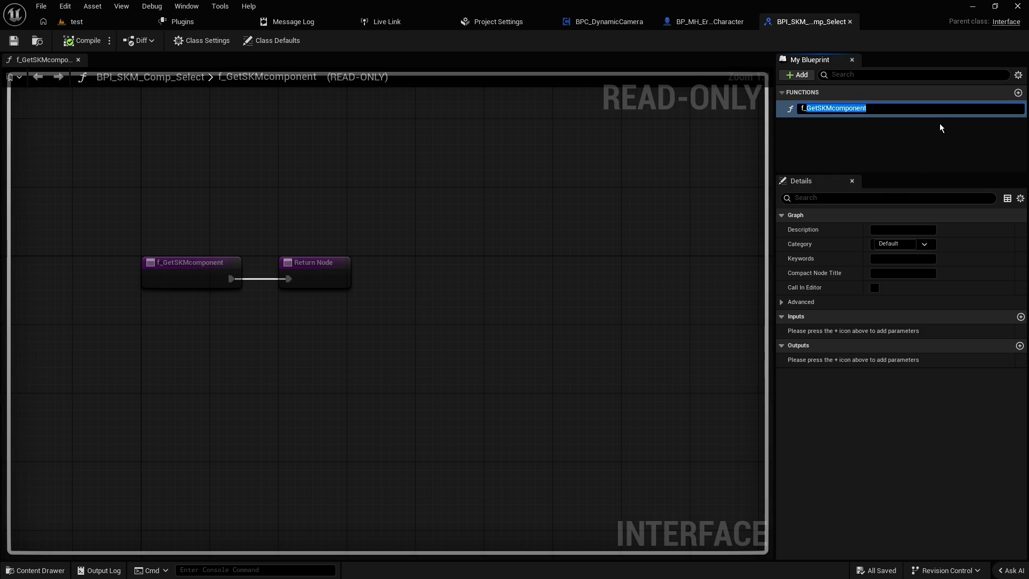
type("get")
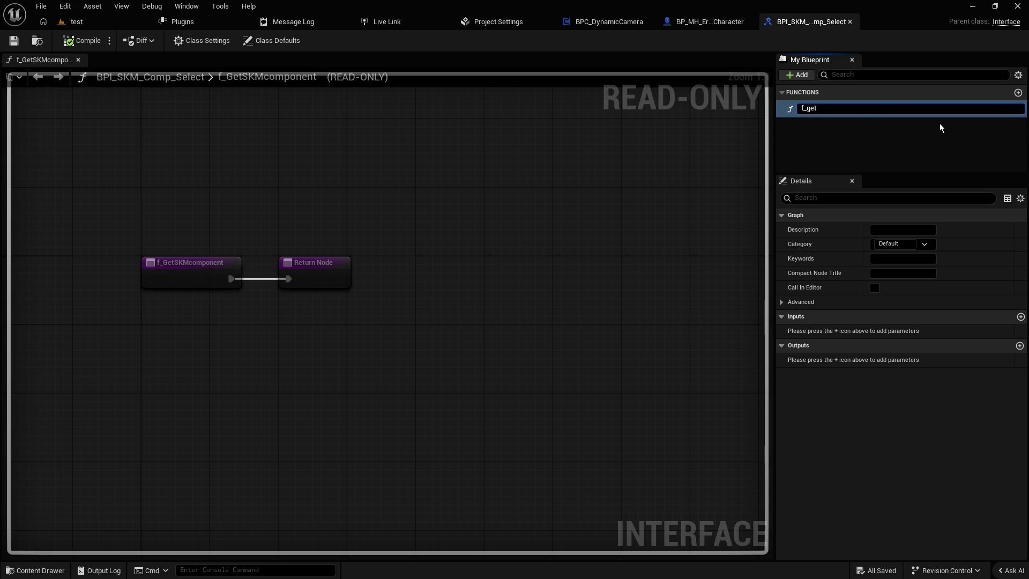
type("_skm")
type("_comp")
key("Return")
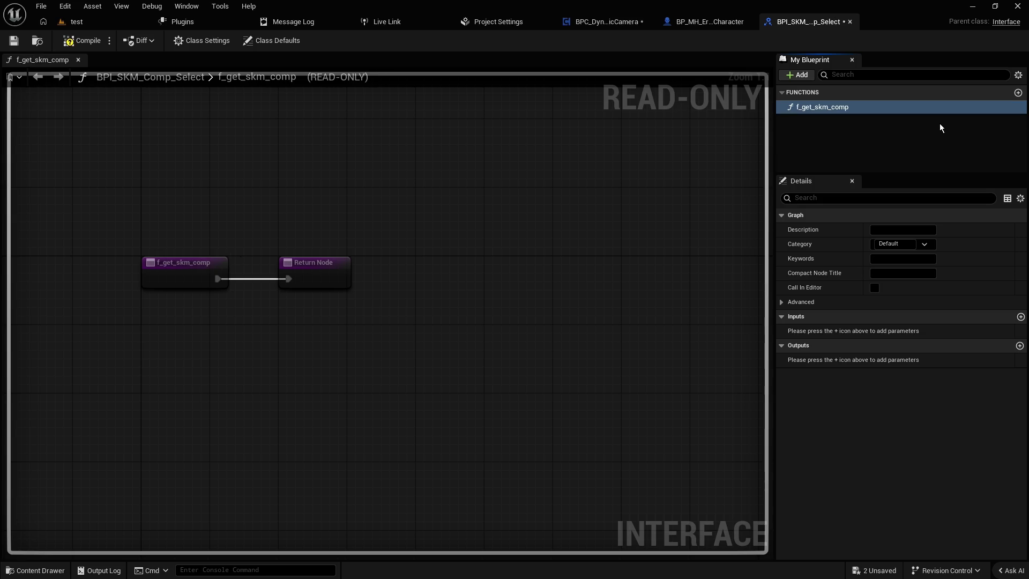
left_click(81, 40)
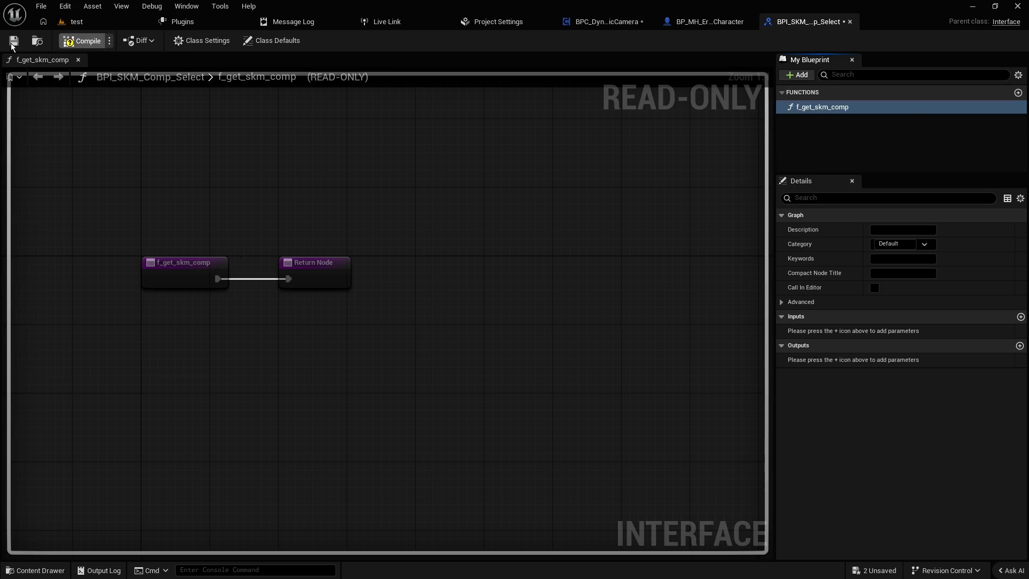
left_click(713, 24)
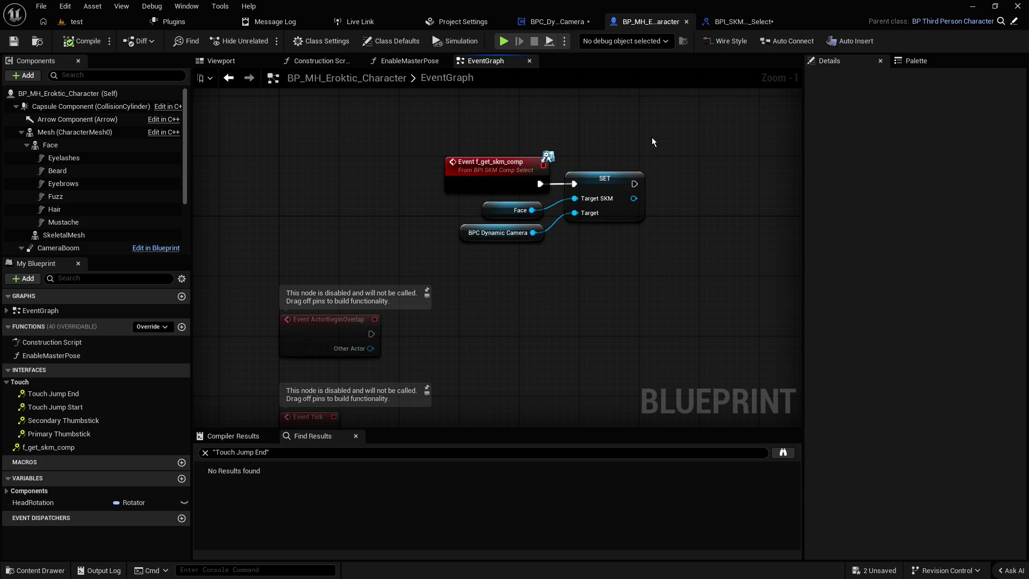
left_click(751, 21)
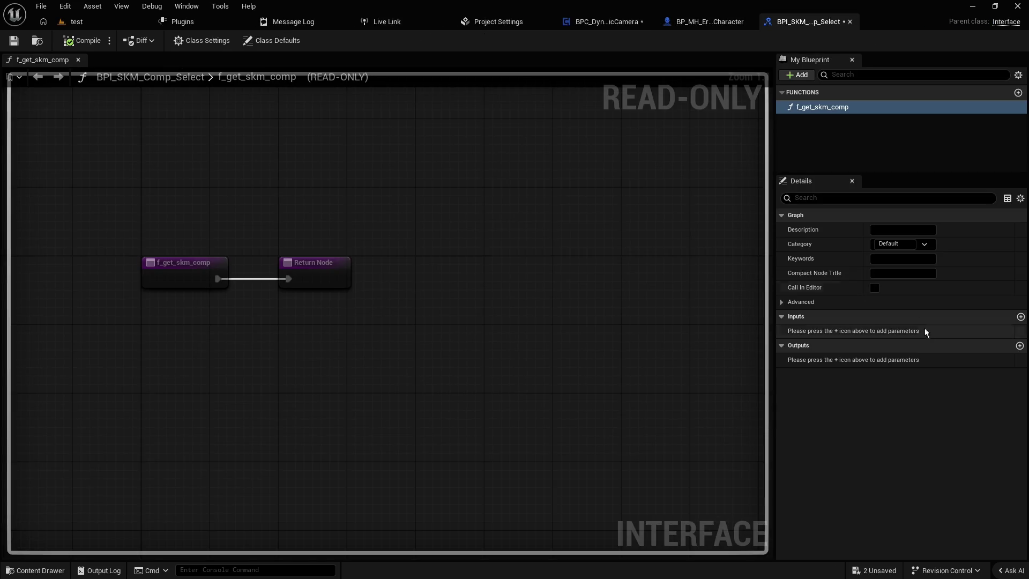
- Add a Skeletal Mesh Component object reference output named SKM Comp to f_get_skm_comp and save
left_click(1020, 346)
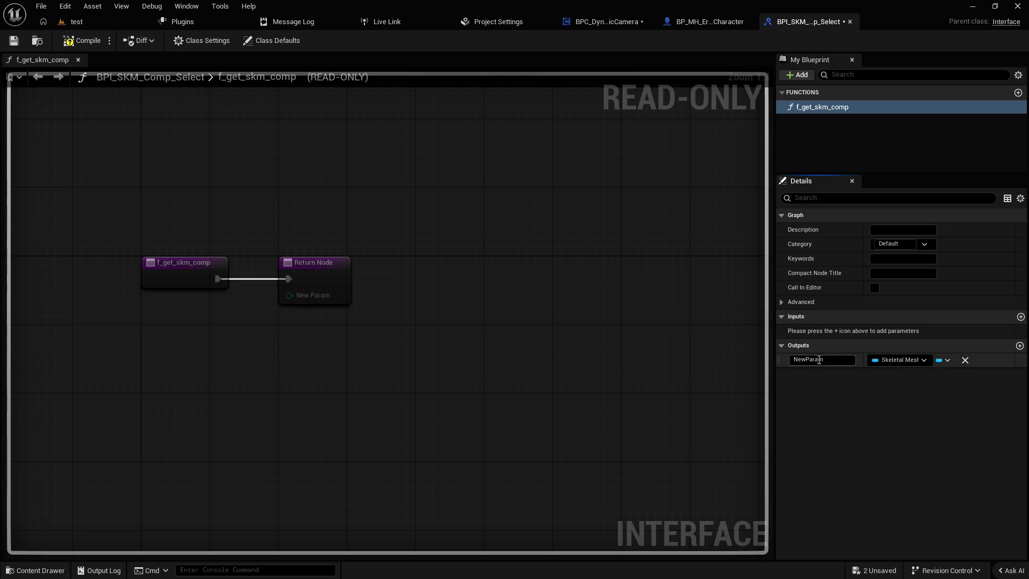
left_click(906, 364)
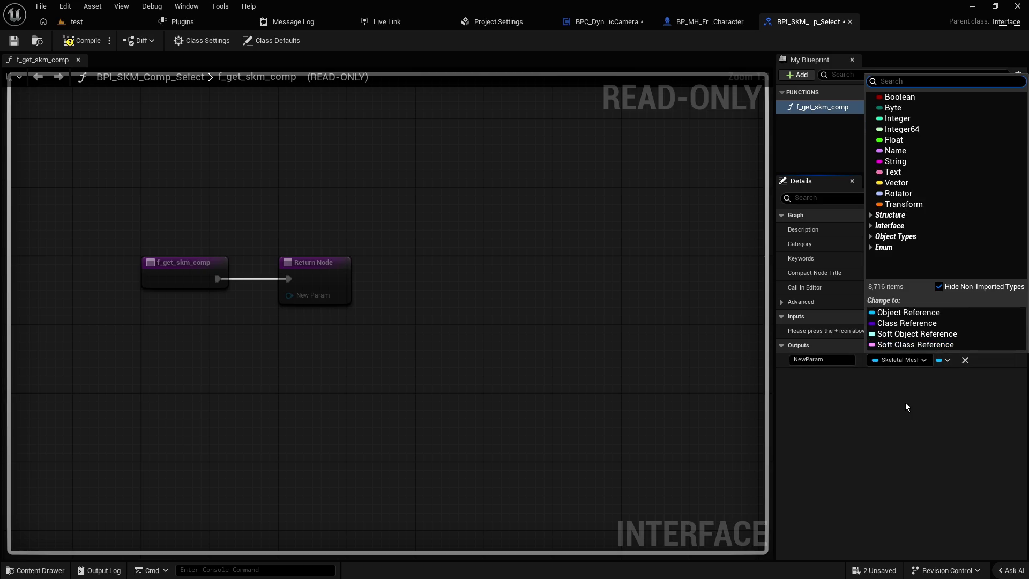
type("skeletaletal")
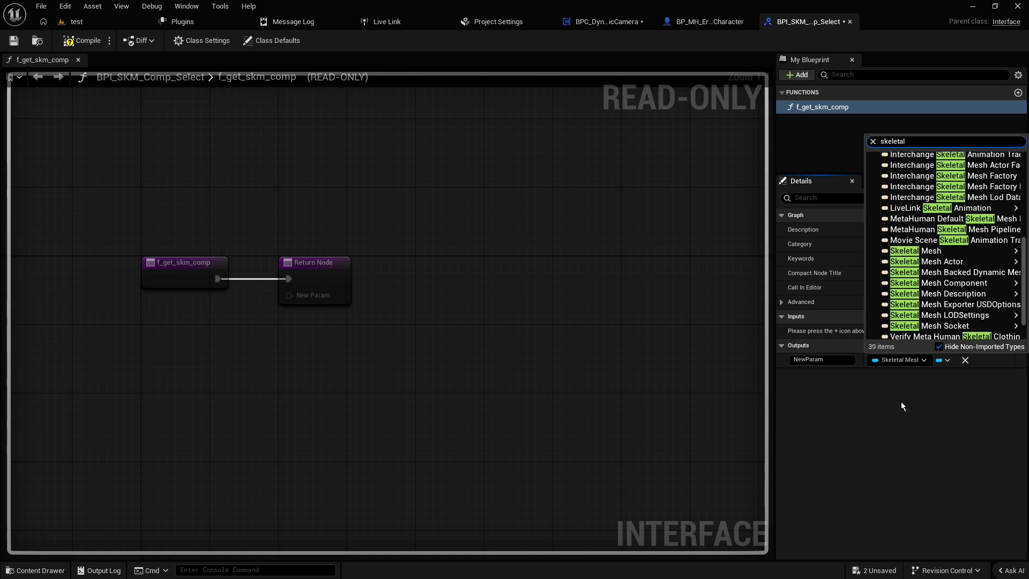
type("mesh component")
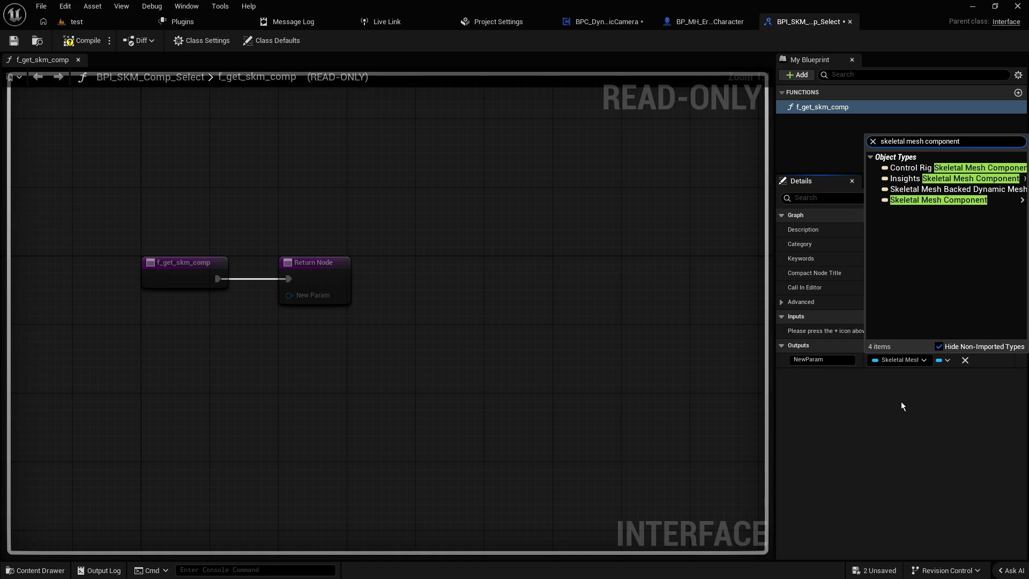
mouse_move(965, 210)
left_click(842, 200)
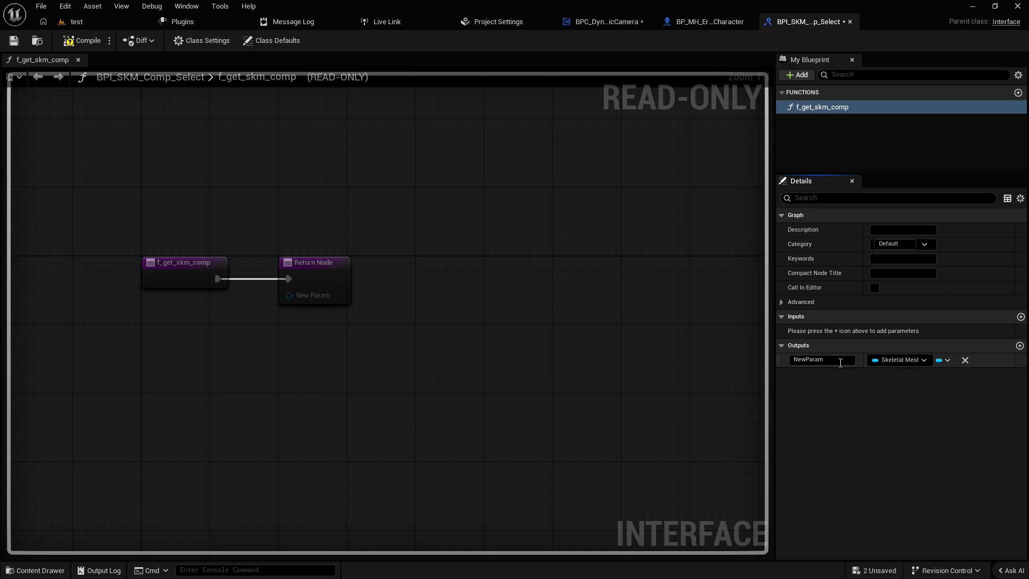
double_click(838, 361)
type("SKM Comp")
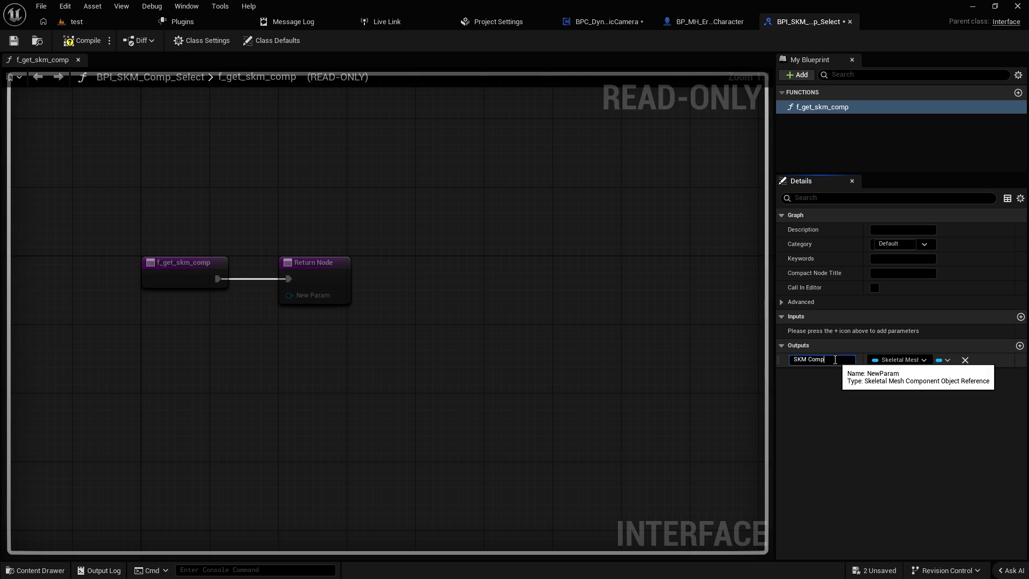
key("Return")
left_click(18, 44)
left_click(696, 24)
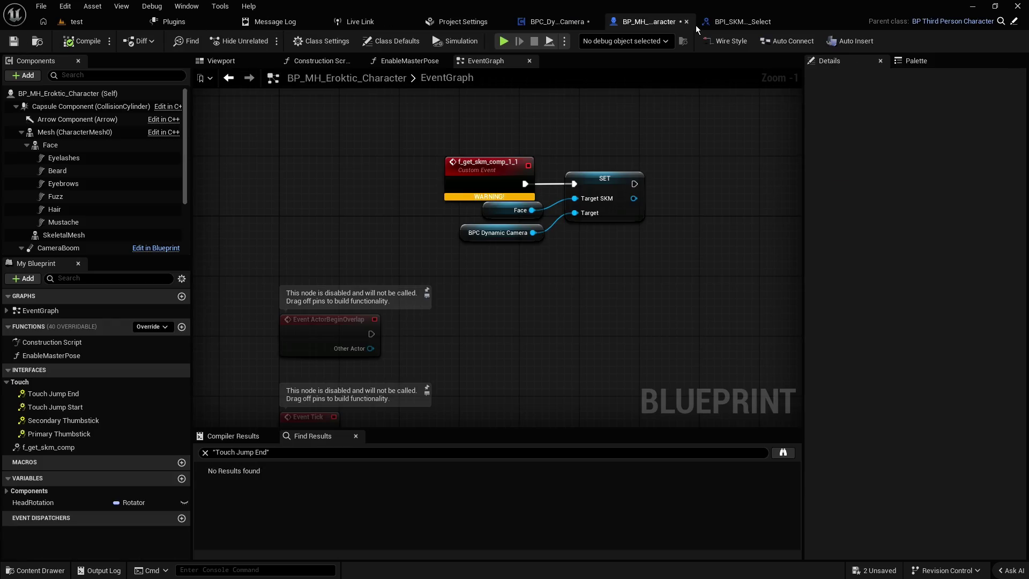
left_click(486, 160)
- Inspect the f_get_skm_comp_1_1 custom event in the character graph and glance at the camera graph
left_click(397, 190)
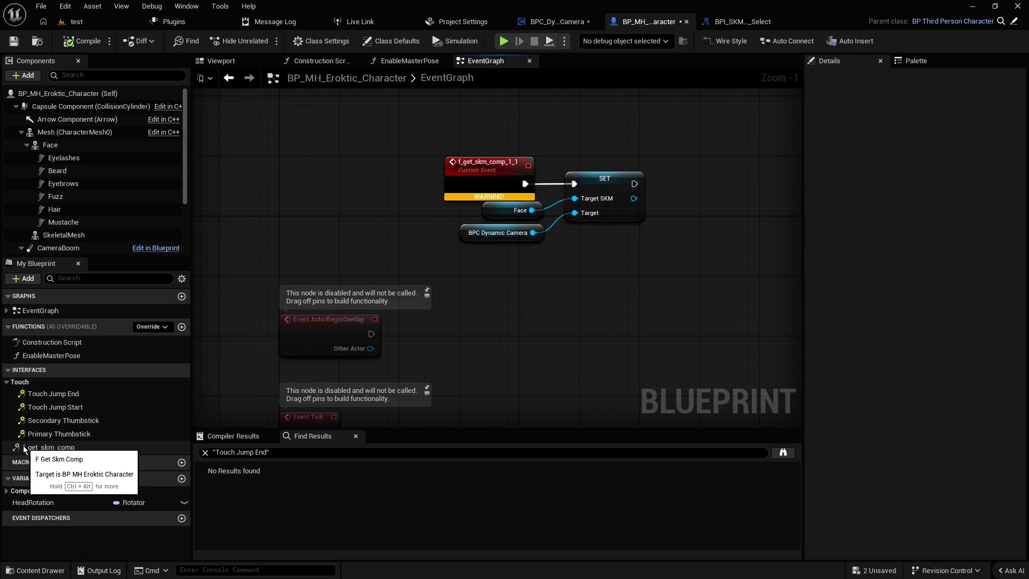
left_click(494, 161)
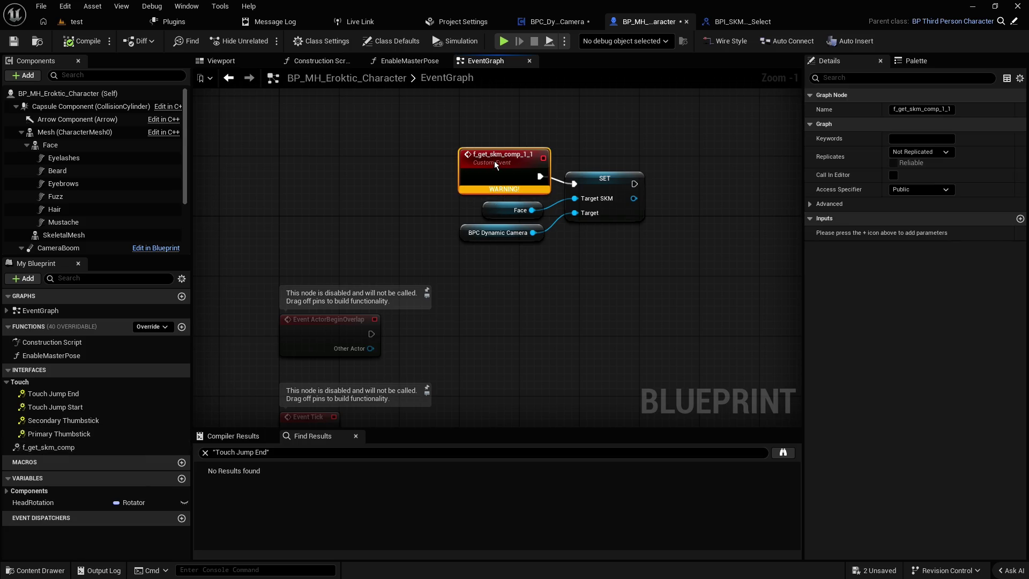
left_click(571, 24)
scroll(575, 157, "down", 2)
left_click(576, 157)
scroll(579, 241, "up", 2)
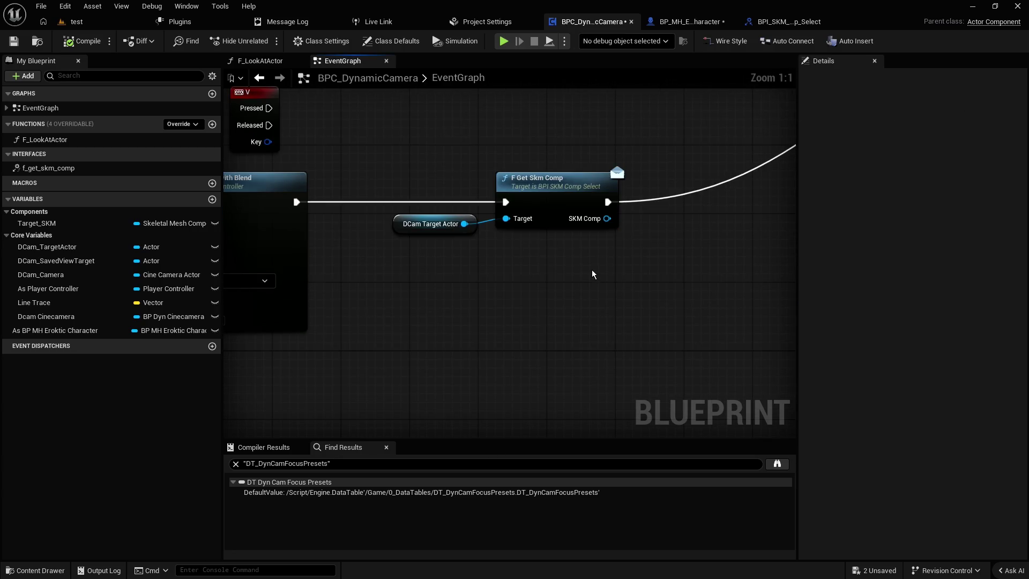
left_click(686, 25)
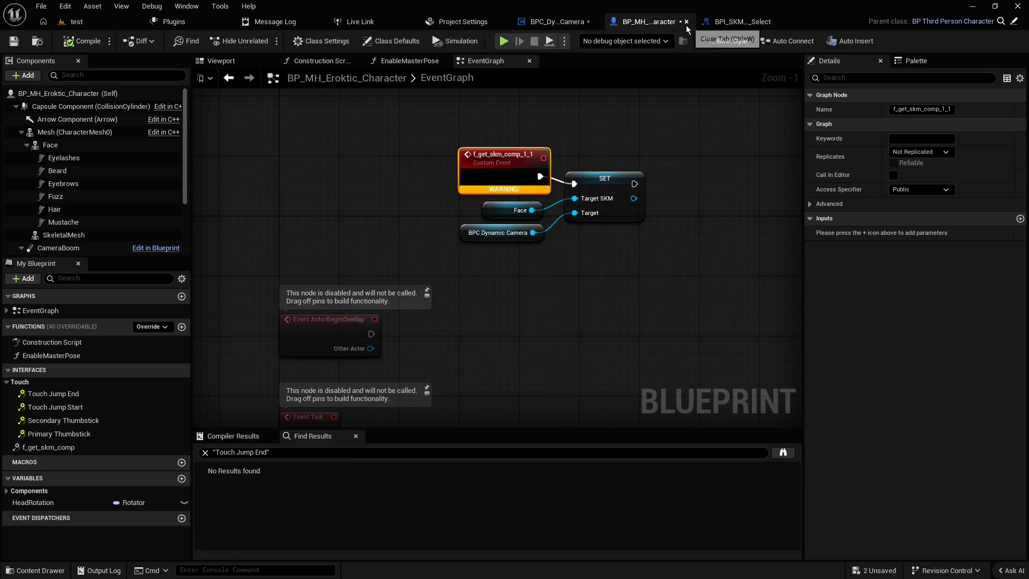
left_click(625, 118)
- Delete the SKM Comp output, compile and save the interface, then save the character blueprint
left_click(733, 21)
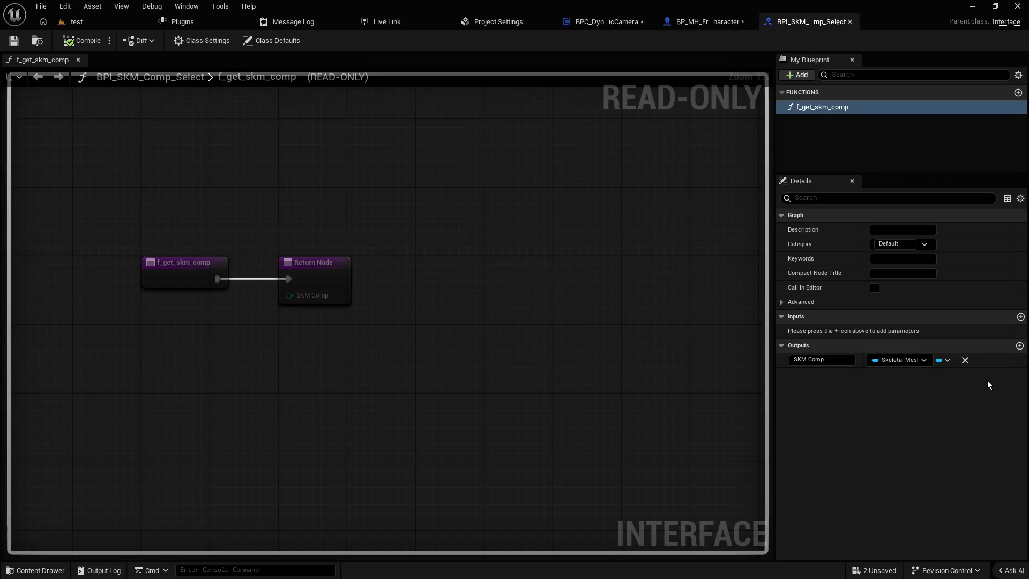
left_click(965, 360)
left_click(82, 40)
left_click(14, 40)
left_click(686, 26)
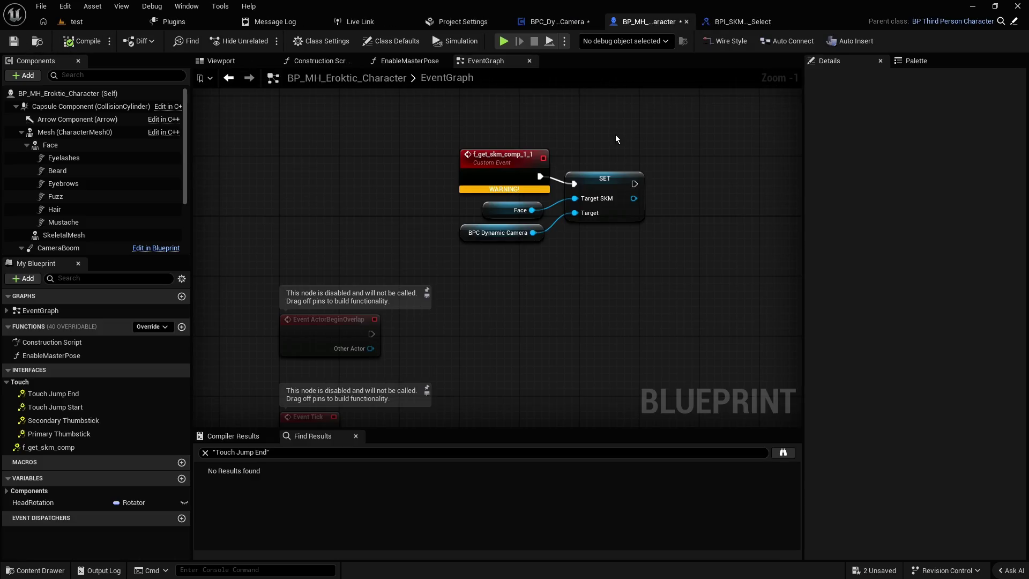
left_click(14, 42)
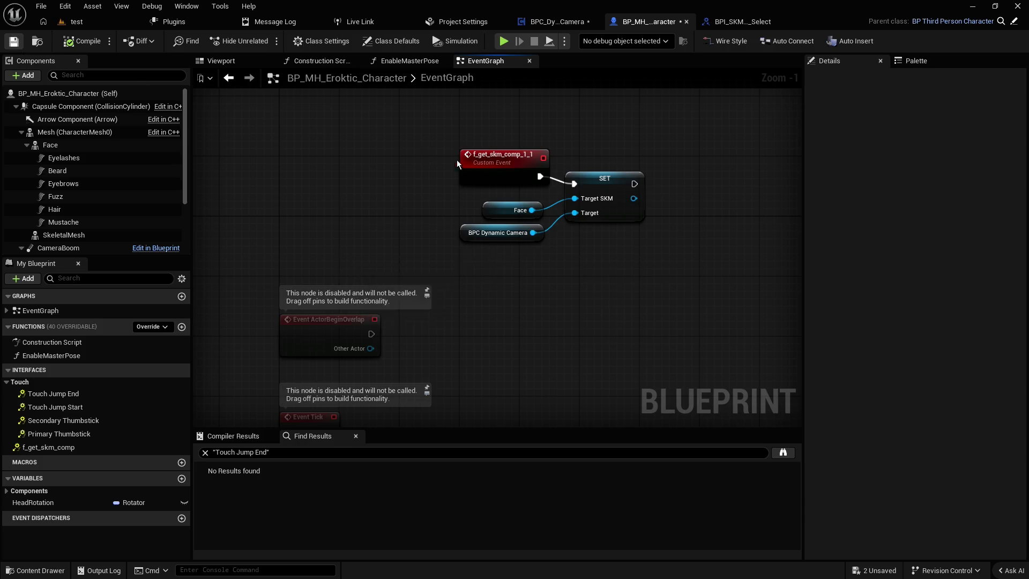
- Review the f_get_skm_comp_1_1 event's SET Target SKM and Face nodes, then open the interface definition
left_click_drag(502, 172, 500, 178)
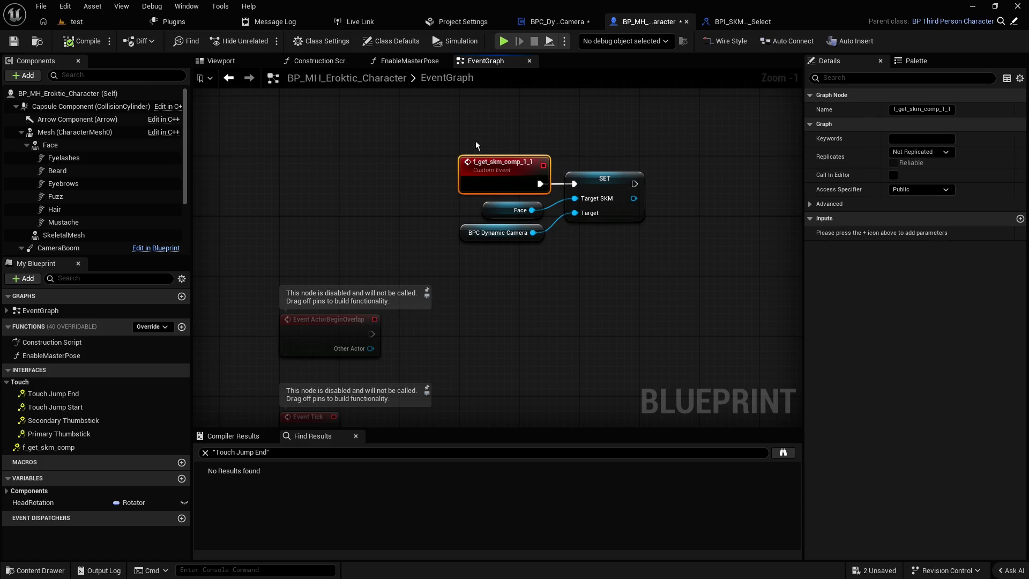
left_click(461, 139)
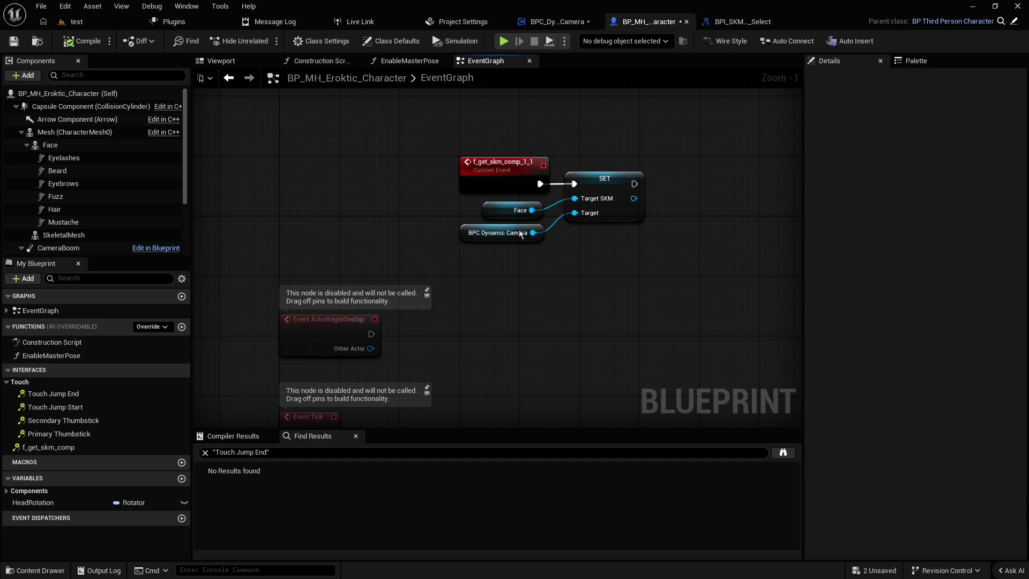
left_click(616, 215)
left_click(585, 256)
left_click_drag(552, 249, 504, 207)
left_click(614, 241)
left_click(615, 217)
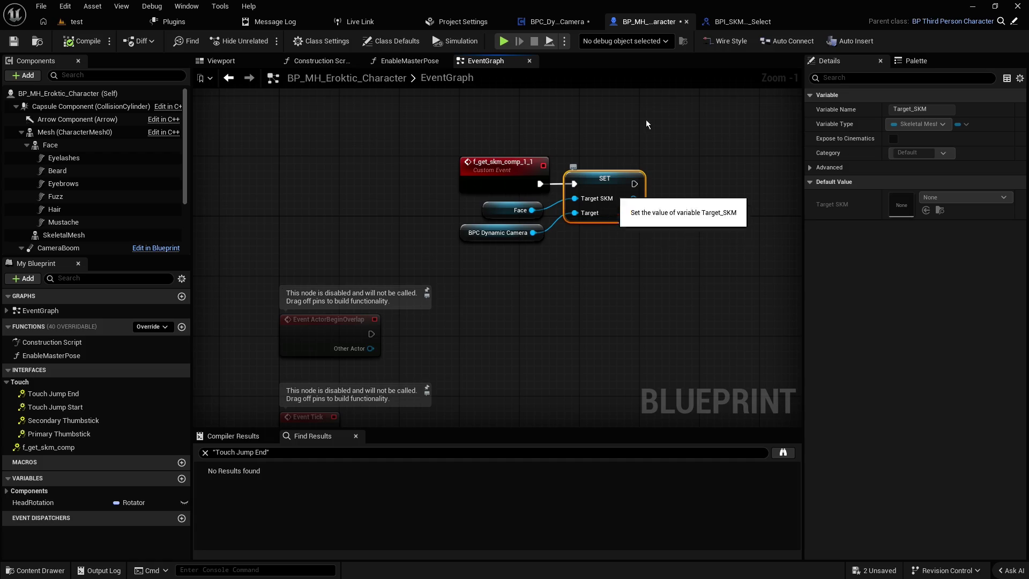
left_click(732, 27)
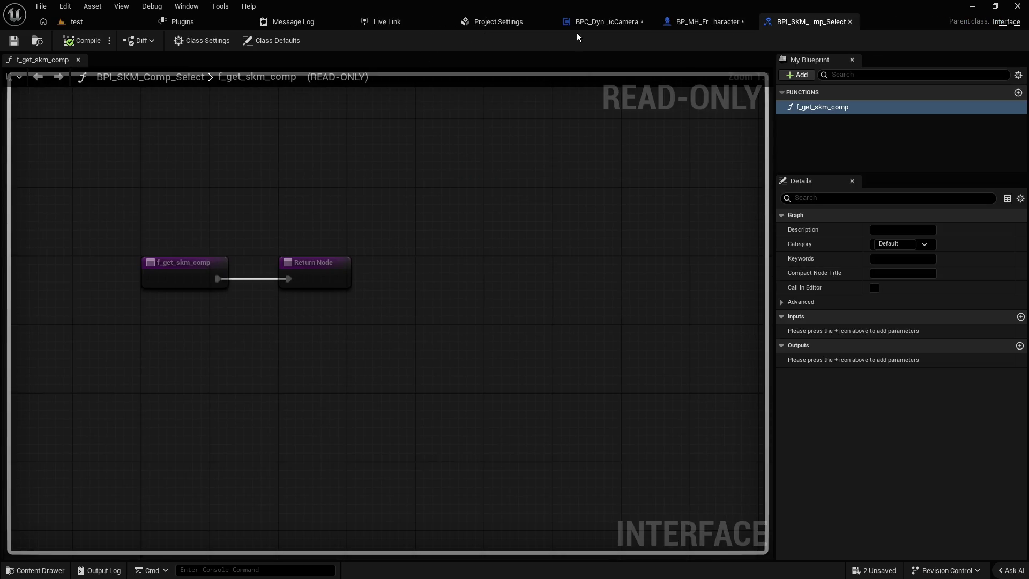
left_click(590, 26)
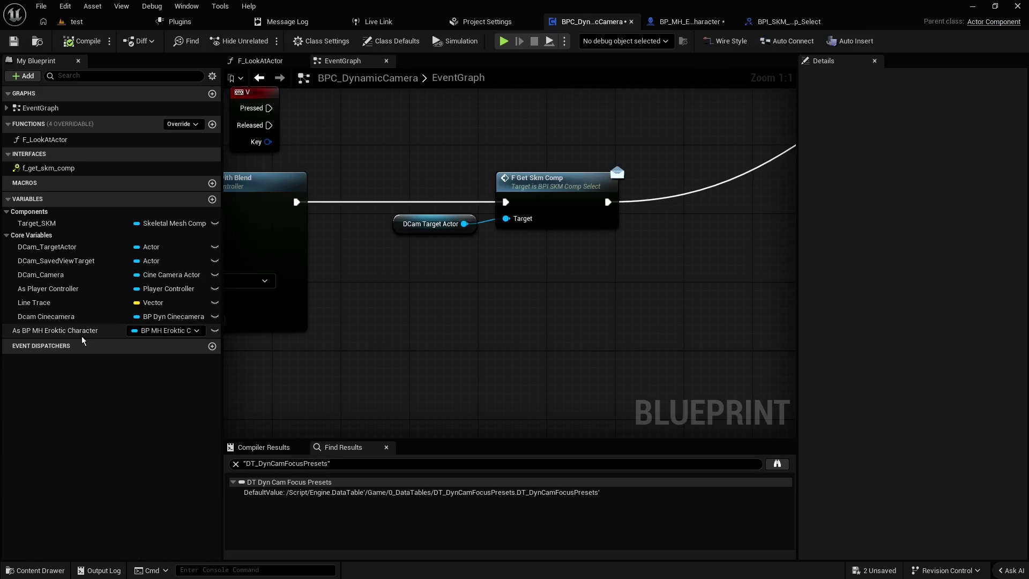
left_click(778, 22)
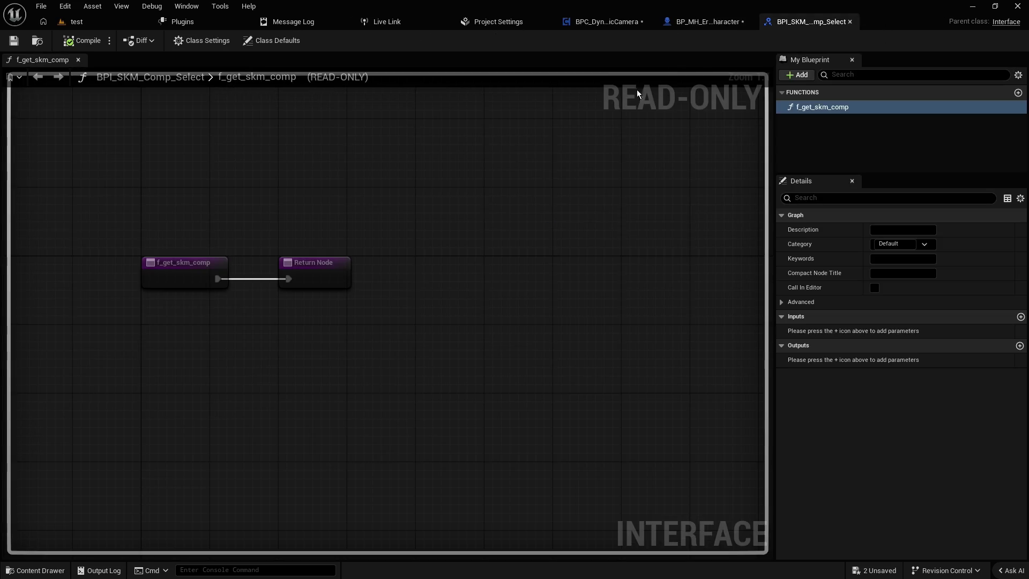
left_click(704, 23)
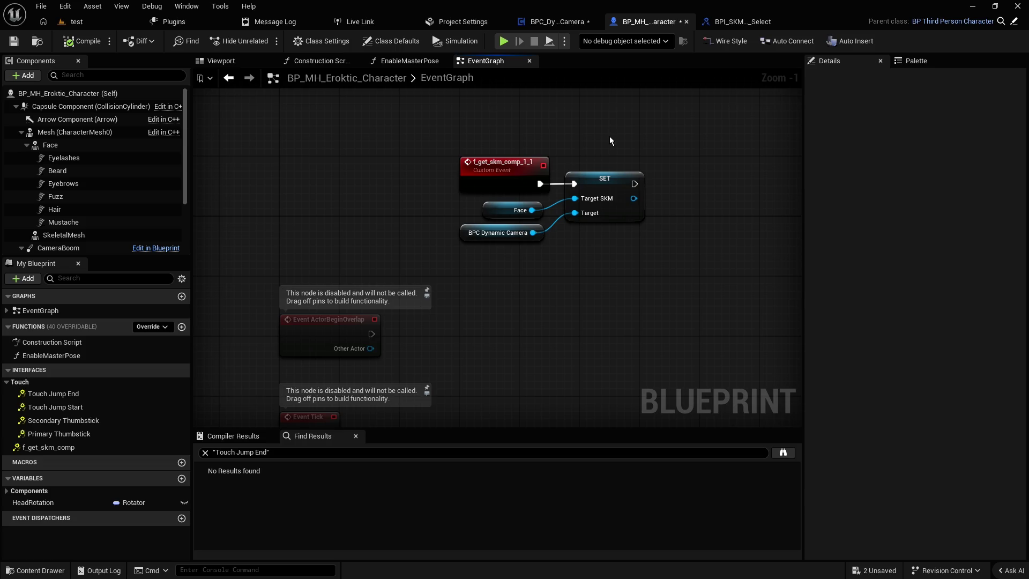
double_click(496, 182)
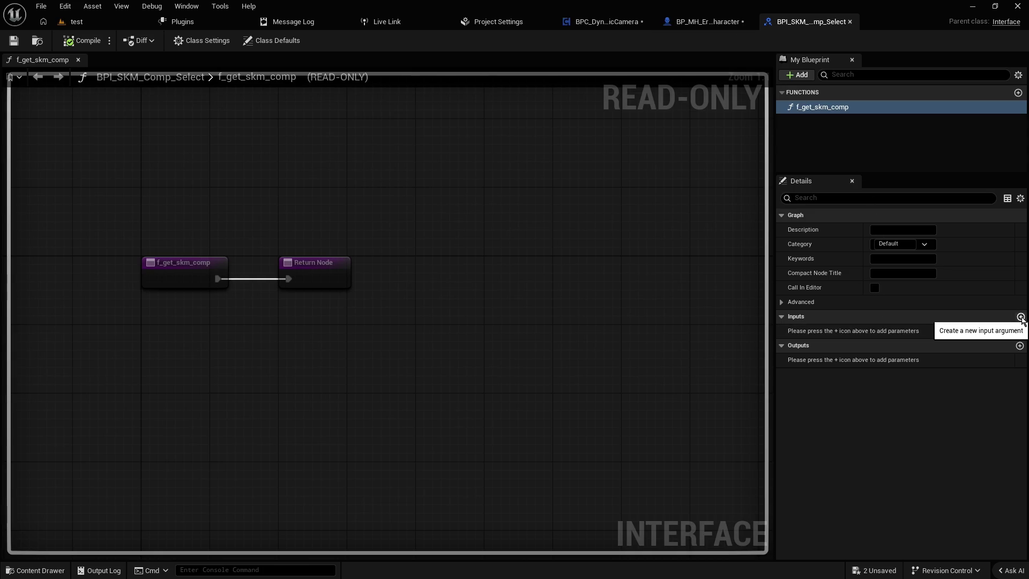
- Add a Boolean input named isFace? to f_get_skm_comp and save the interface
left_click(1020, 317)
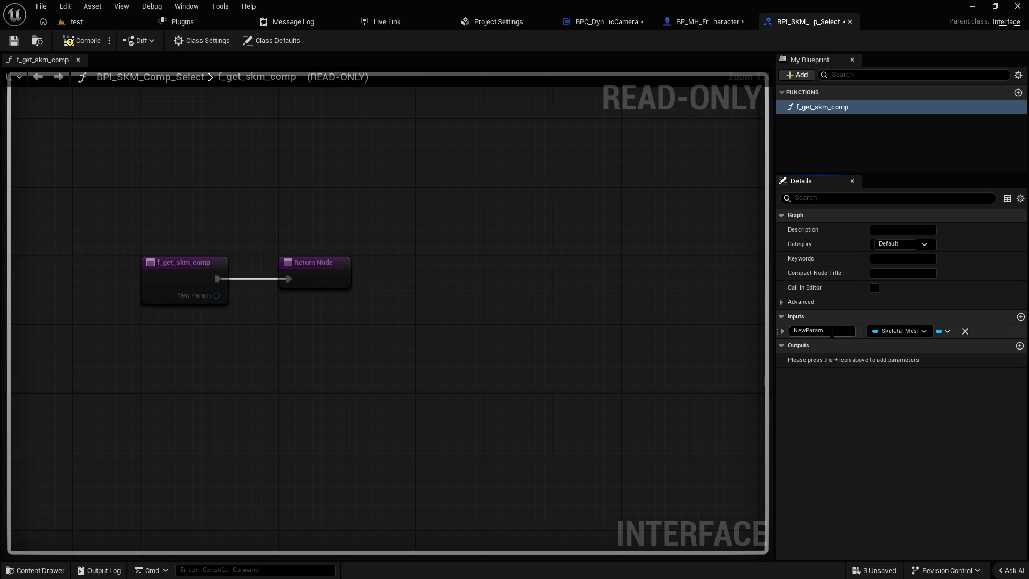
type("isFace>")
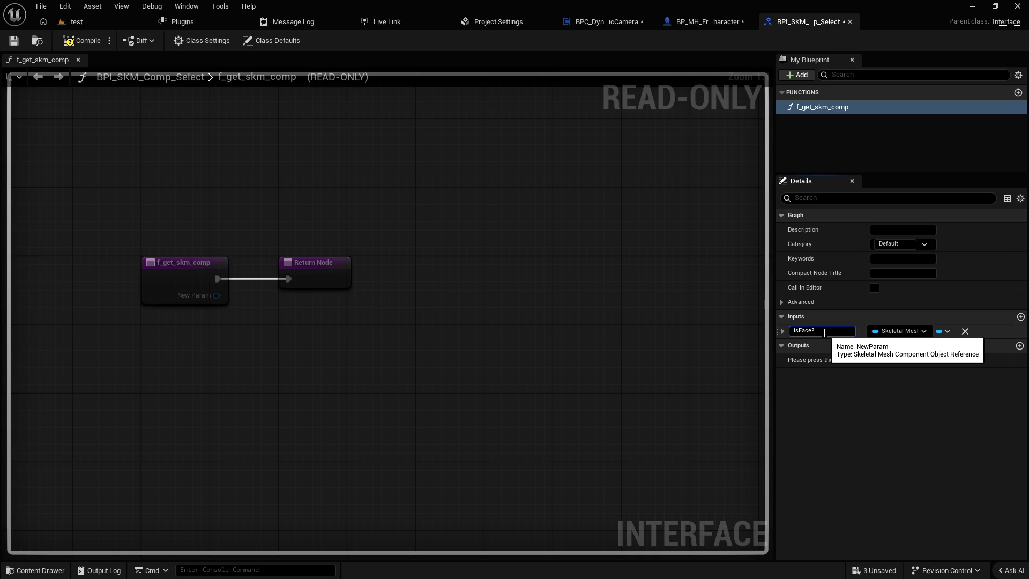
key("Return")
left_click(891, 331)
type("b")
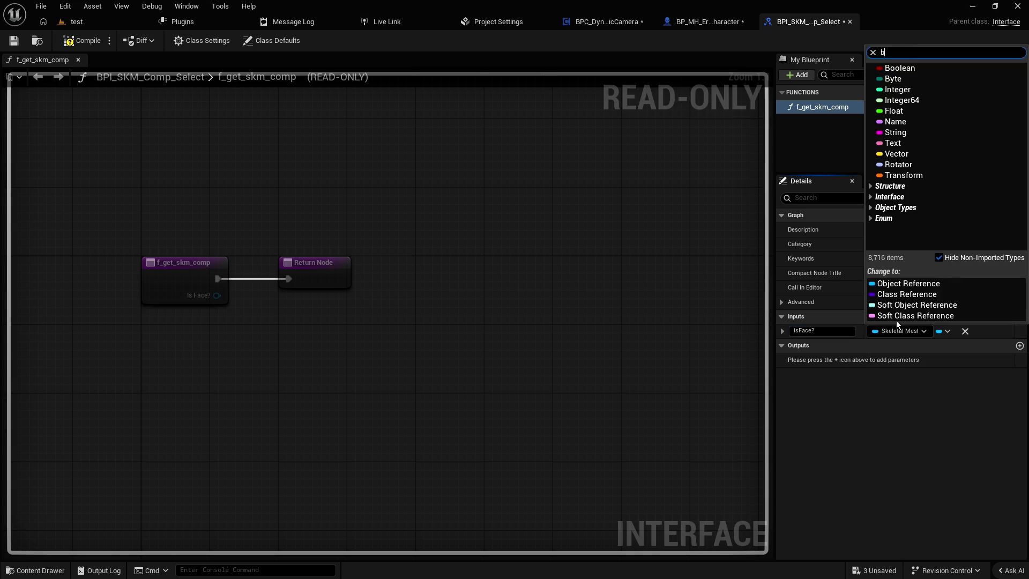
type("ool")
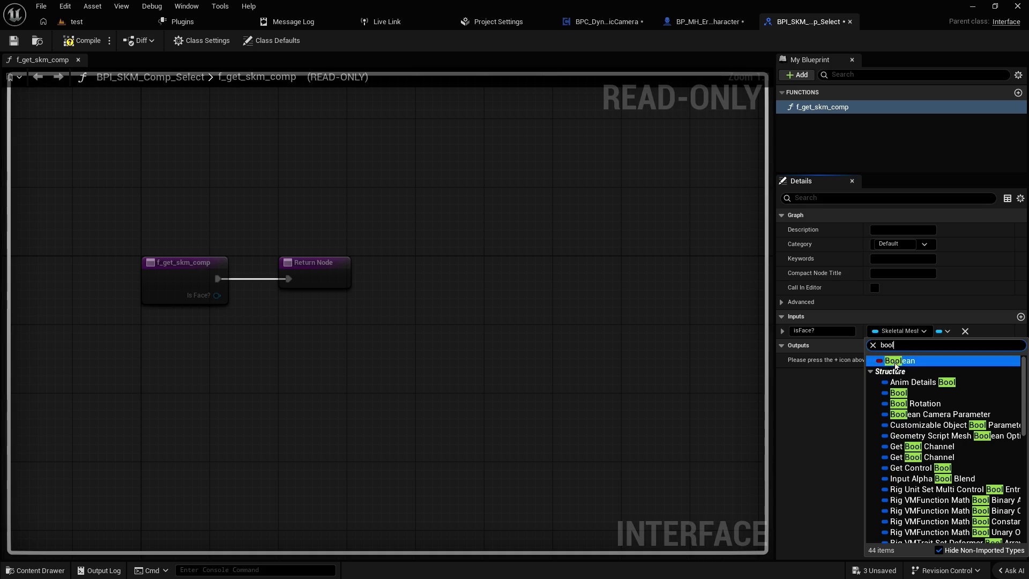
left_click(895, 365)
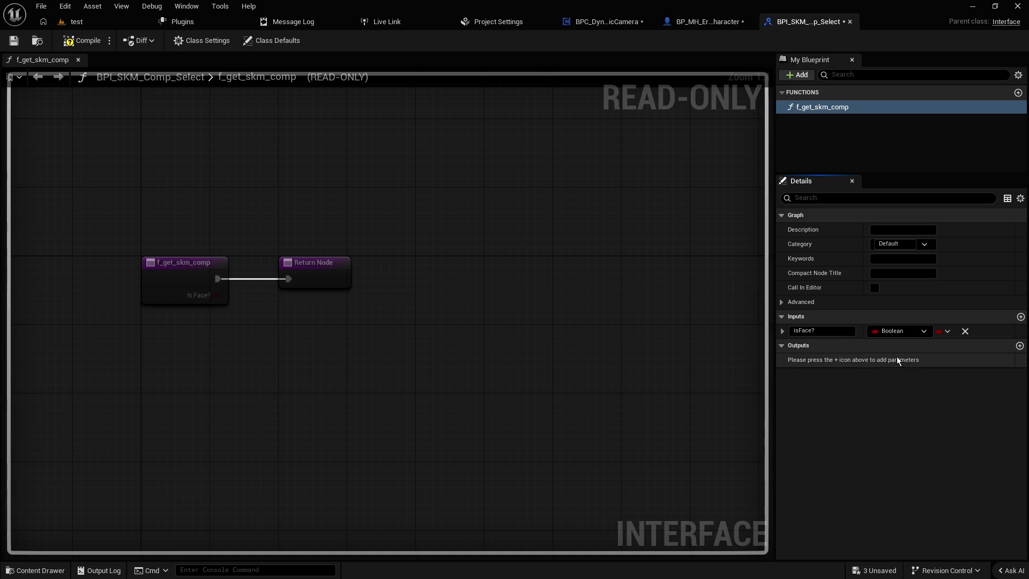
left_click(14, 41)
left_click(710, 21)
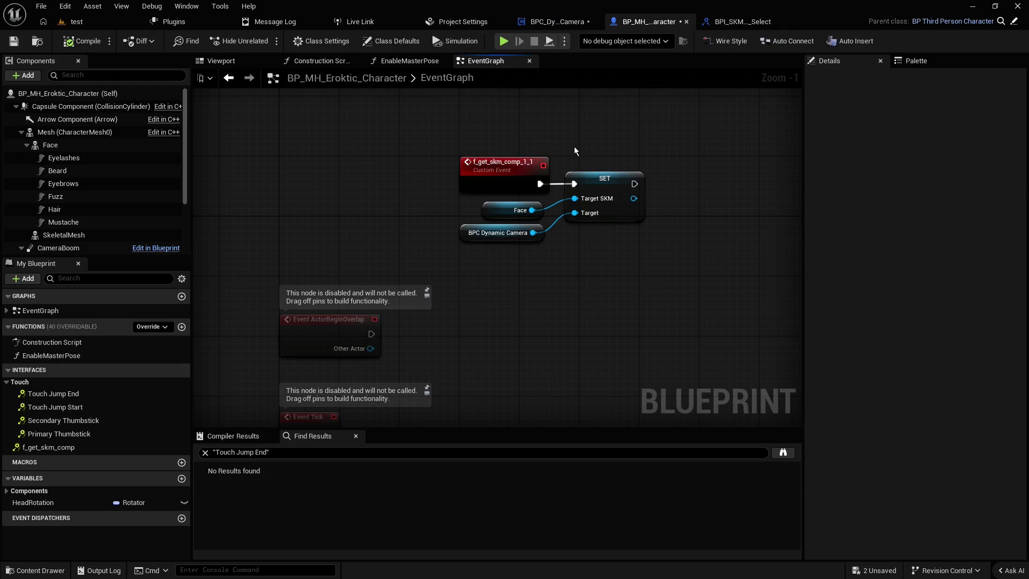
- Replace the f_get_skm_comp_1_1 custom event with the implemented f_get_skm_comp interface event
left_click(515, 169)
key("Delete")
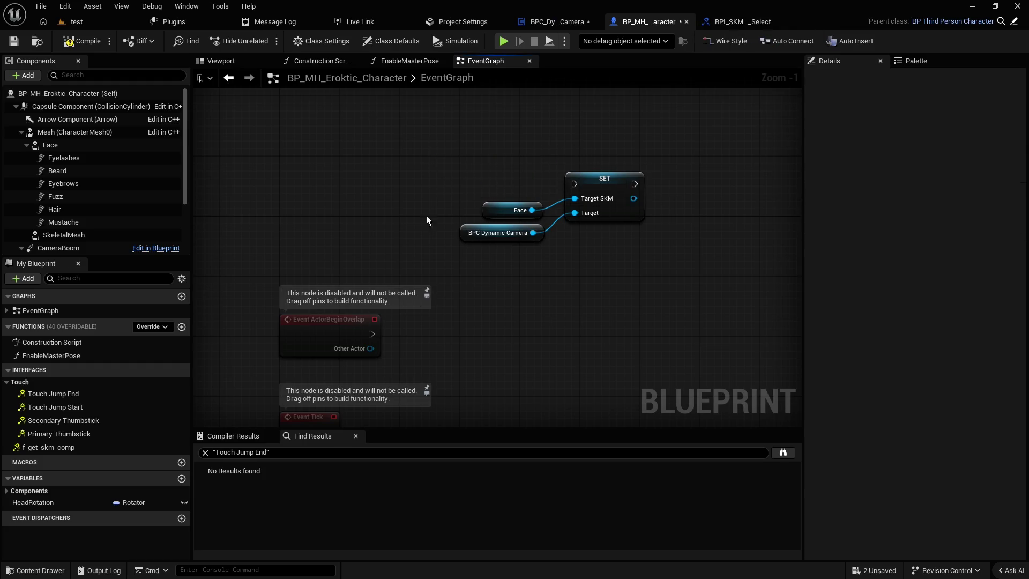
left_click(48, 447)
right_click(55, 448)
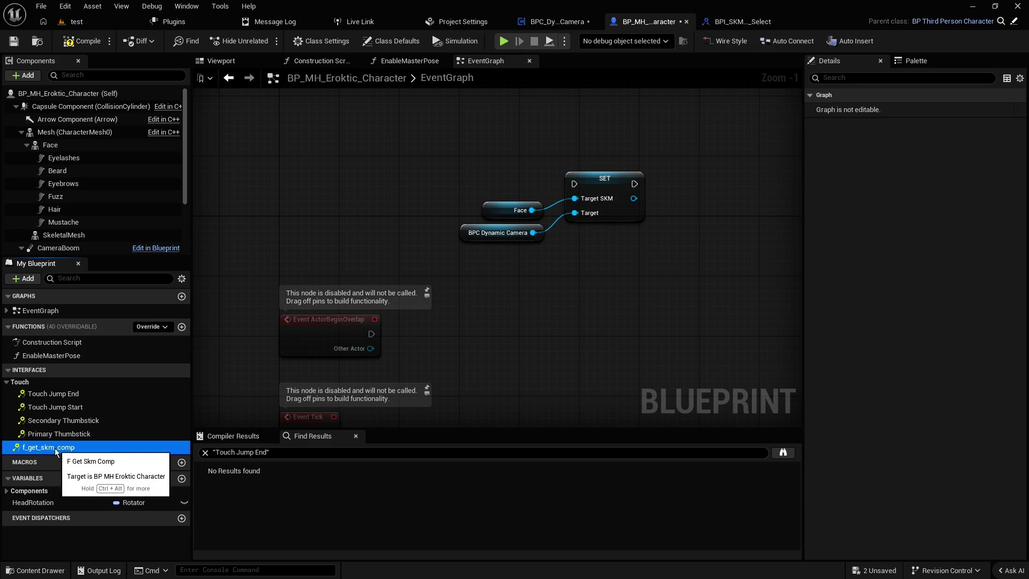
mouse_move(107, 508)
left_click(107, 565)
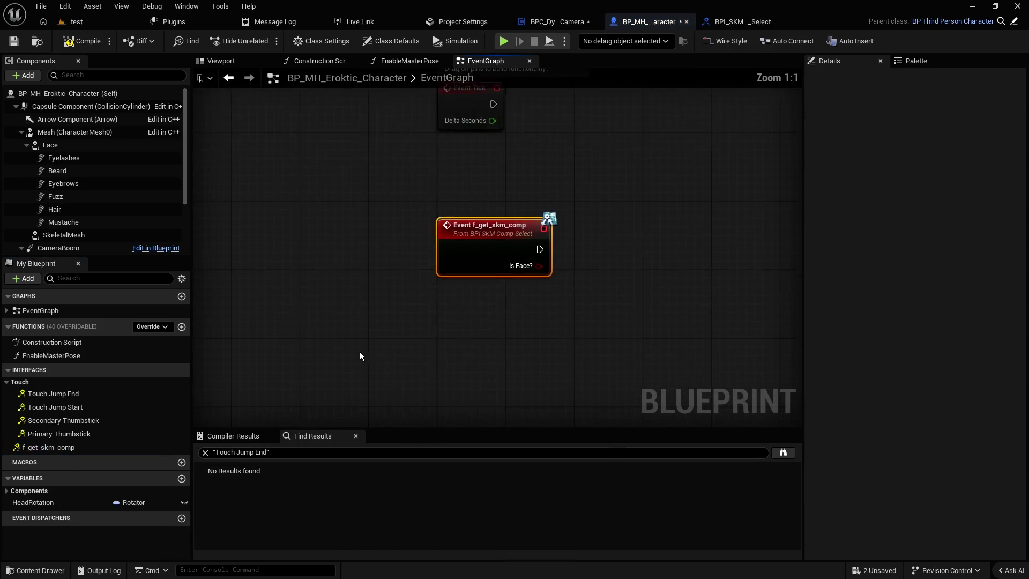
left_click_drag(429, 306, 466, 153)
scroll(467, 160, "up", 5)
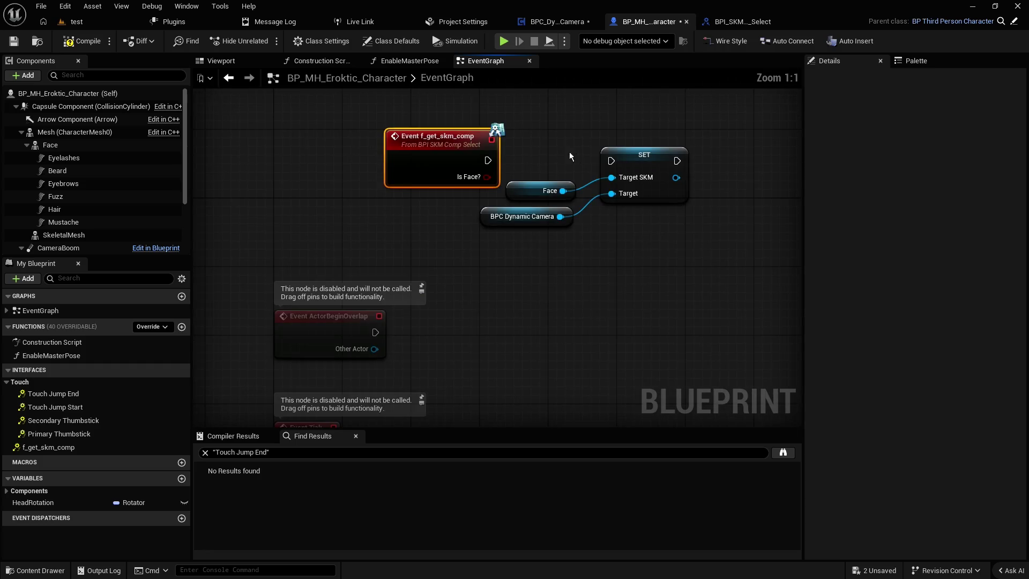
left_click_drag(586, 188, 568, 185)
left_click_drag(643, 161, 703, 195)
- Add a Branch driven by Is Face? and wire its True output to SET Target SKM
mouse_move(487, 177)
left_mouse_down()
mouse_move(535, 178)
mouse_move(552, 147)
left_mouse_up()
type("b")
key("Return")
left_click(638, 161)
mouse_move(638, 160)
left_mouse_down()
mouse_move(556, 158)
mouse_move(589, 192)
left_mouse_up()
mouse_move(678, 276)
left_mouse_down()
mouse_move(605, 231)
mouse_move(536, 209)
left_mouse_up()
mouse_move(632, 196)
left_mouse_down()
mouse_move(760, 153)
mouse_move(742, 159)
left_mouse_up()
left_click(606, 127)
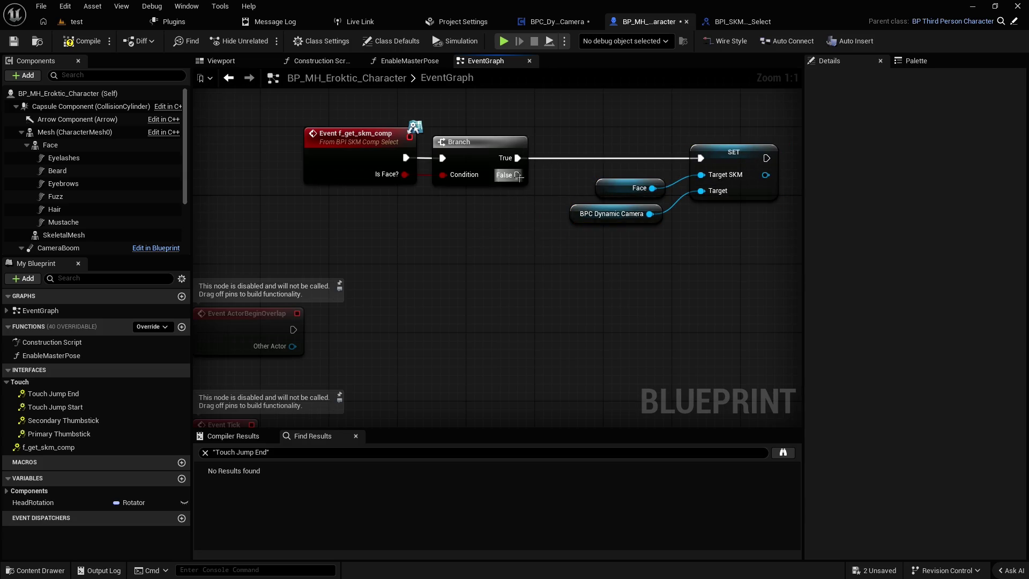
left_click_drag(517, 175, 476, 175)
- Duplicate SET Target SKM with Mesh as its value, driven by Branch False through a reroute
mouse_move(54, 133)
left_mouse_down()
mouse_move(286, 197)
mouse_move(477, 265)
left_mouse_up()
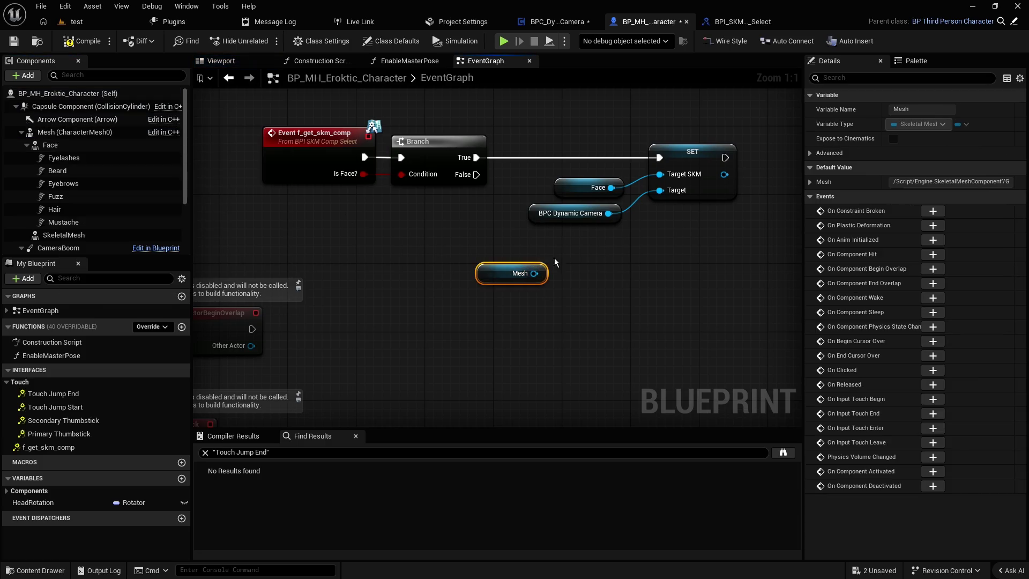
left_click(717, 193)
key("ctrl+w")
mouse_move(609, 213)
left_mouse_down()
mouse_move(678, 293)
mouse_move(533, 275)
left_mouse_up()
left_click_drag(476, 174, 677, 261)
double_click(591, 239)
left_click_drag(591, 238, 519, 252)
left_click_drag(717, 256, 700, 239)
left_click_drag(503, 277, 581, 269)
left_click(518, 242)
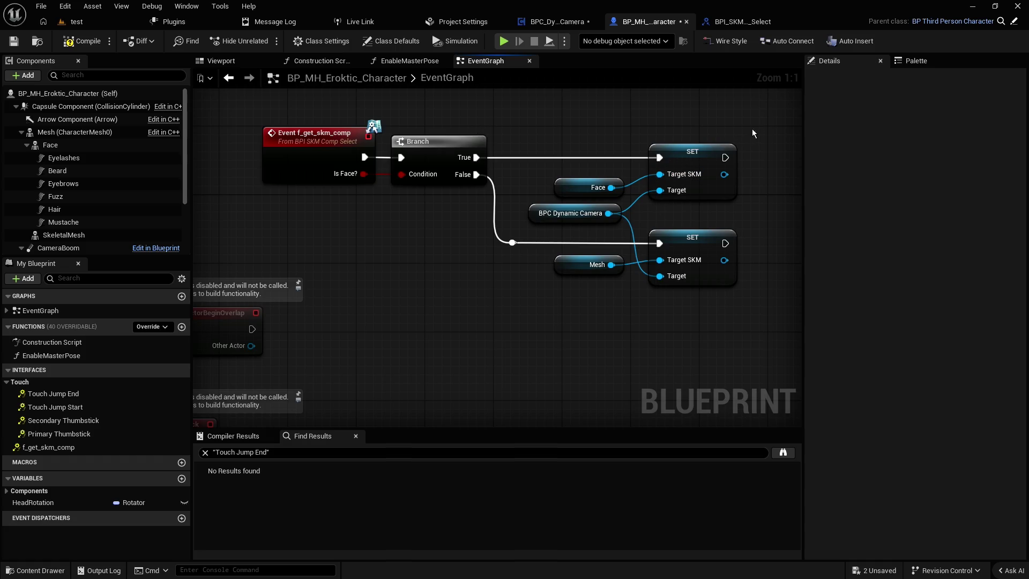
- Review the Branch and SET nodes and save the character blueprint
left_click_drag(725, 184, 553, 312)
left_click(513, 263)
left_click_drag(442, 111, 465, 197)
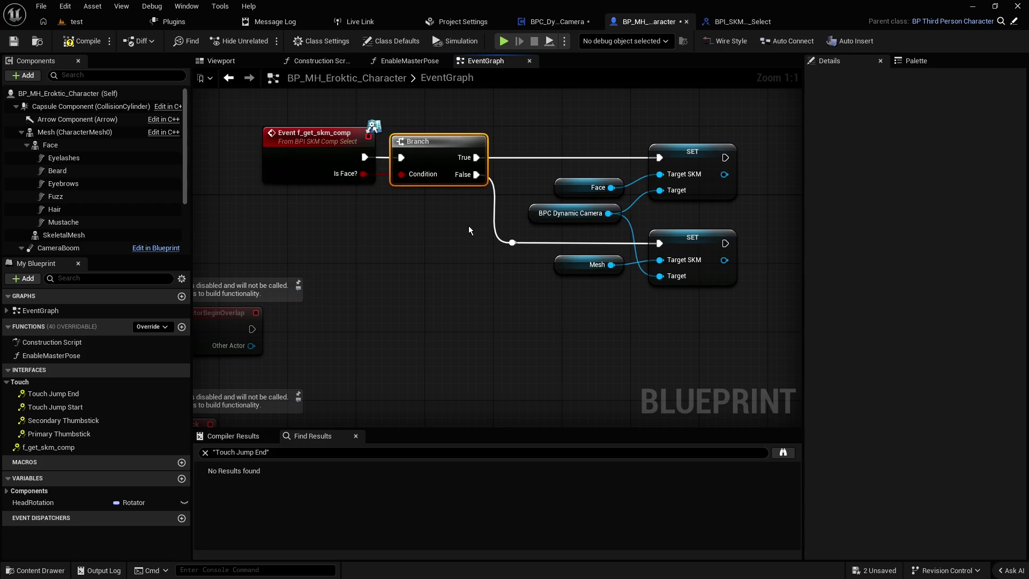
left_click(450, 260)
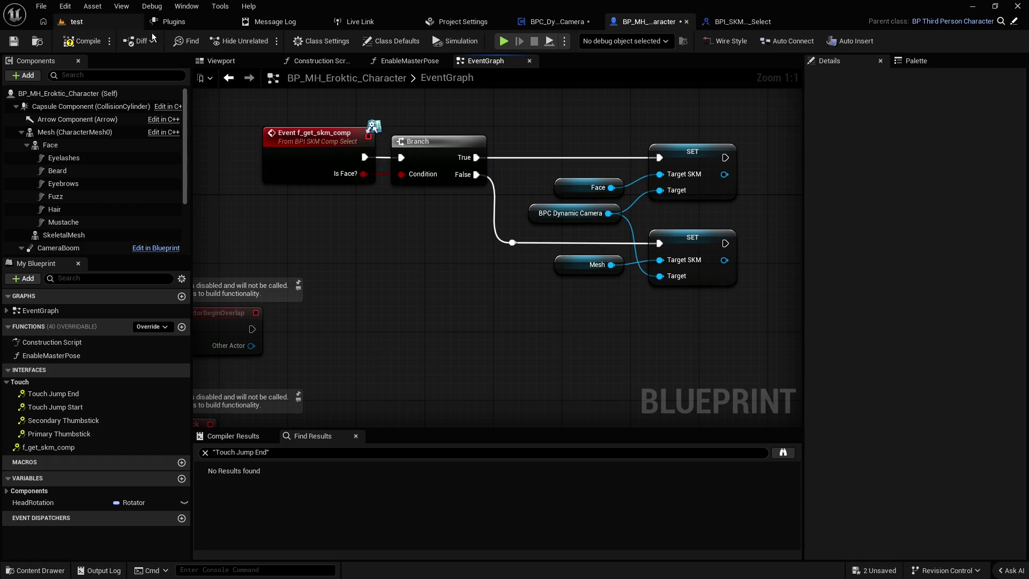
left_click(11, 41)
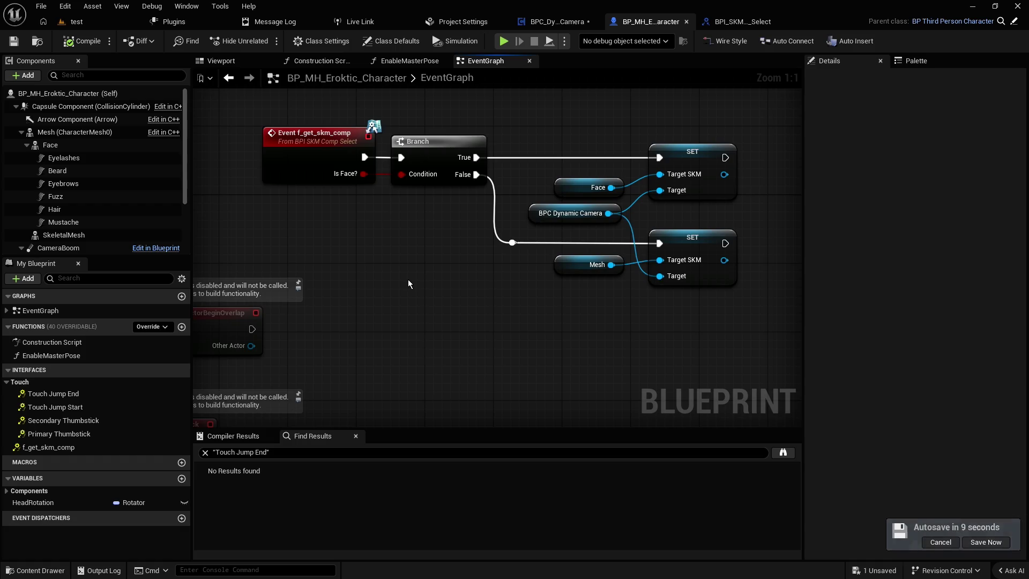
- Return to BPC_DynamicCamera's event graph, where F Get Skm Comp now shows an Is Face? input
scroll(438, 260, "down", 4)
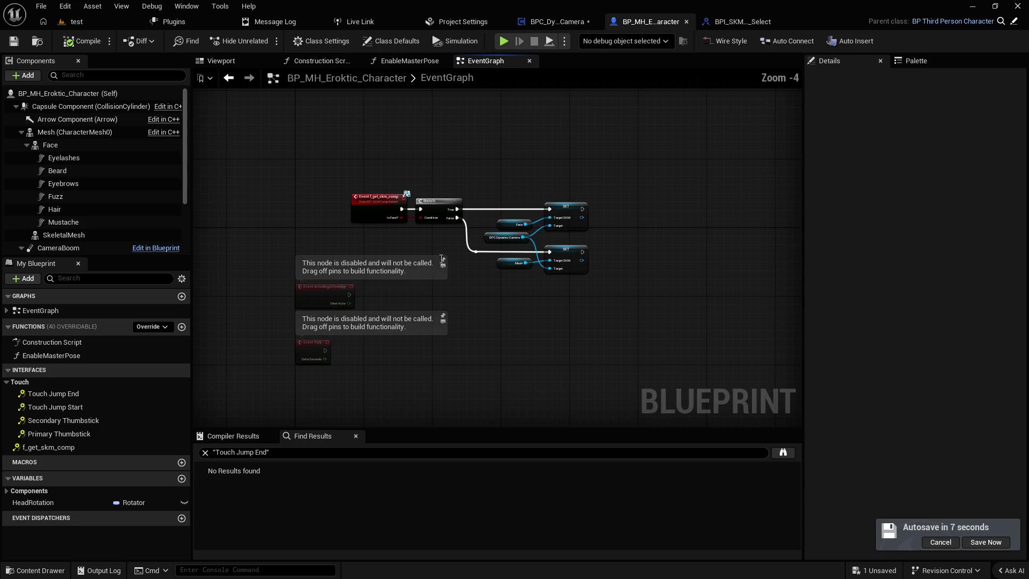
left_click(726, 21)
left_click(610, 21)
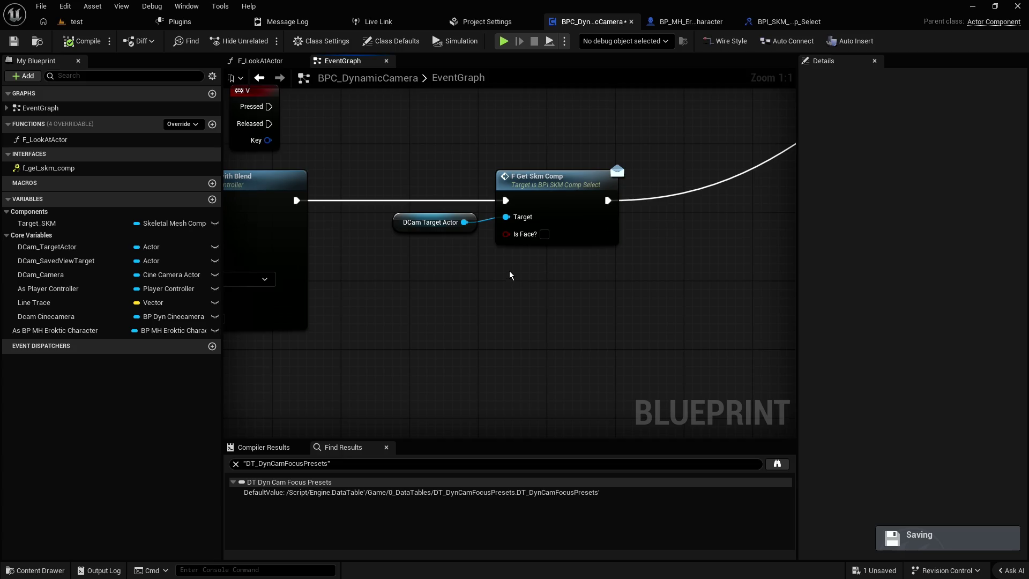
scroll(530, 265, "down", 3)
scroll(583, 182, "up", 1)
scroll(590, 178, "down", 3)
scroll(590, 180, "up", 5)
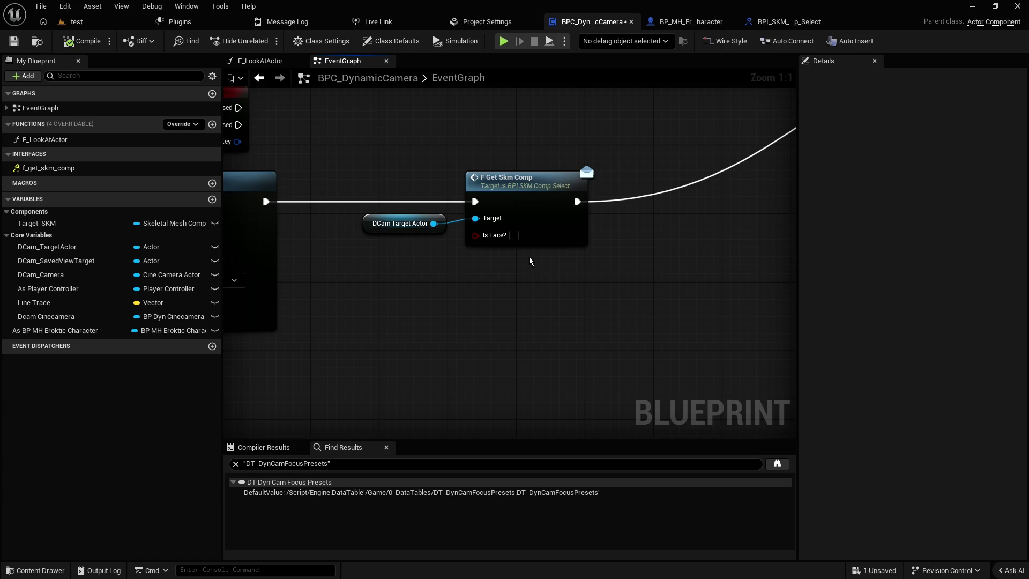
left_click_drag(590, 117, 360, 284)
left_click_drag(601, 306, 363, 146)
left_click(620, 302)
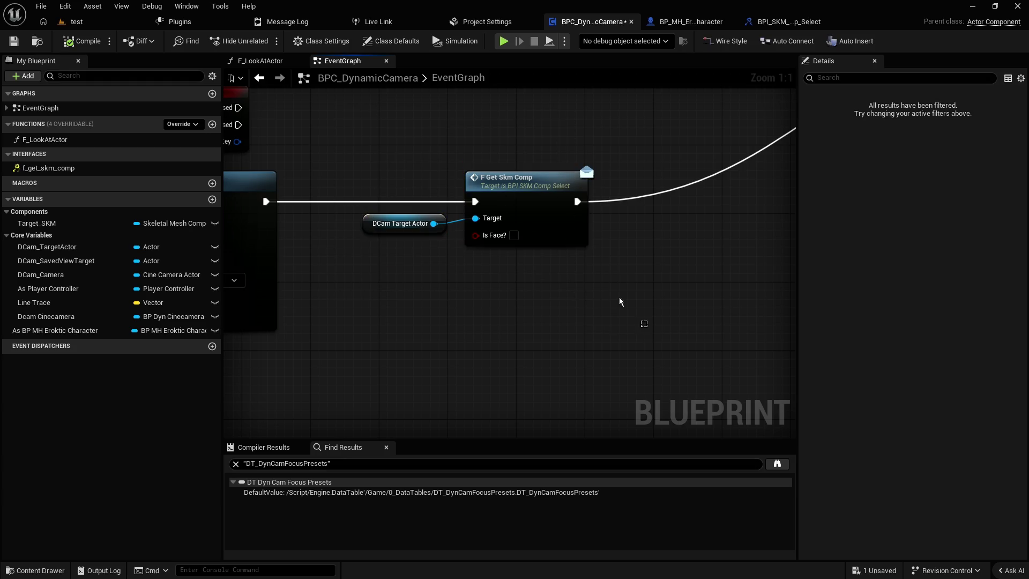
mouse_move(603, 285)
left_mouse_down()
mouse_move(397, 149)
mouse_move(384, 163)
mouse_move(543, 263)
mouse_move(402, 161)
mouse_move(632, 288)
mouse_move(402, 161)
mouse_move(611, 302)
mouse_move(401, 182)
mouse_move(532, 286)
left_mouse_up()
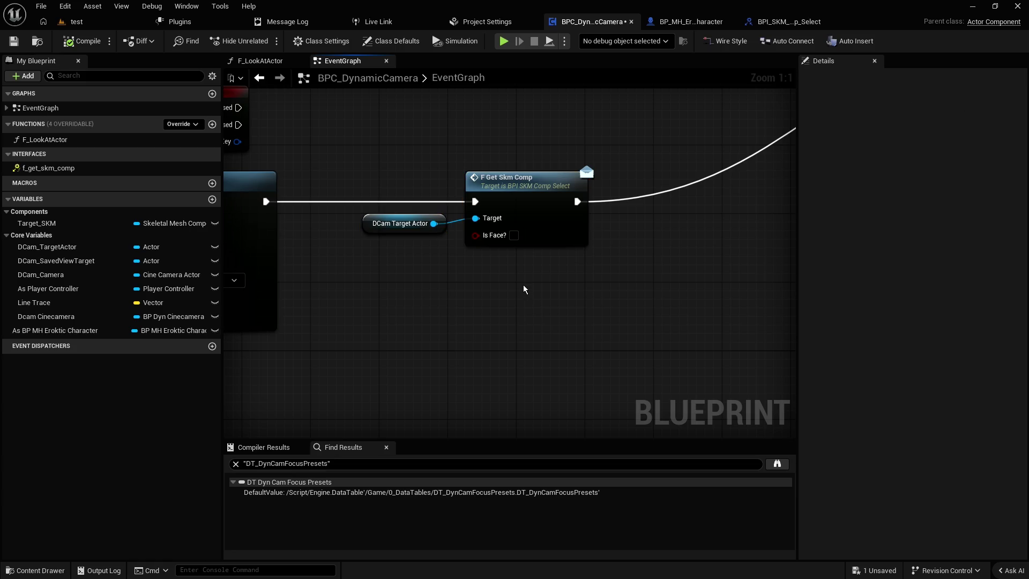
scroll(526, 292, "down", 2)
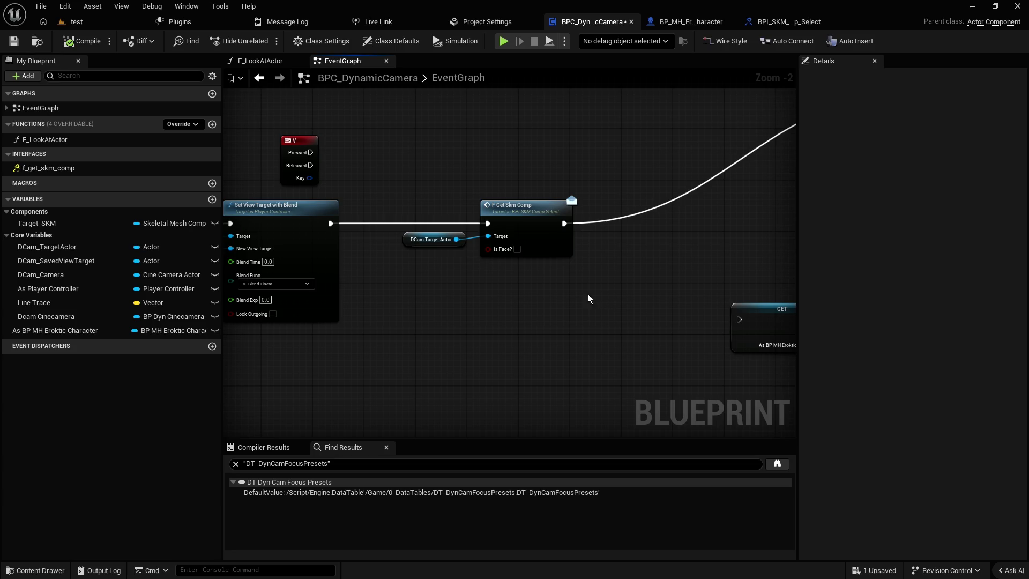
mouse_move(406, 246)
left_mouse_down()
mouse_move(413, 239)
mouse_move(400, 246)
left_mouse_up()
left_click(398, 249)
- Open F Get Skm Comp's interface, close the BPI_SKM_Comp_Select tab, and return to the camera graph
double_click(531, 206)
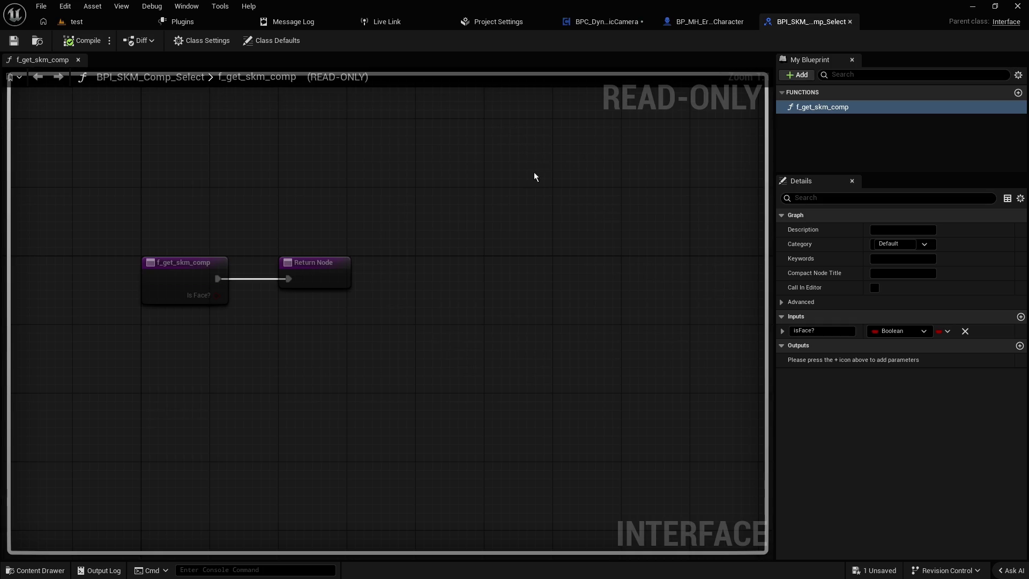
left_click(851, 22)
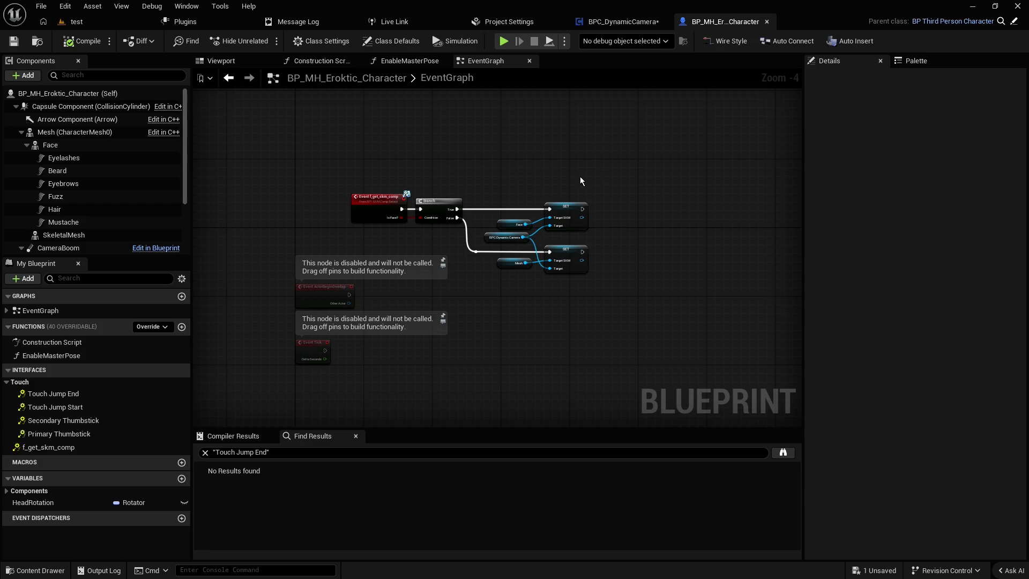
left_click(626, 20)
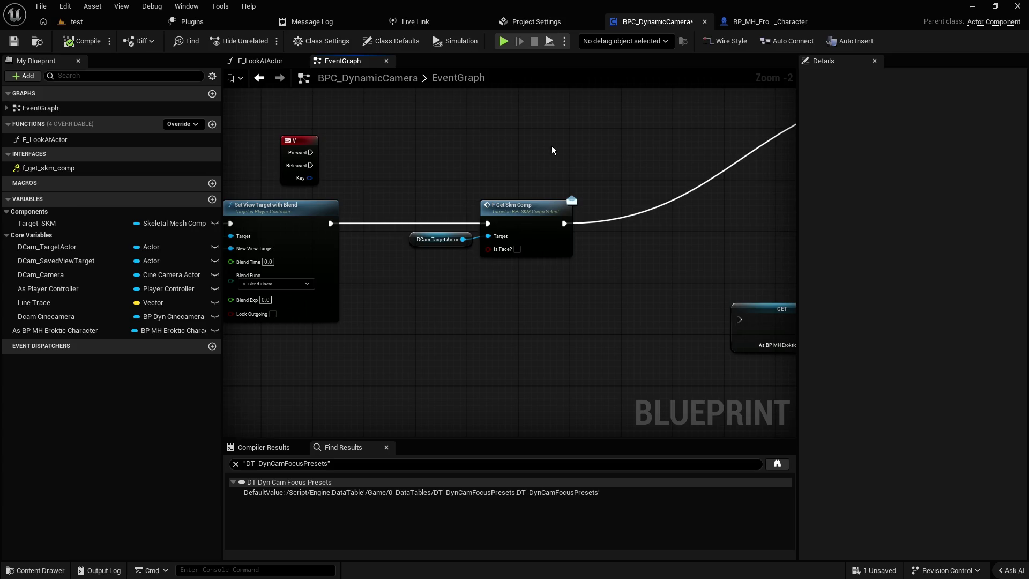
scroll(468, 165, "down", 2)
scroll(473, 165, "up", 3)
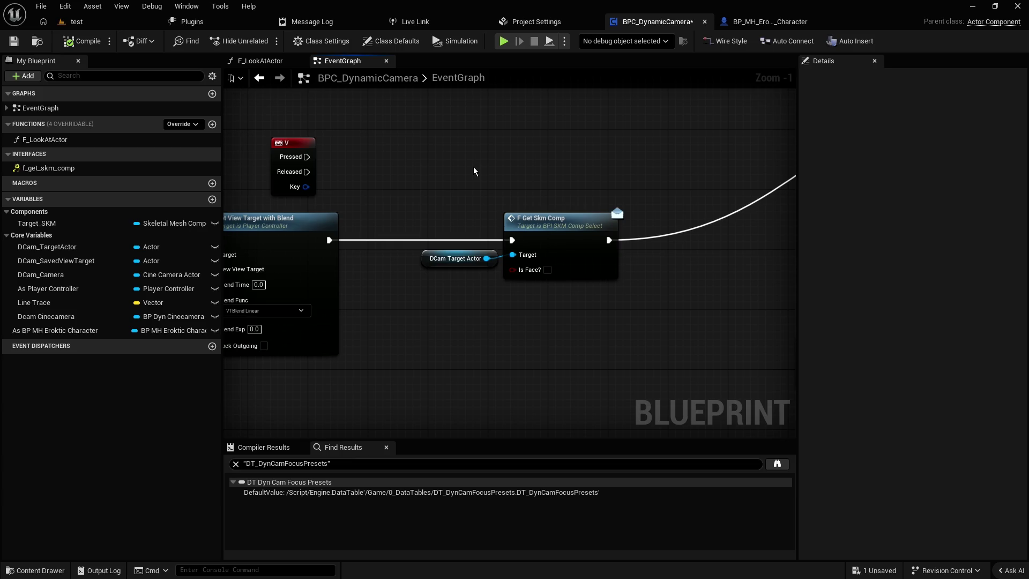
left_click_drag(486, 258, 535, 385)
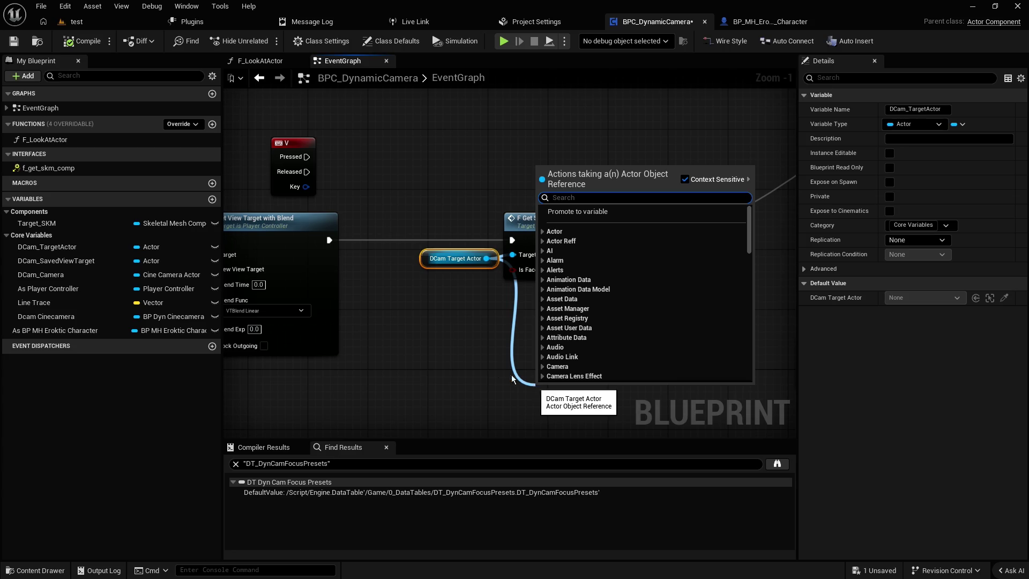
- Dismiss the action menu and nudge the DCam Target Actor and F Get Skm Comp nodes left
left_click(529, 383)
left_click(428, 260)
left_click(457, 303)
left_click_drag(432, 265, 424, 266)
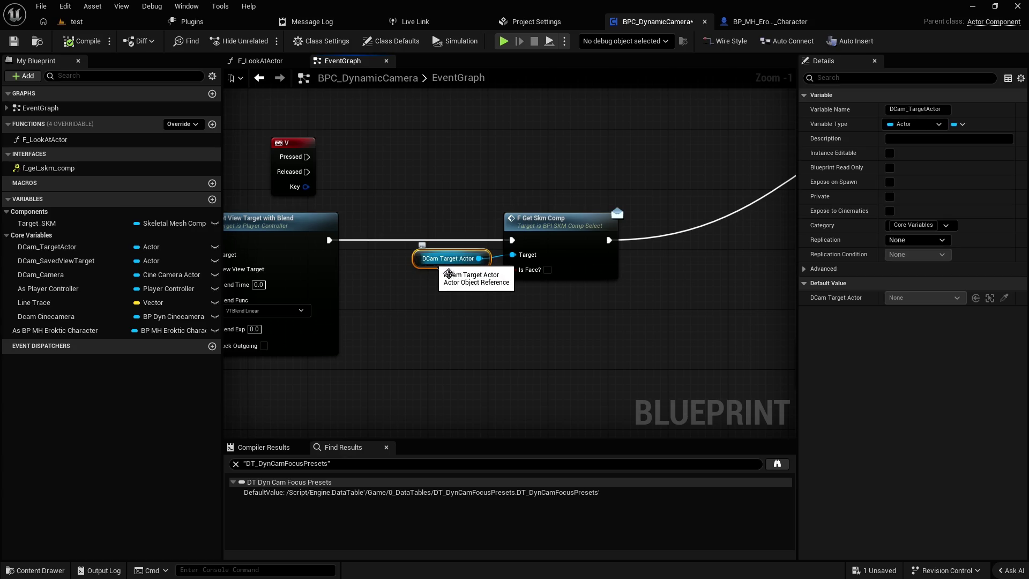
left_click(496, 316)
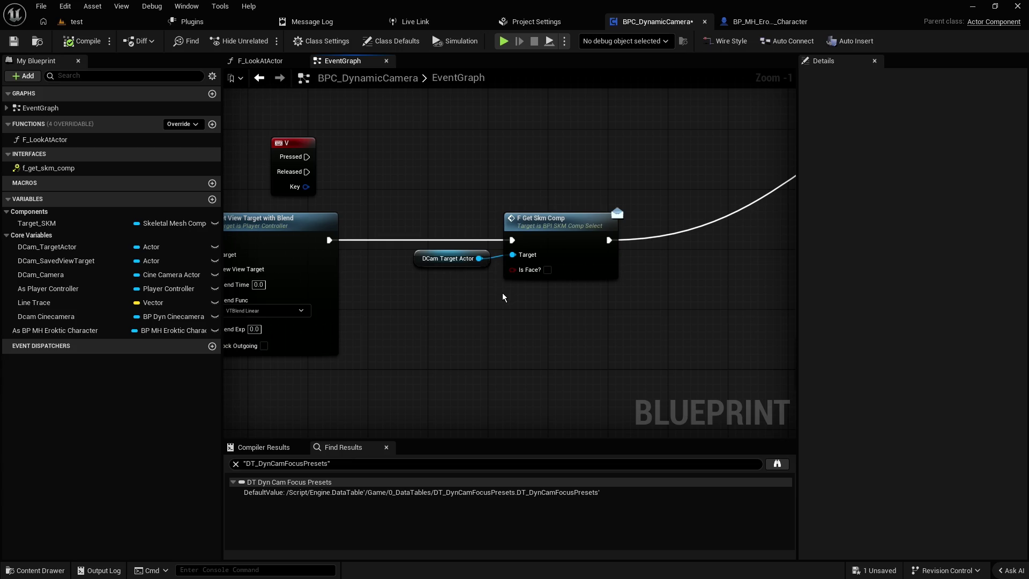
left_click_drag(595, 304, 458, 174)
left_click_drag(636, 321, 466, 236)
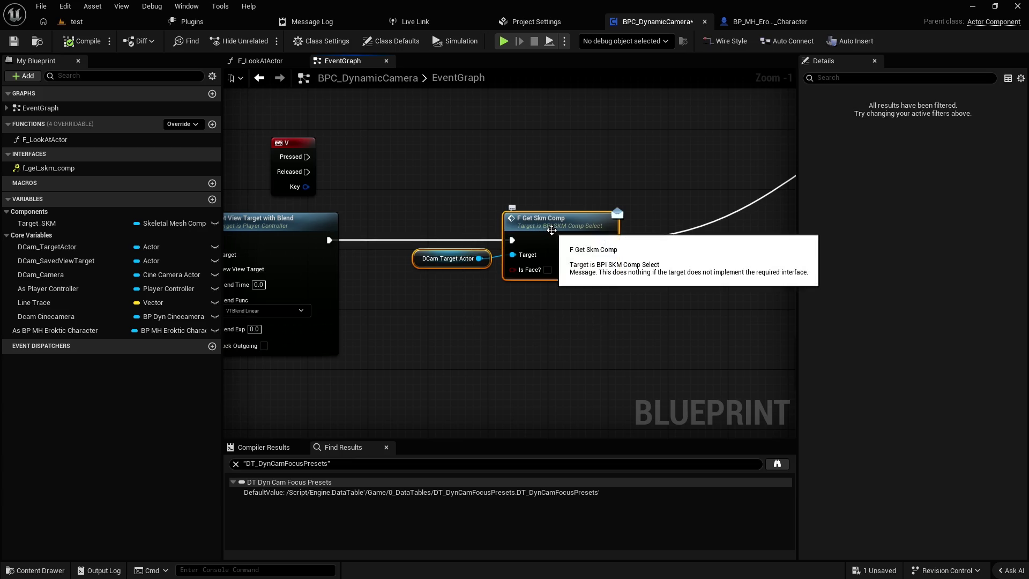
left_click_drag(548, 230, 496, 229)
left_click(561, 175)
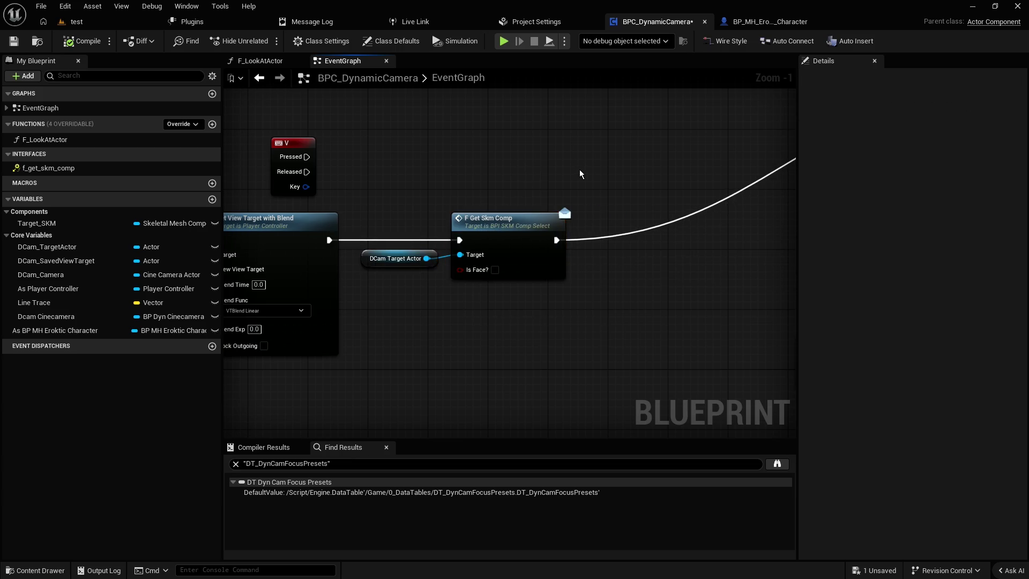
left_click_drag(580, 175, 429, 260)
left_click_drag(502, 221, 524, 222)
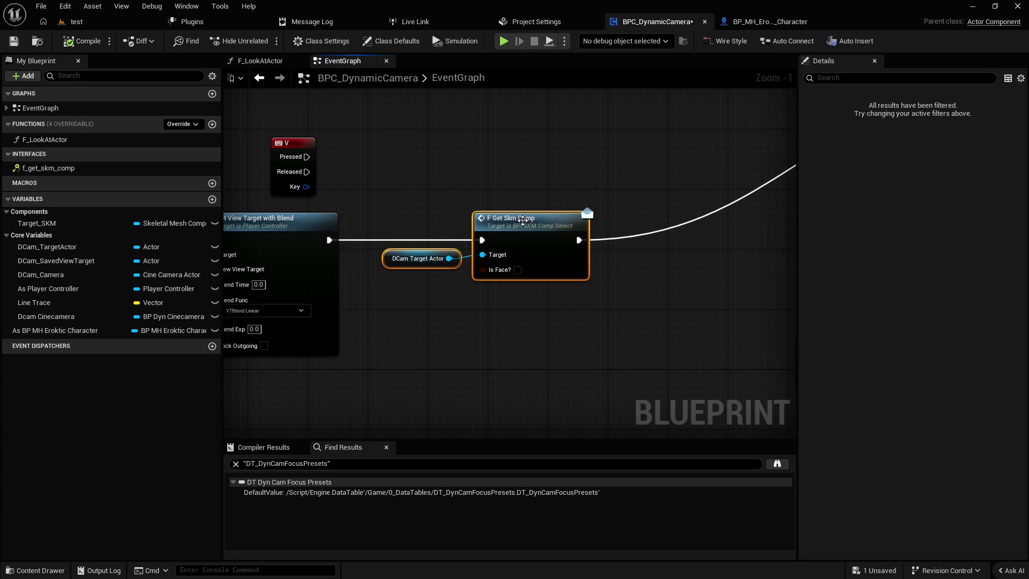
scroll(392, 260, "down", 2)
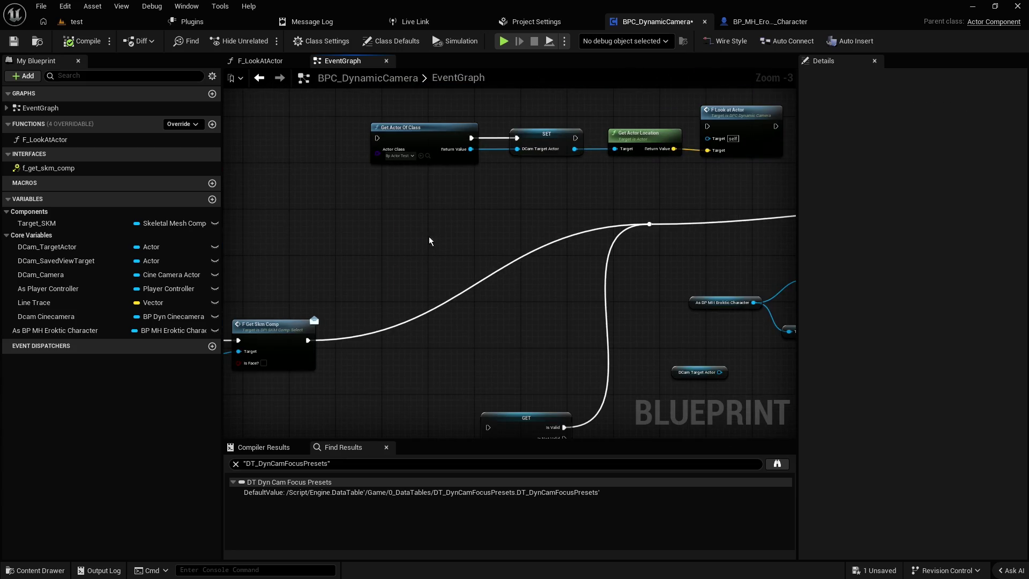
- Check the Get Socket Location node's FACIAL_C_NoseLower socket name unchanged, then return to the test level
left_click_drag(451, 227, 404, 182)
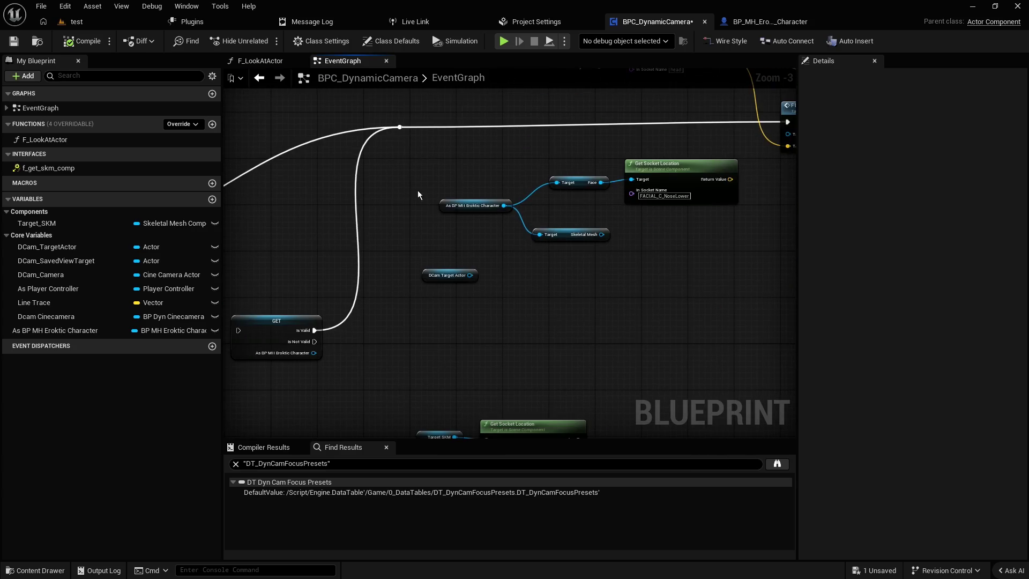
scroll(612, 276, "up", 2)
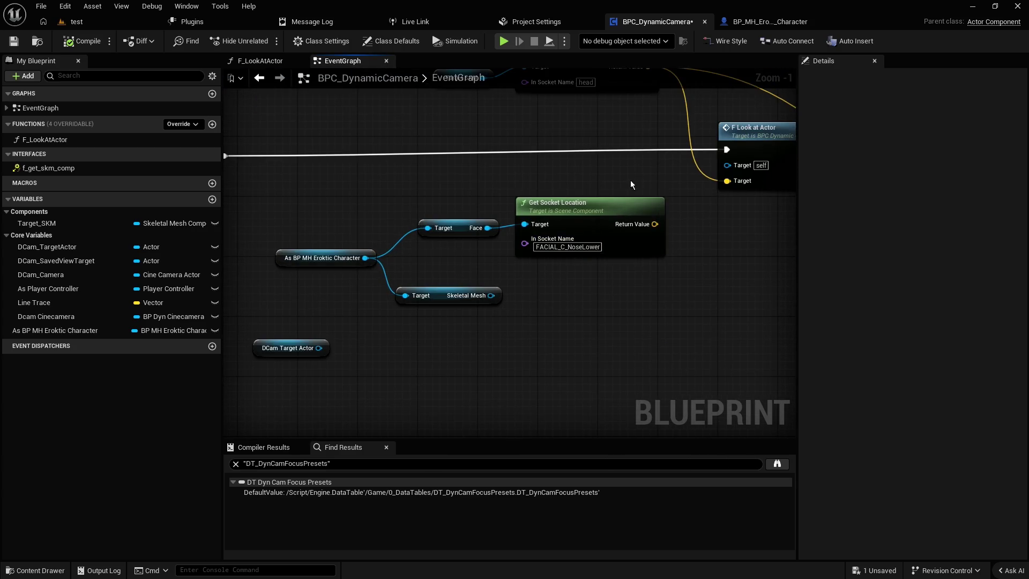
scroll(638, 171, "down", 4)
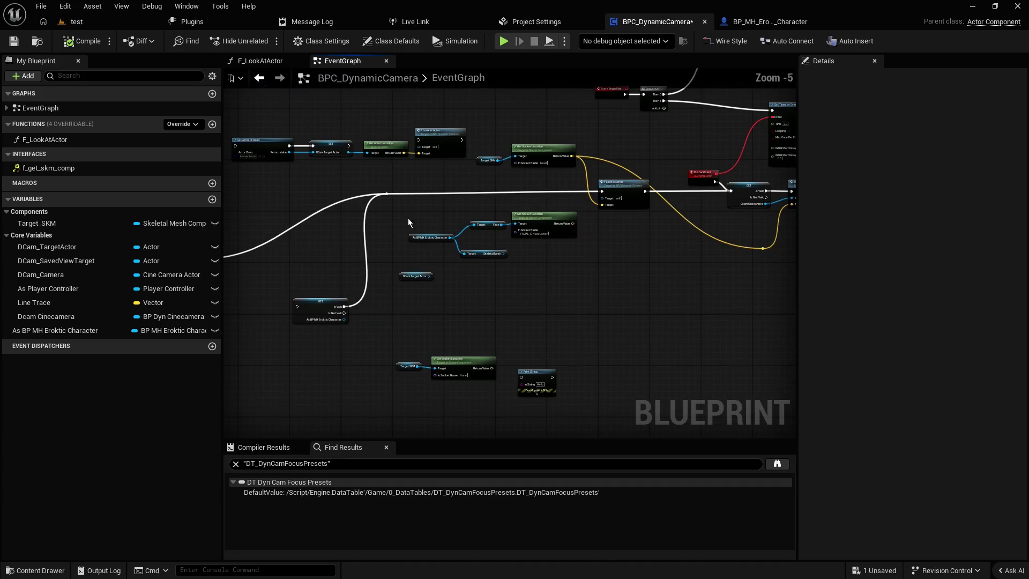
scroll(581, 247, "up", 4)
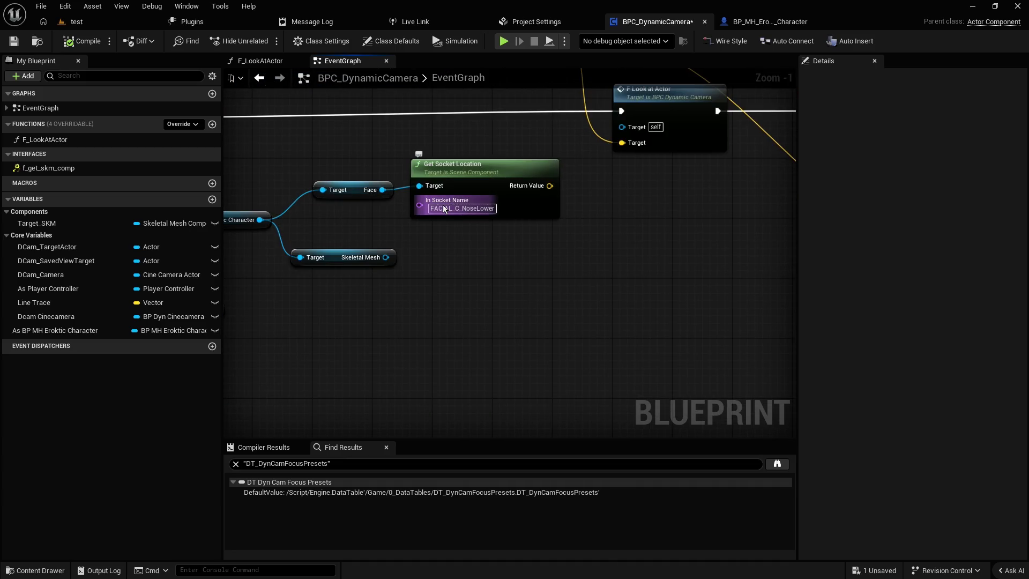
left_click(464, 166)
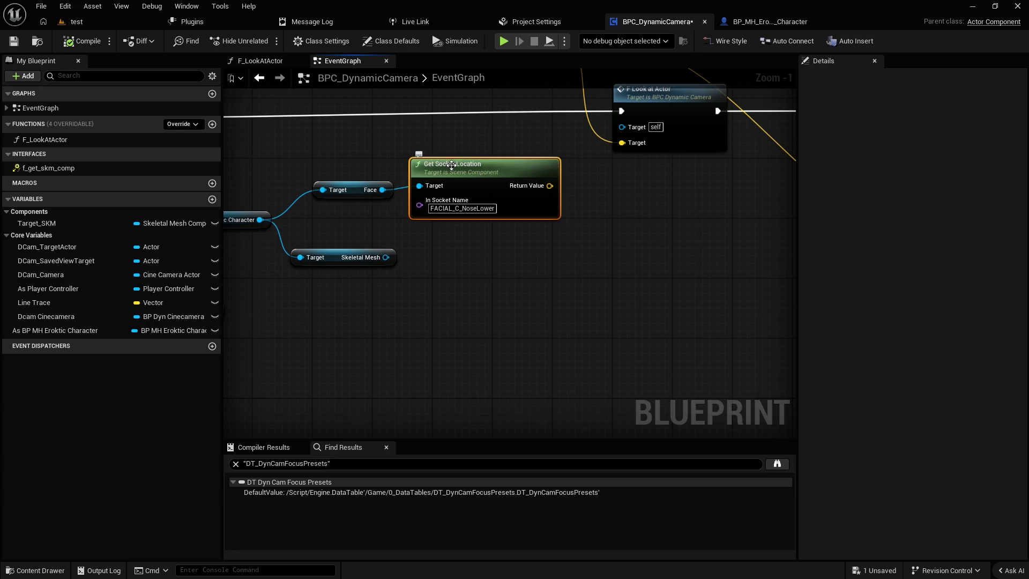
left_click(459, 208)
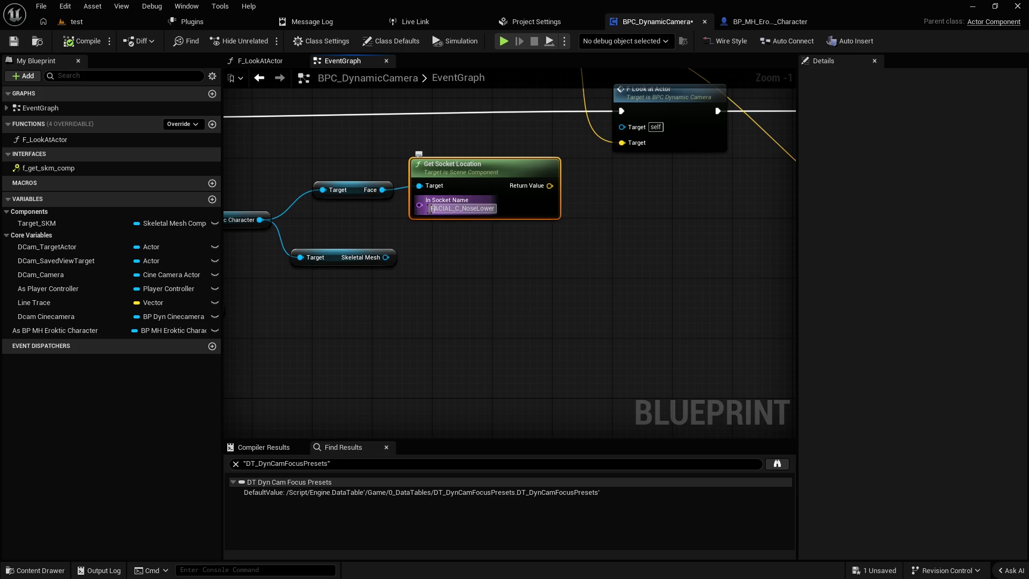
left_click_drag(432, 209, 507, 216)
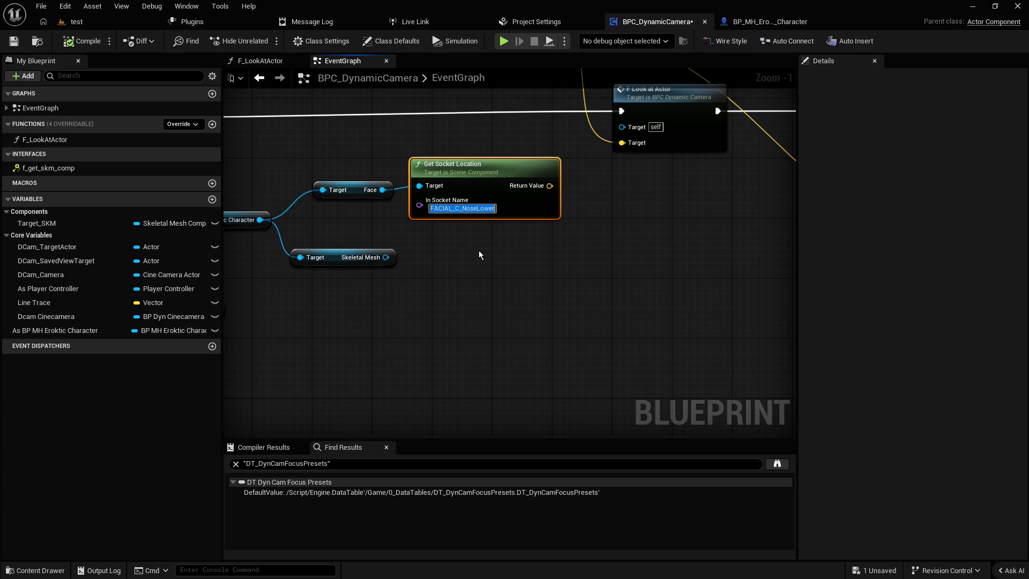
left_click(479, 252)
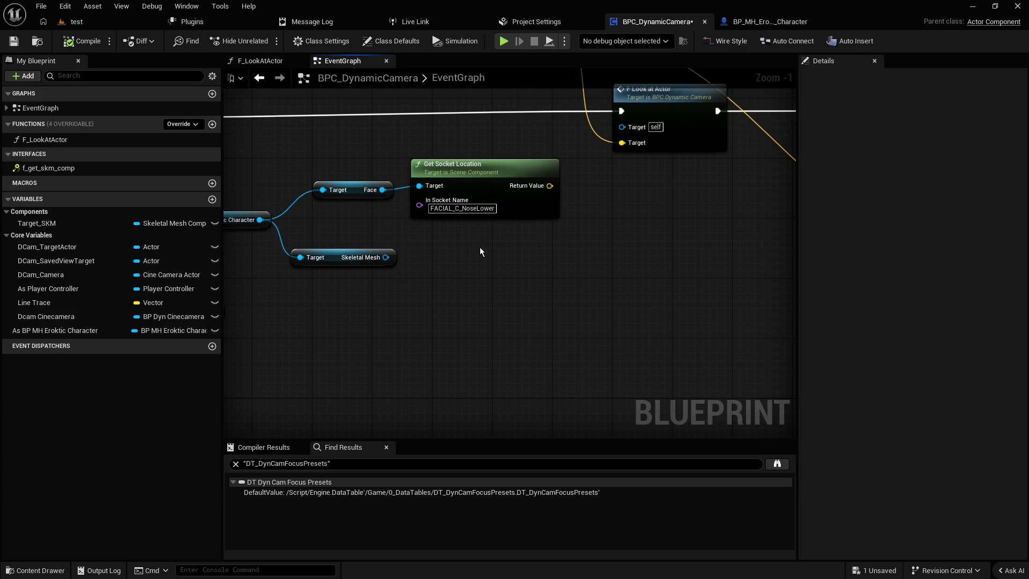
left_click(108, 24)
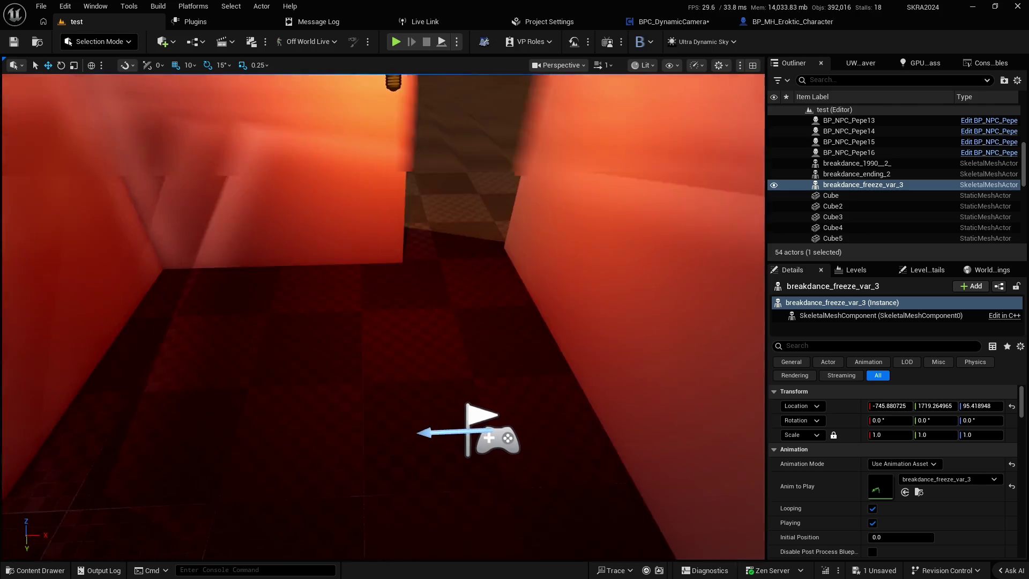
- Find 'monitor' and drop a BP_HighlightsMonitor actor at -1440, 860, 0, framing it in the viewport
key("ctrl+space")
left_click(492, 319)
left_click(469, 334)
type("monitor")
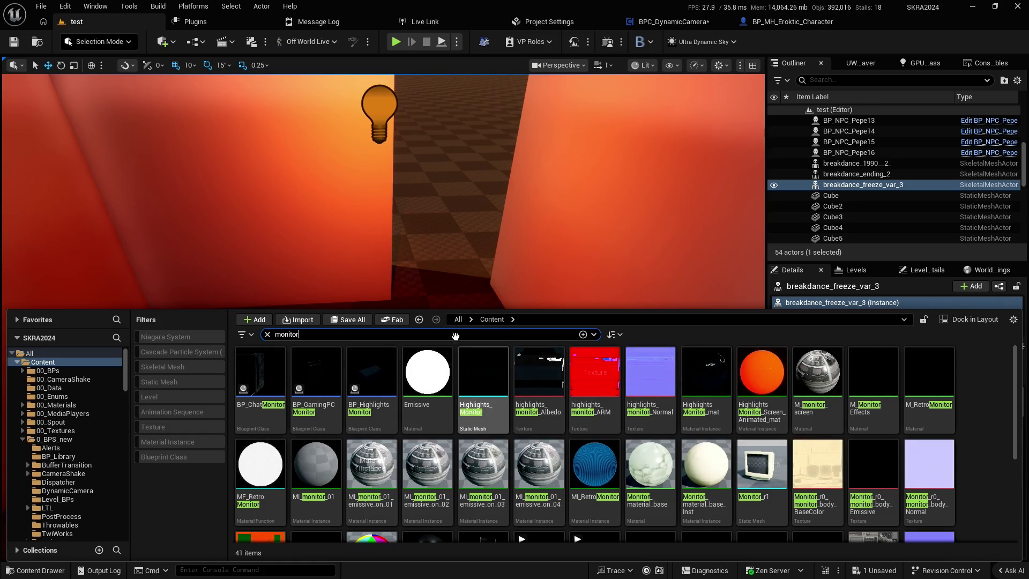
left_click(378, 375)
left_click_drag(407, 319, 464, 171)
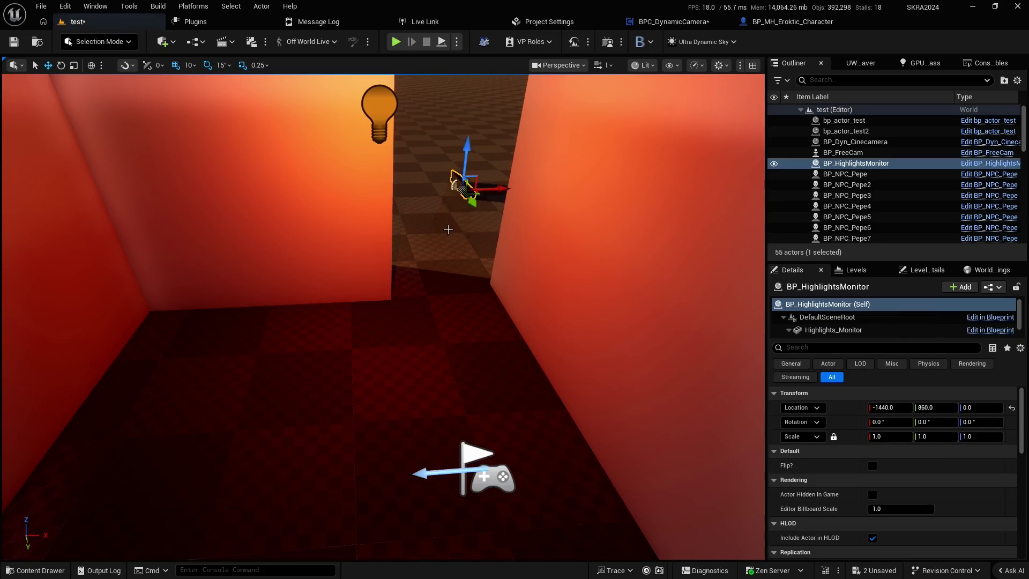
key("f")
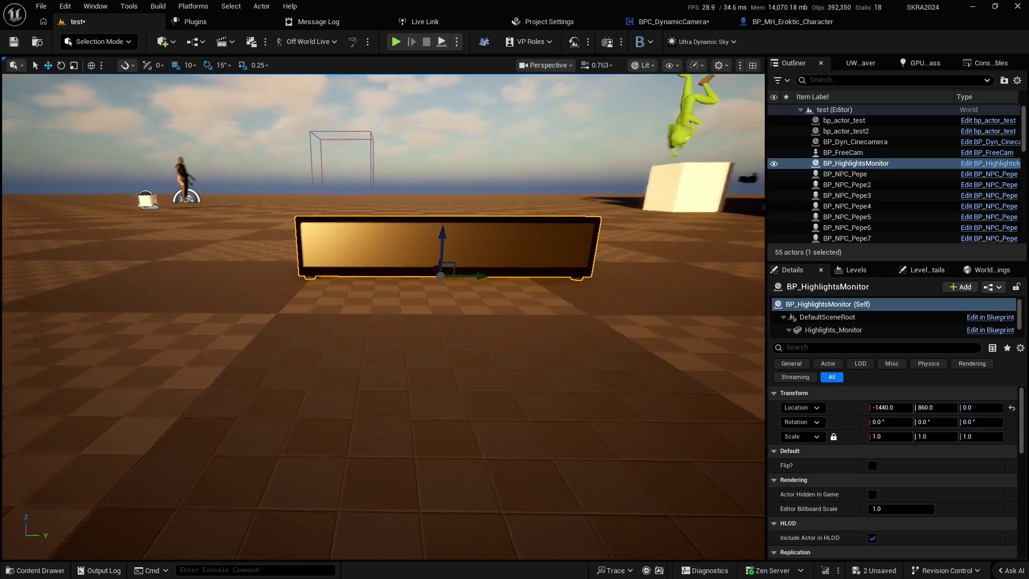
scroll(383, 316, "down", 2)
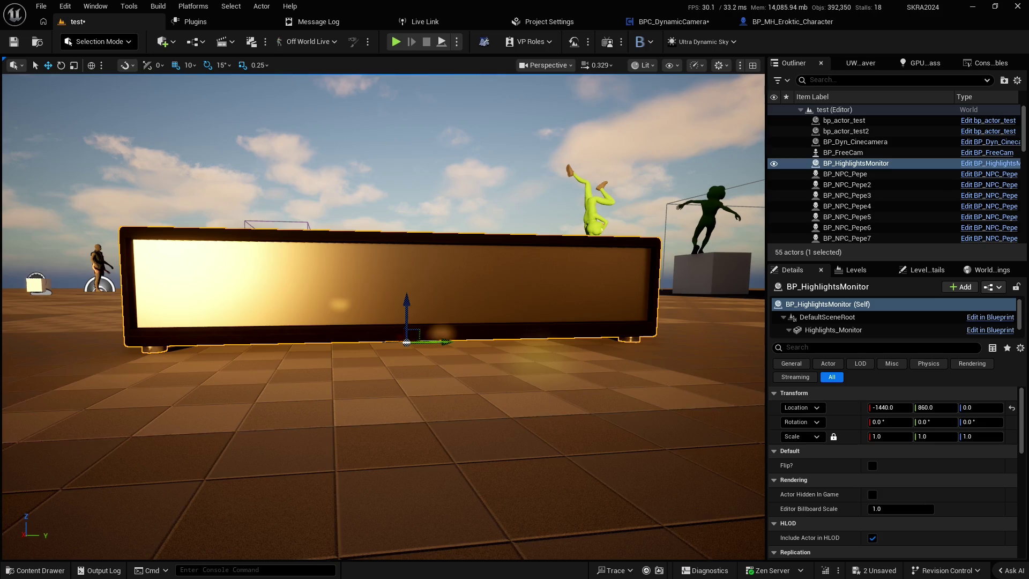
scroll(383, 317, "down", 3)
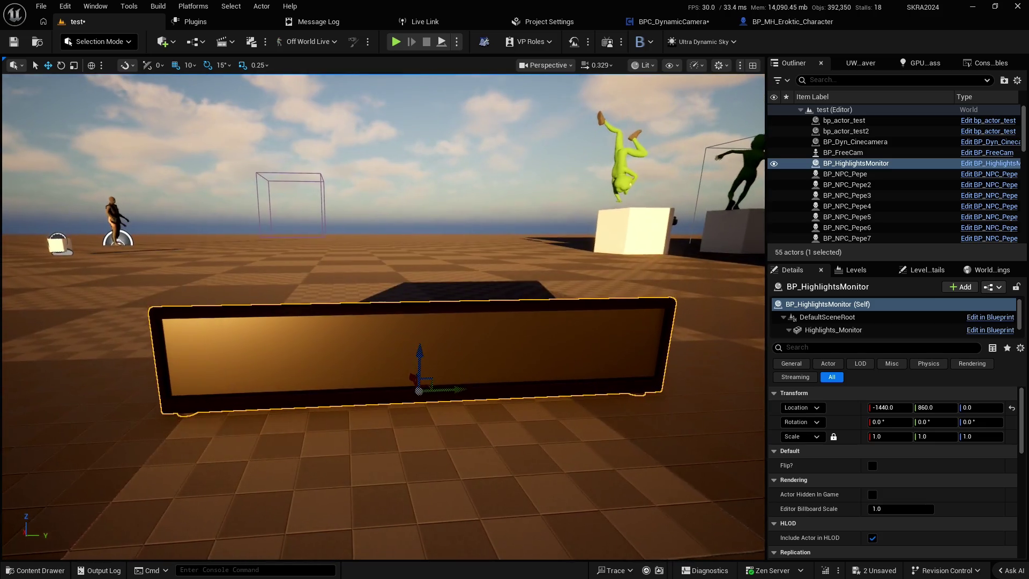
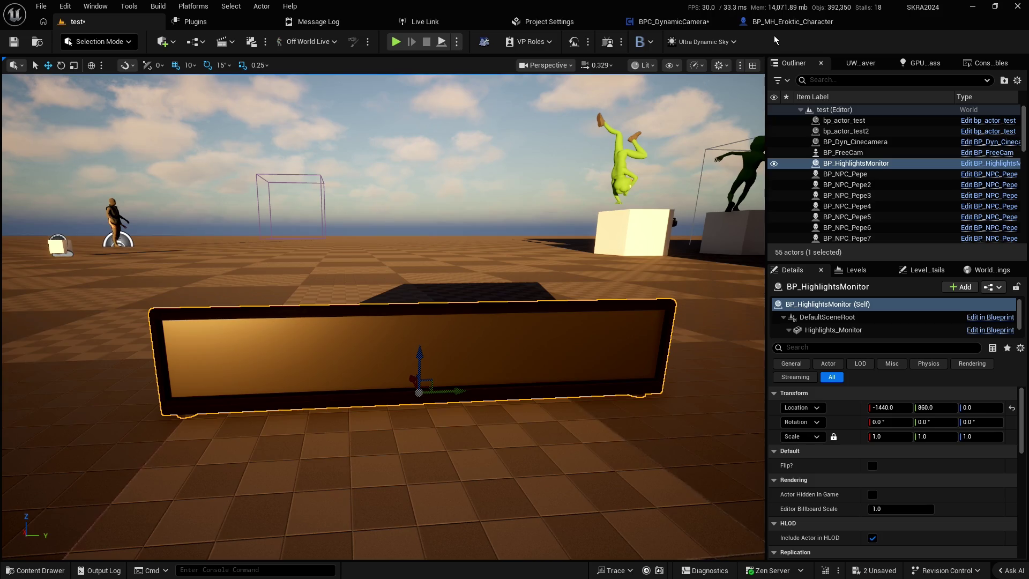
- Review the character Blueprint's disabled event nodes, then move on to the BPC_DynamicCamera graph
left_click(787, 25)
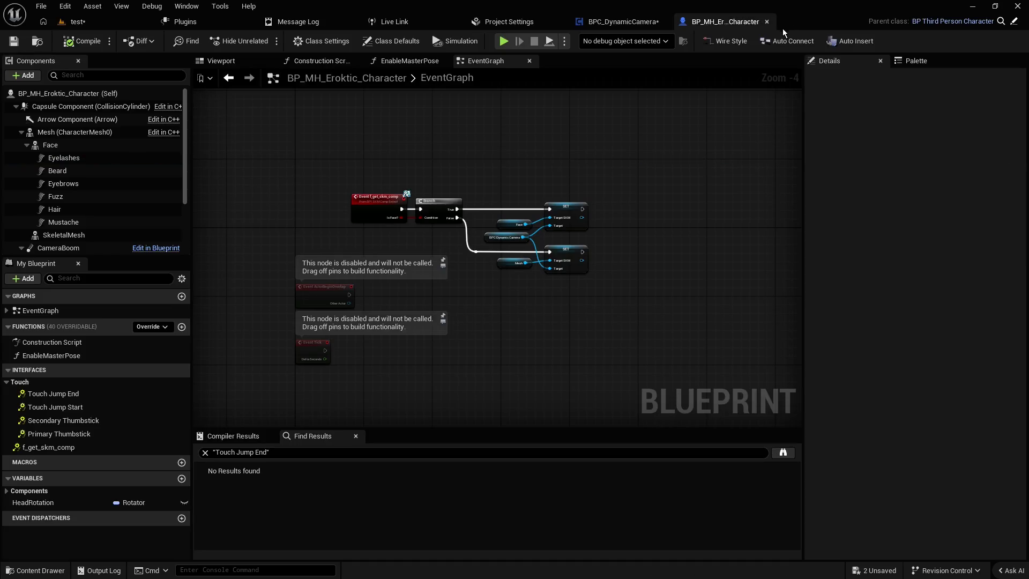
scroll(545, 187, "up", 2)
scroll(474, 191, "up", 2)
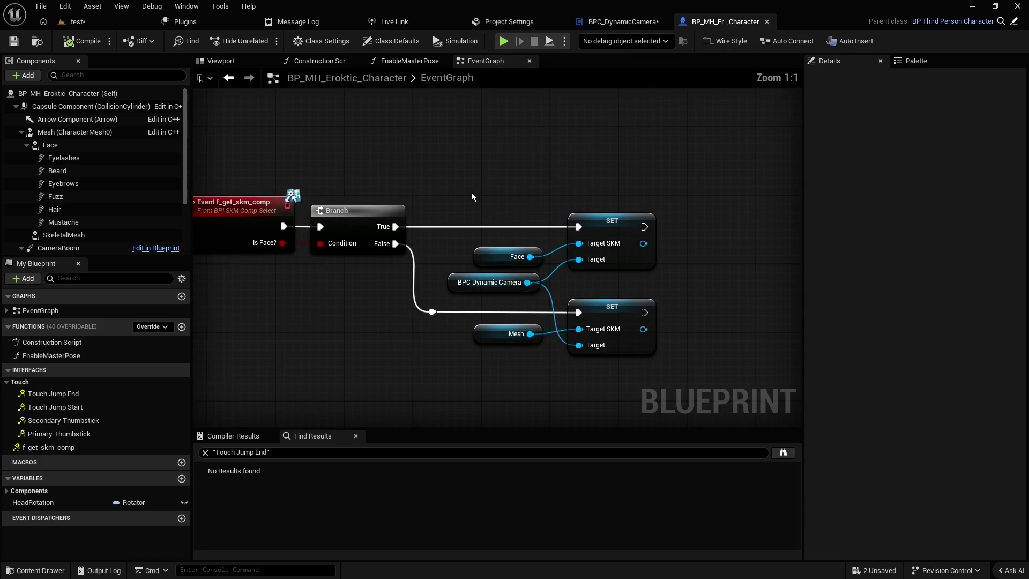
scroll(477, 192, "down", 3)
left_click_drag(520, 175, 574, 154)
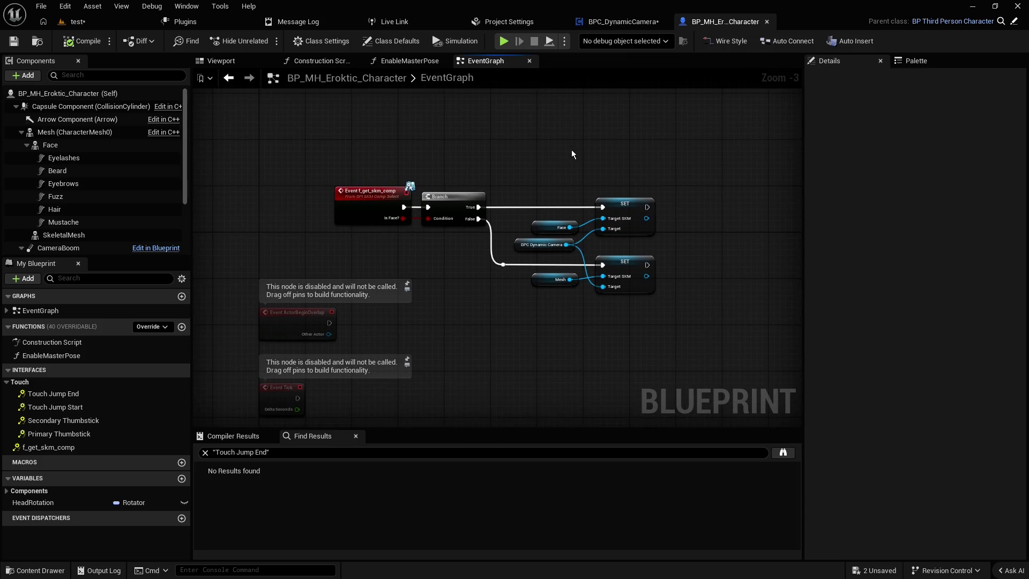
left_click(606, 24)
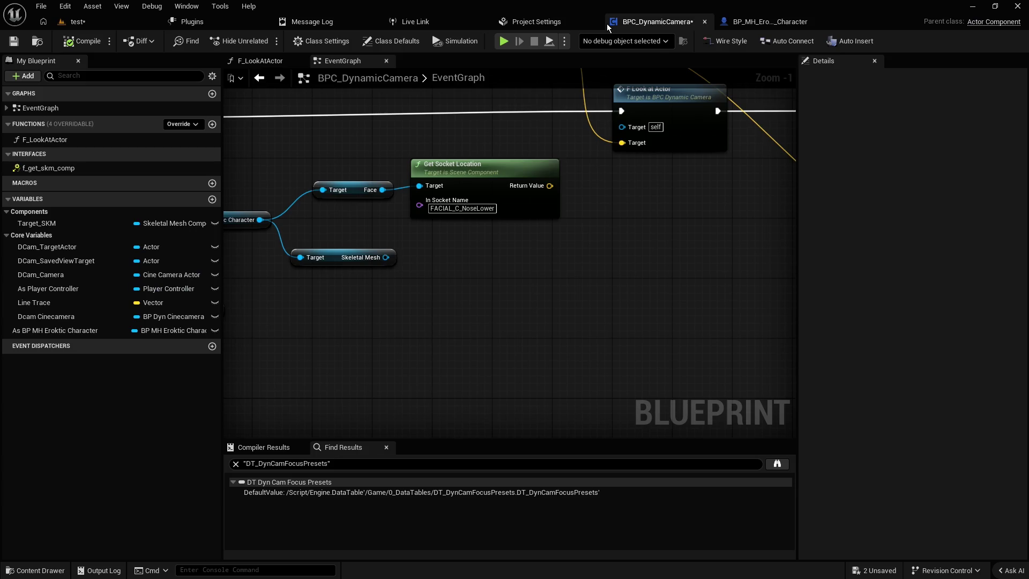
- Reposition the Target SKM and head socket nodes and review the head socket name
scroll(625, 189, "down", 1)
mouse_move(625, 189)
left_mouse_down()
mouse_move(671, 218)
mouse_move(596, 252)
left_mouse_up()
scroll(596, 252, "up", 3)
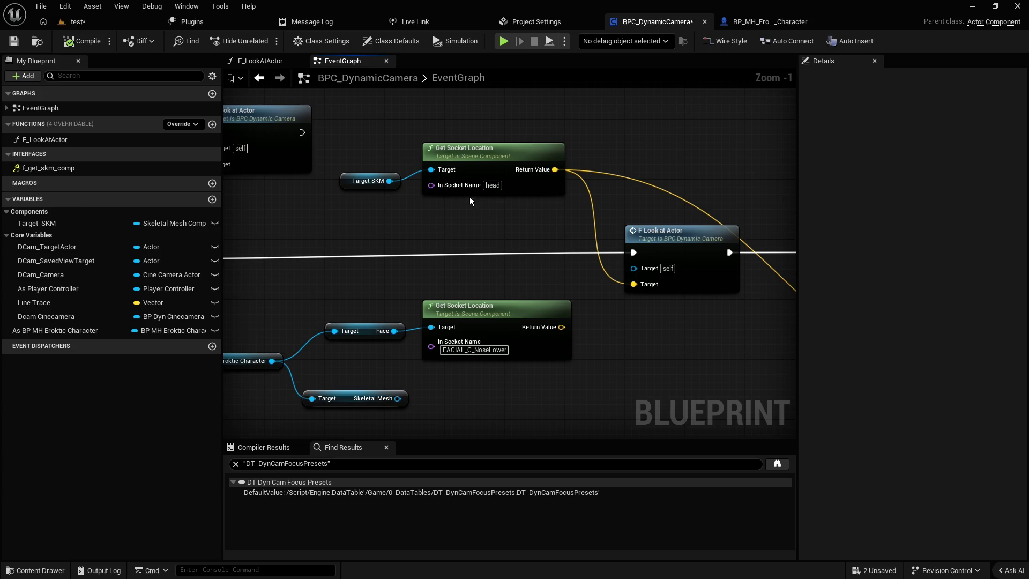
left_click_drag(389, 138, 429, 182)
left_click_drag(498, 151, 536, 181)
mouse_move(713, 154)
left_mouse_down()
mouse_move(623, 212)
mouse_move(474, 262)
mouse_move(385, 265)
mouse_move(388, 288)
left_mouse_up()
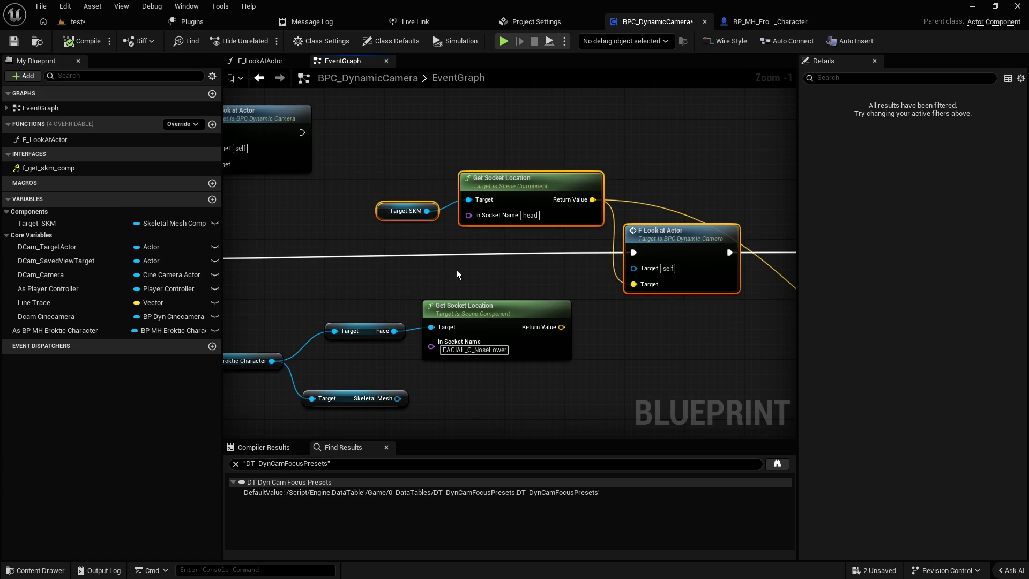
left_click(531, 215)
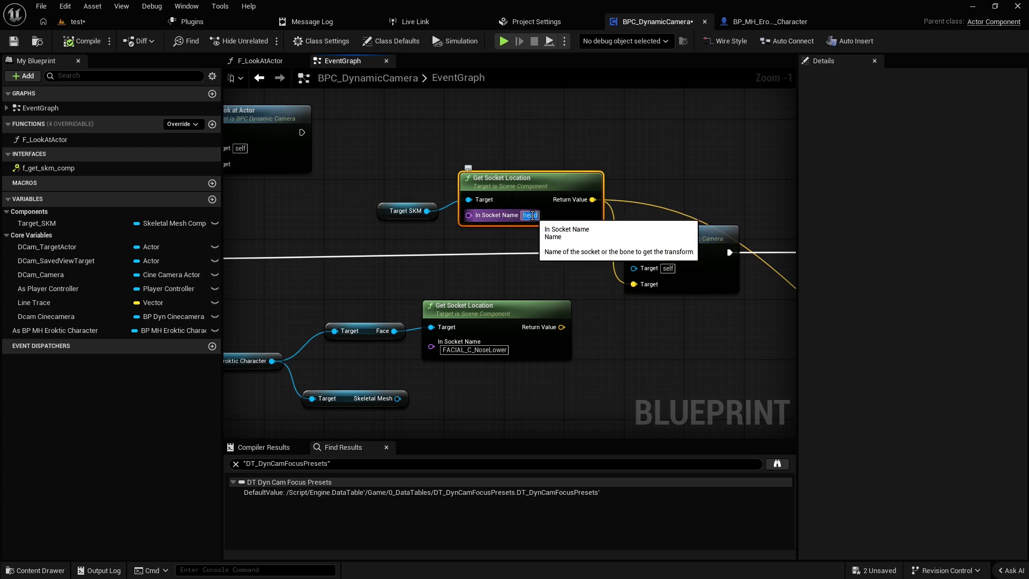
left_click(365, 237)
left_click(382, 203)
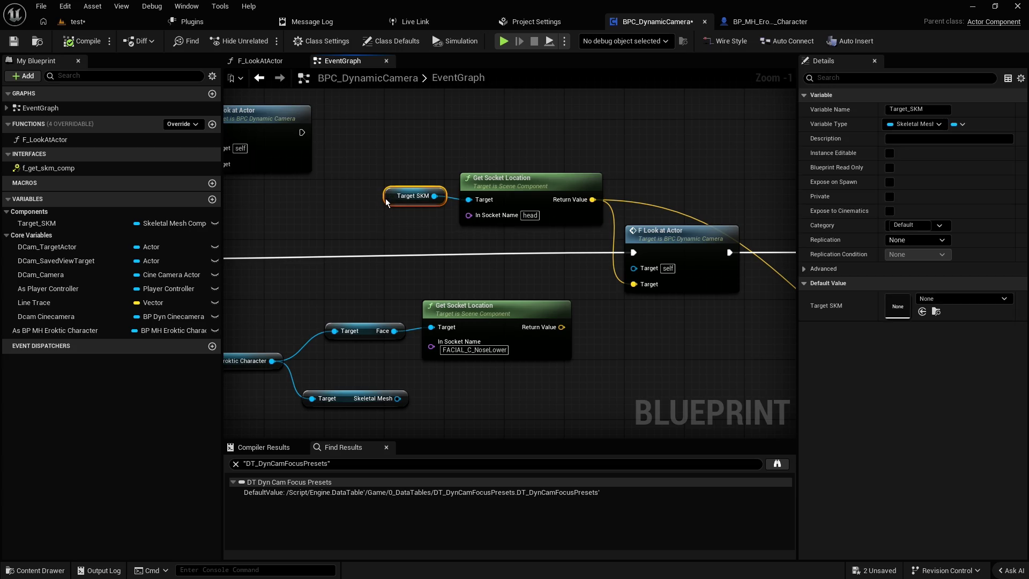
left_click(388, 171)
- Delete the GET node near the V key event and Get Skm Comp
scroll(358, 208, "down", 3)
left_click_drag(358, 208, 511, 288)
scroll(510, 288, "up", 3)
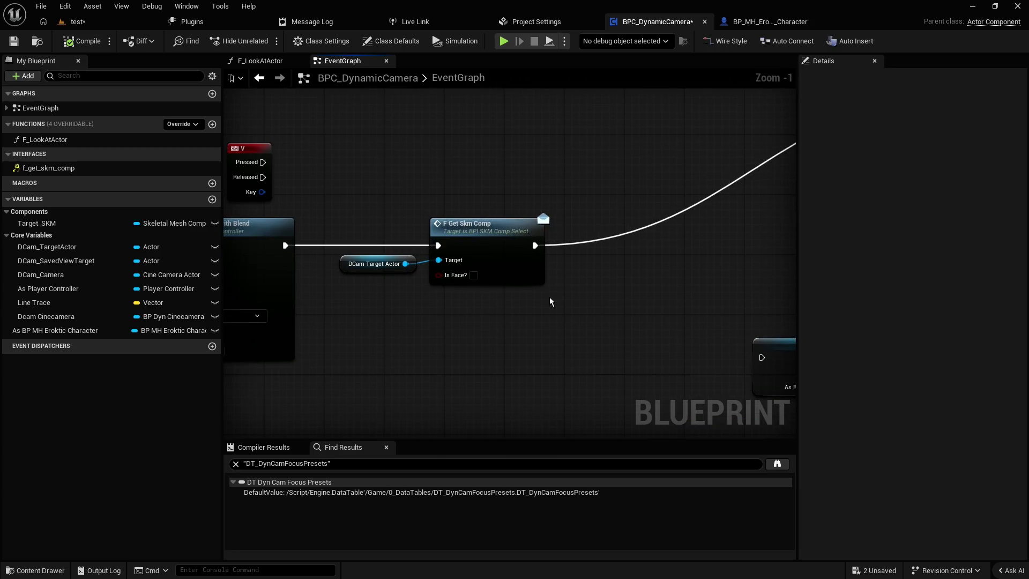
scroll(573, 285, "down", 3)
scroll(554, 246, "up", 2)
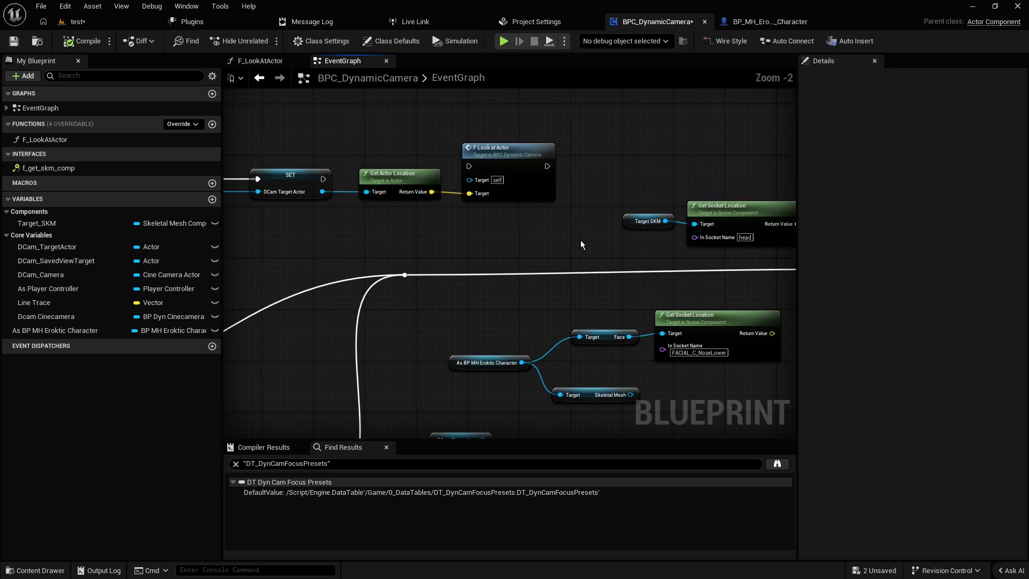
scroll(581, 239, "down", 3)
scroll(426, 262, "up", 2)
scroll(544, 289, "down", 2)
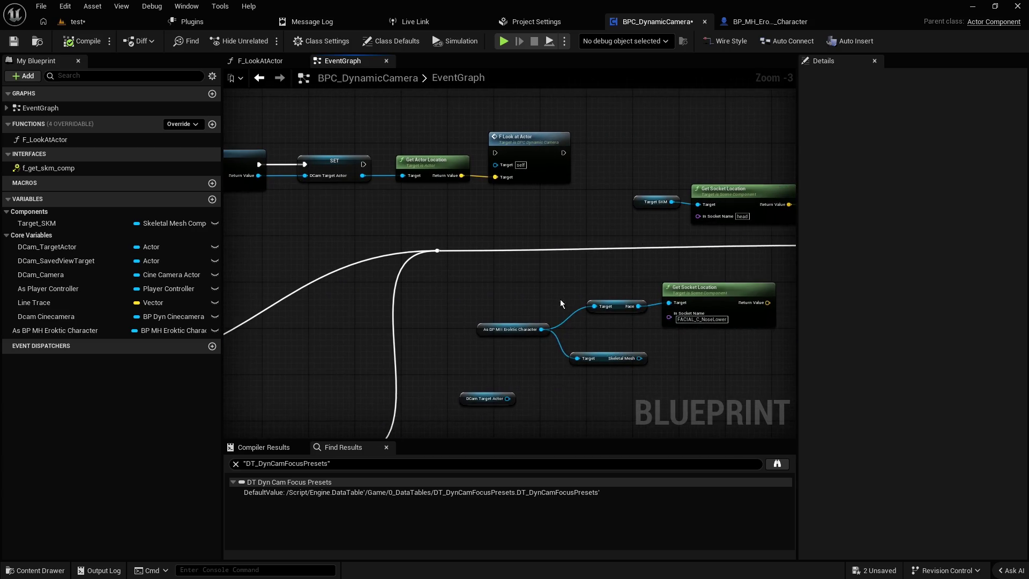
scroll(538, 232, "up", 2)
left_click_drag(396, 236, 456, 314)
key("Delete")
- Delete the character cast, FACIAL_C_NoseLower socket nodes and leftover DCam Target Actor node
scroll(499, 297, "down", 2)
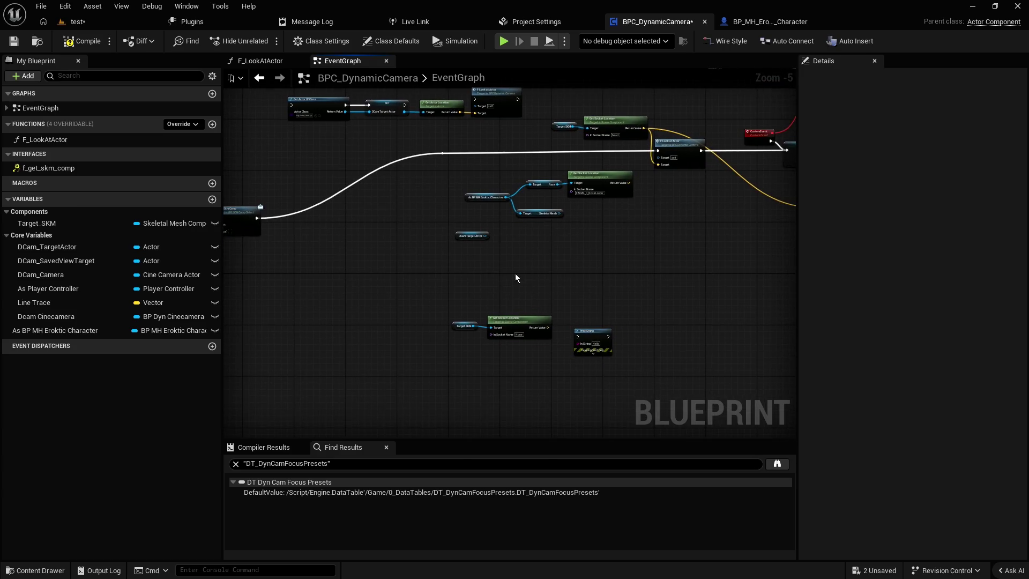
scroll(513, 346, "up", 2)
left_click_drag(357, 226, 609, 326)
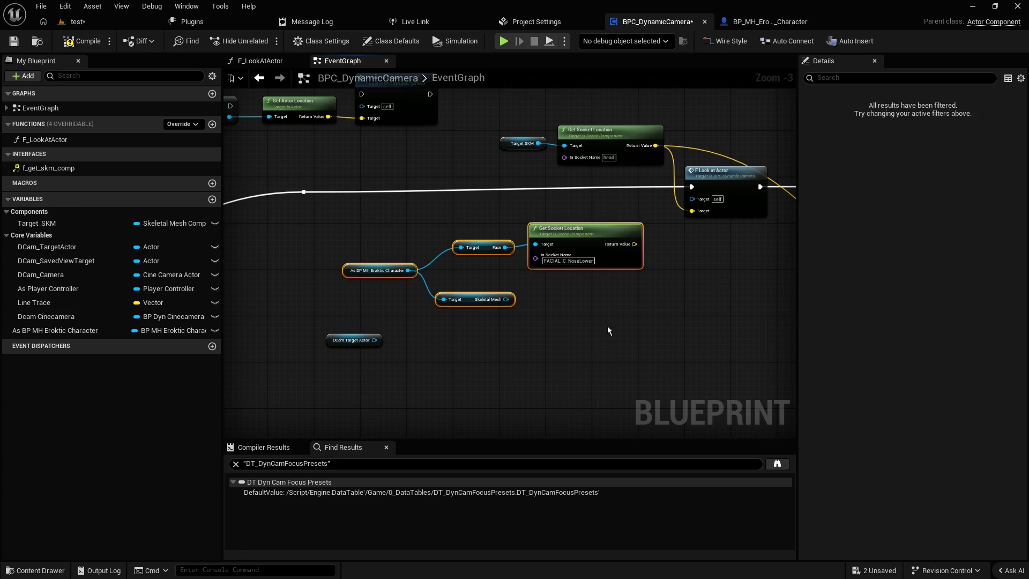
key("Delete")
left_click(354, 340)
key("Delete")
- Move the Target SKM socket nodes down-left and remove the reroute knot from the wire
scroll(515, 354, "down", 2)
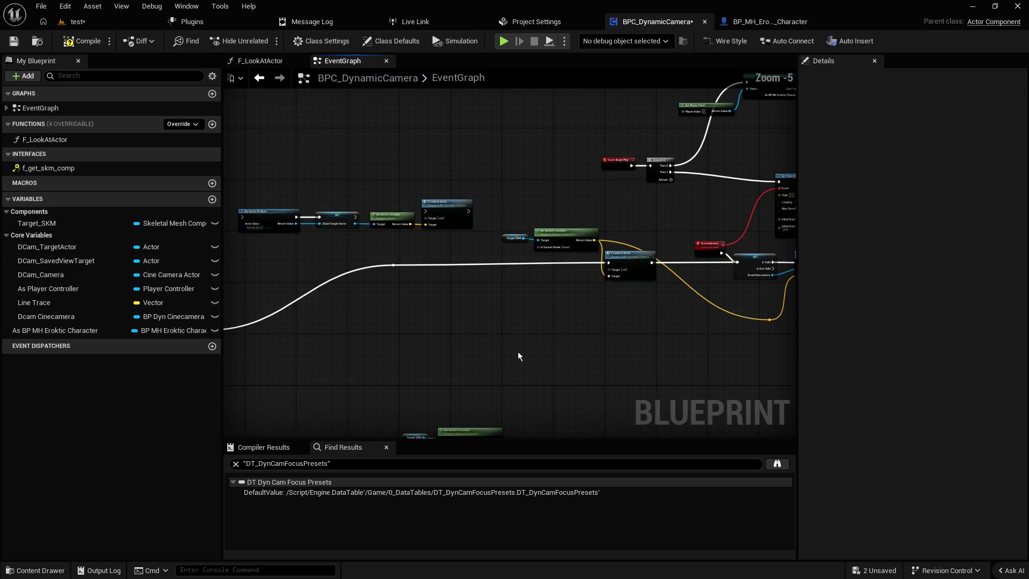
mouse_move(500, 218)
left_mouse_down()
mouse_move(603, 253)
mouse_move(529, 339)
mouse_move(564, 298)
mouse_move(581, 317)
mouse_move(556, 318)
left_mouse_up()
scroll(555, 317, "down", 1)
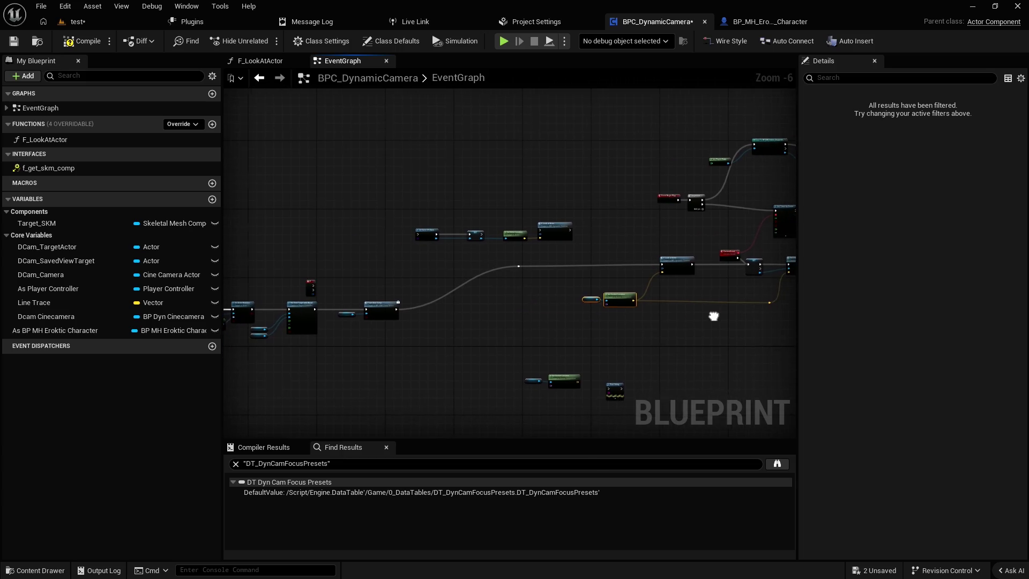
left_click(503, 262)
key("Delete")
- Restore the Get Skm Comp node positions and select Get Actor Of Class, SET and Get Actor Location
scroll(582, 222, "up", 4)
scroll(493, 295, "down", 2)
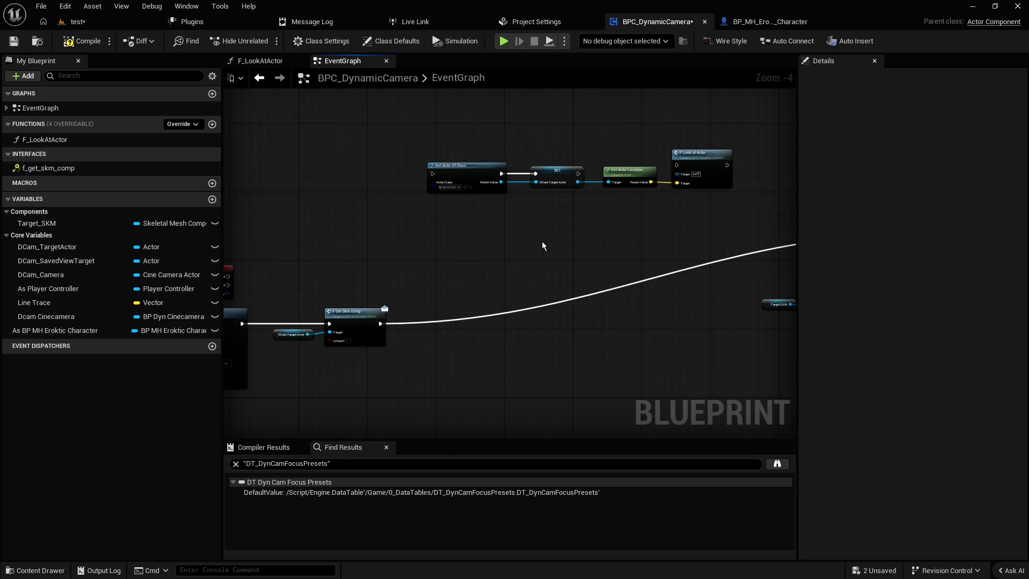
left_click_drag(542, 242, 538, 227)
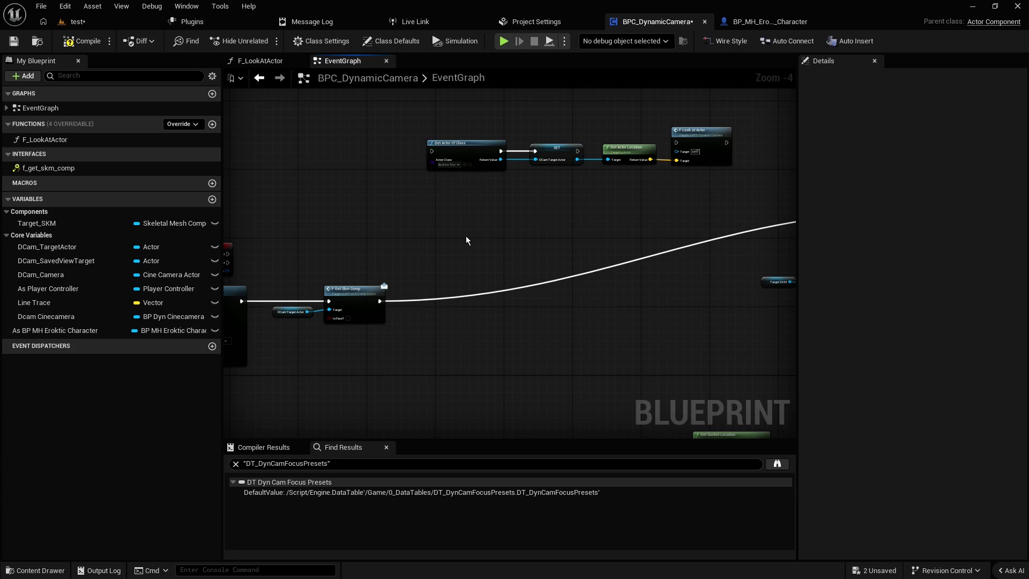
mouse_move(467, 234)
left_mouse_down()
mouse_move(471, 270)
mouse_move(502, 242)
mouse_move(360, 349)
left_mouse_up()
scroll(500, 247, "up", 1)
left_click(495, 371)
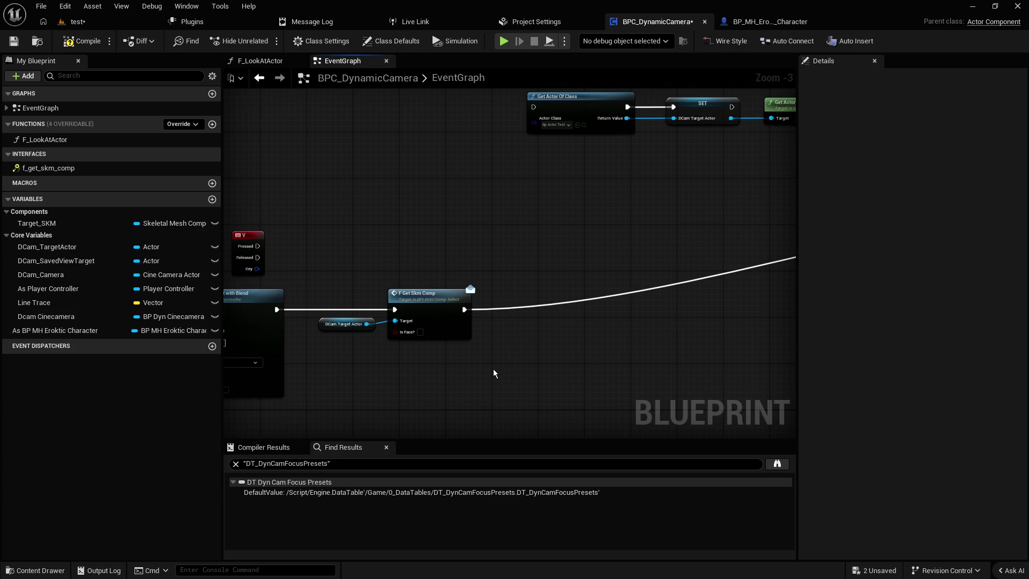
key("ctrl+z")
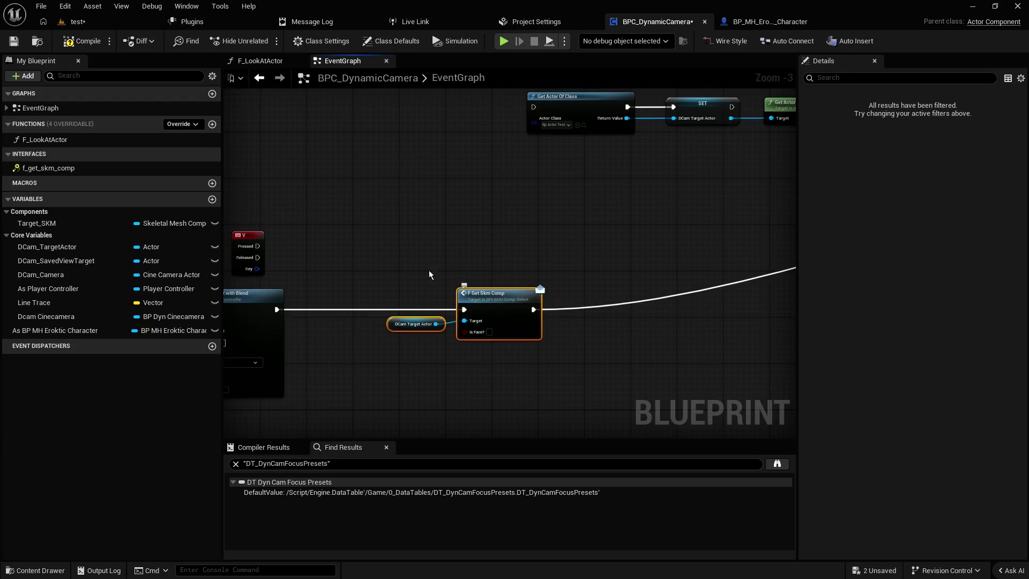
left_click(419, 266)
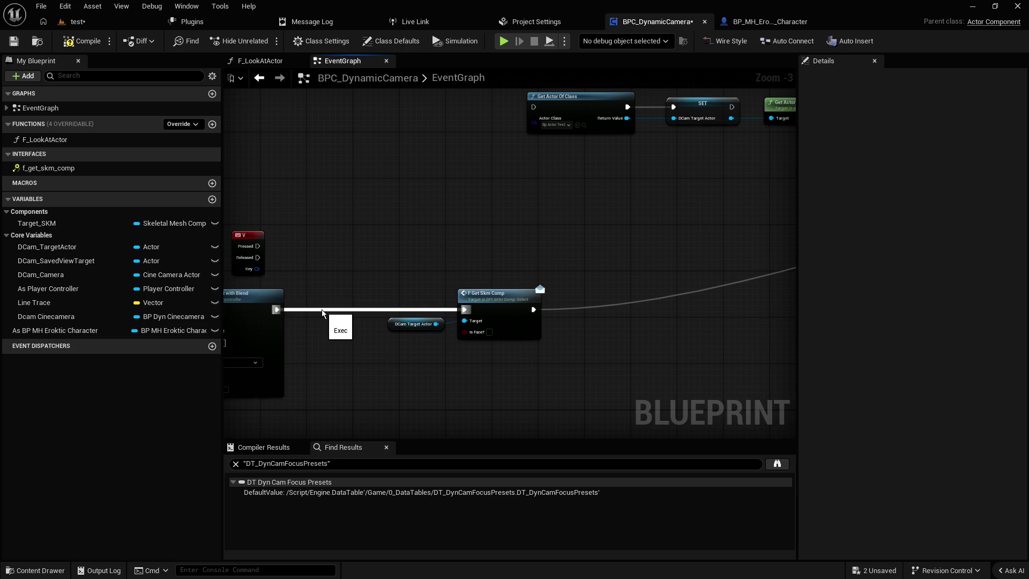
mouse_move(391, 121)
left_mouse_down()
mouse_move(713, 180)
mouse_move(755, 198)
left_mouse_up()
left_click_drag(639, 194, 689, 242)
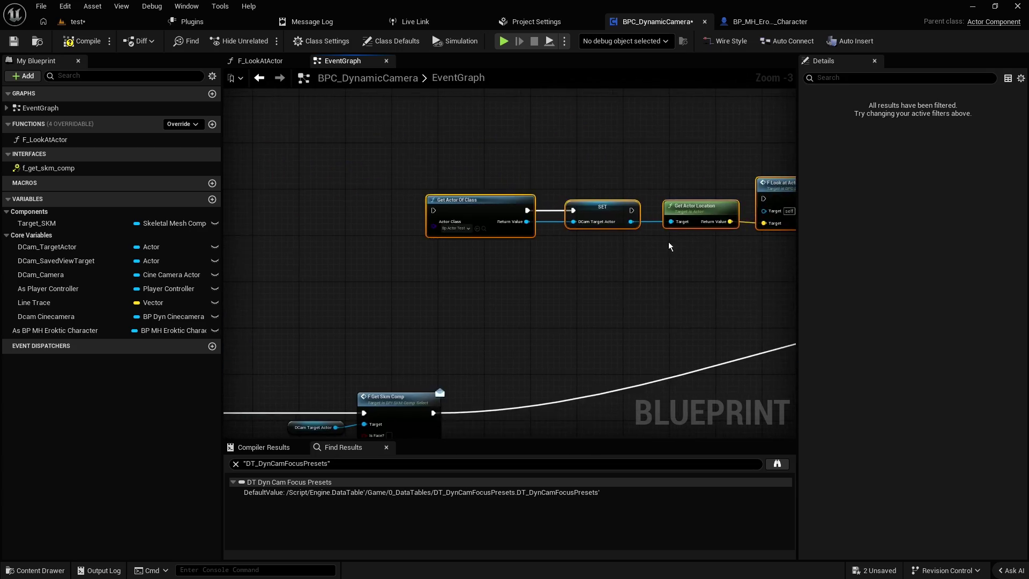
scroll(536, 236, "up", 3)
left_click_drag(398, 224, 329, 233)
left_click(315, 217)
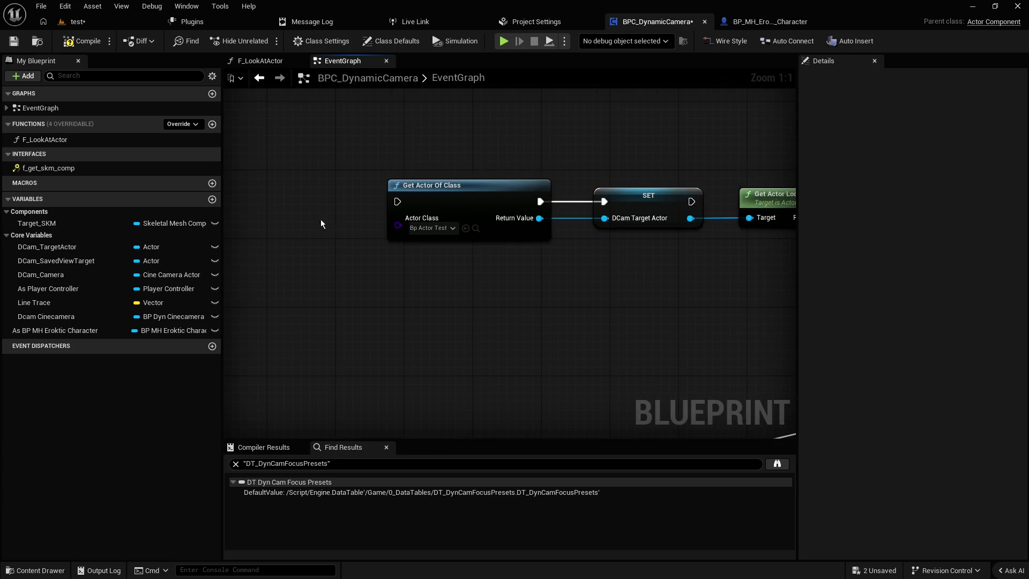
left_click(428, 214)
left_click(317, 227)
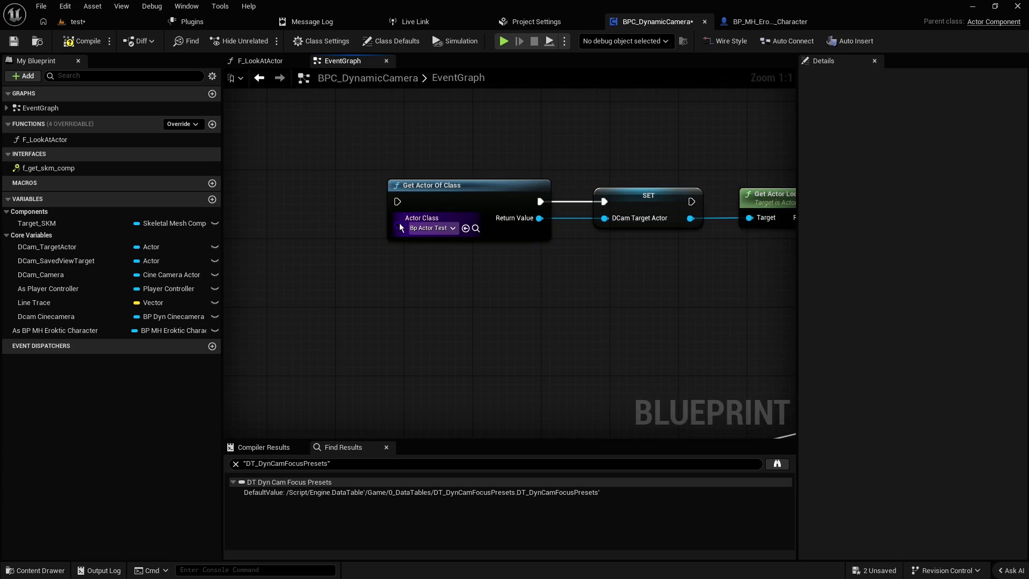
left_click(649, 222)
mouse_move(648, 222)
left_mouse_down()
mouse_move(600, 272)
mouse_move(668, 195)
left_mouse_up()
left_click(668, 195)
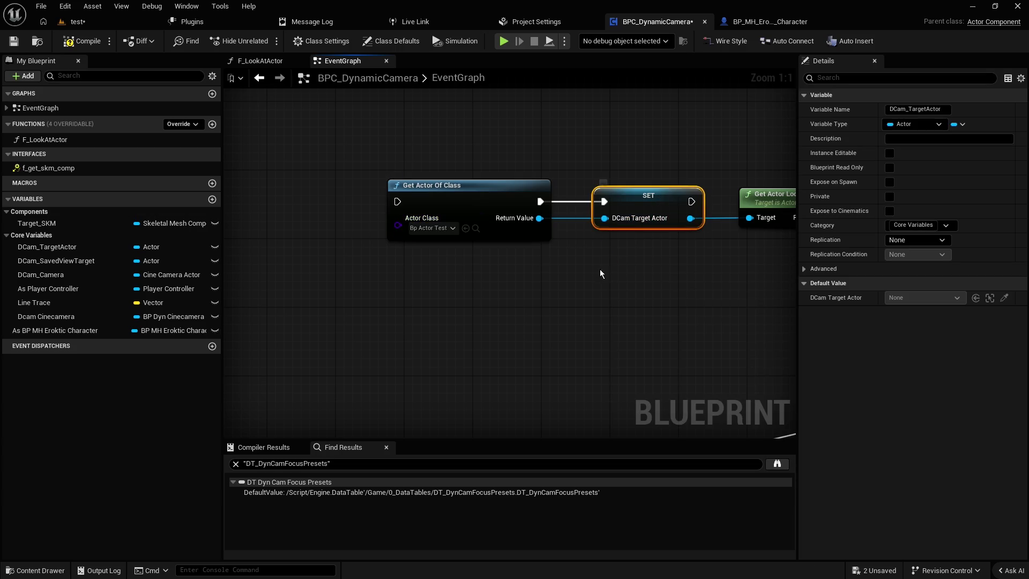
left_click_drag(545, 264, 491, 158)
scroll(630, 292, "down", 2)
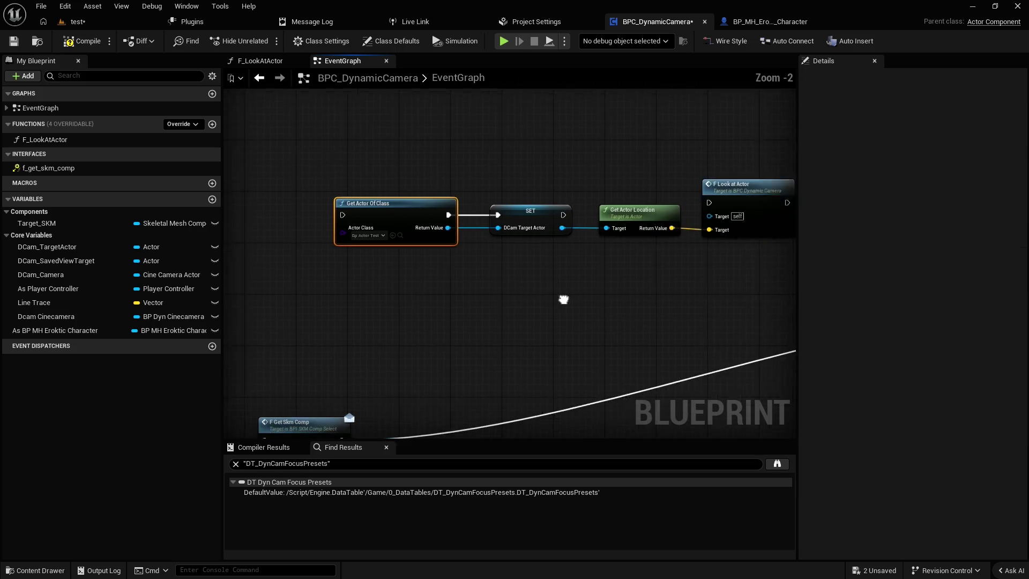
mouse_move(449, 246)
left_mouse_down()
mouse_move(543, 250)
mouse_move(589, 278)
left_mouse_up()
left_click(589, 276)
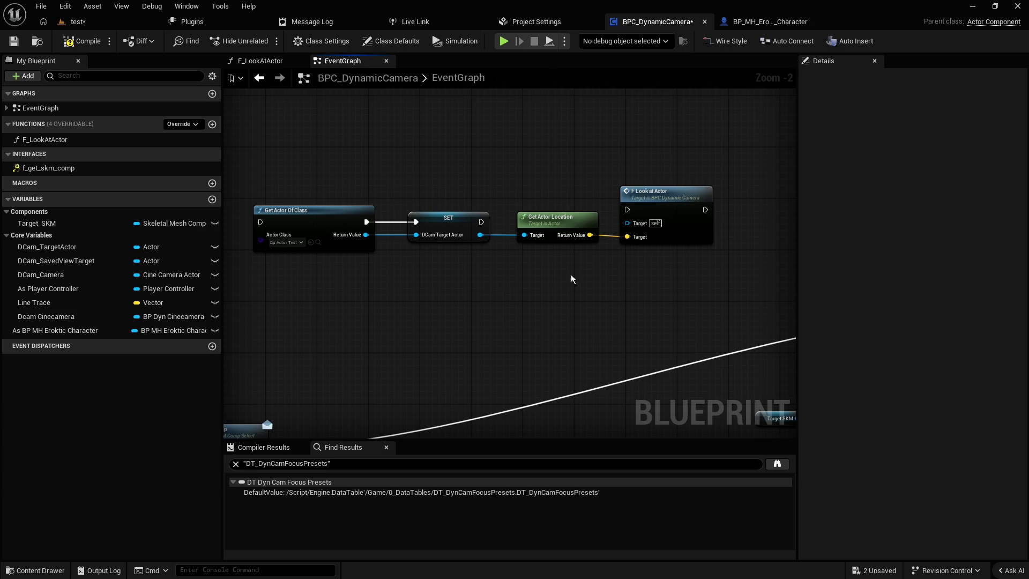
left_click_drag(470, 341, 472, 256)
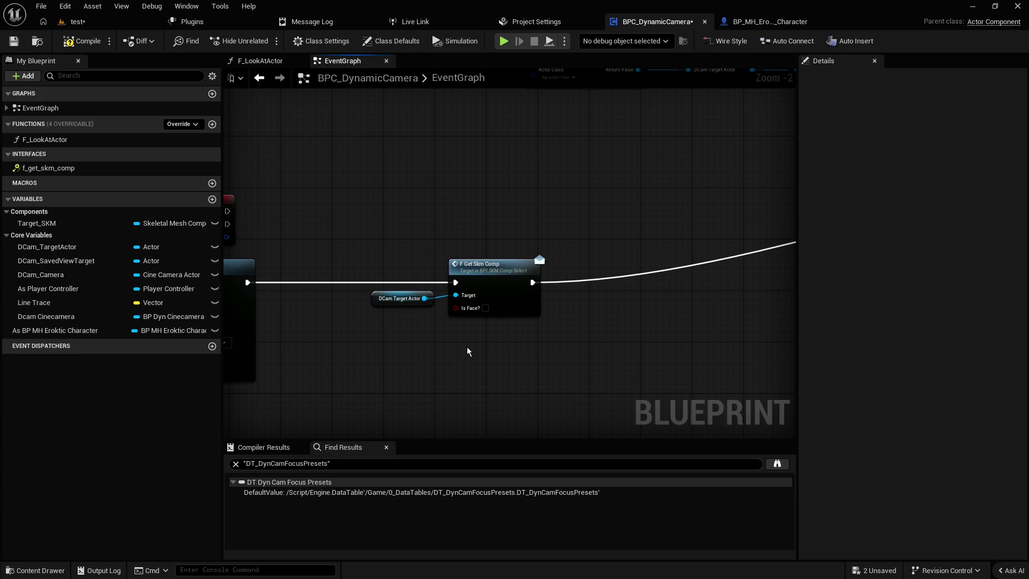
scroll(468, 348, "up", 2)
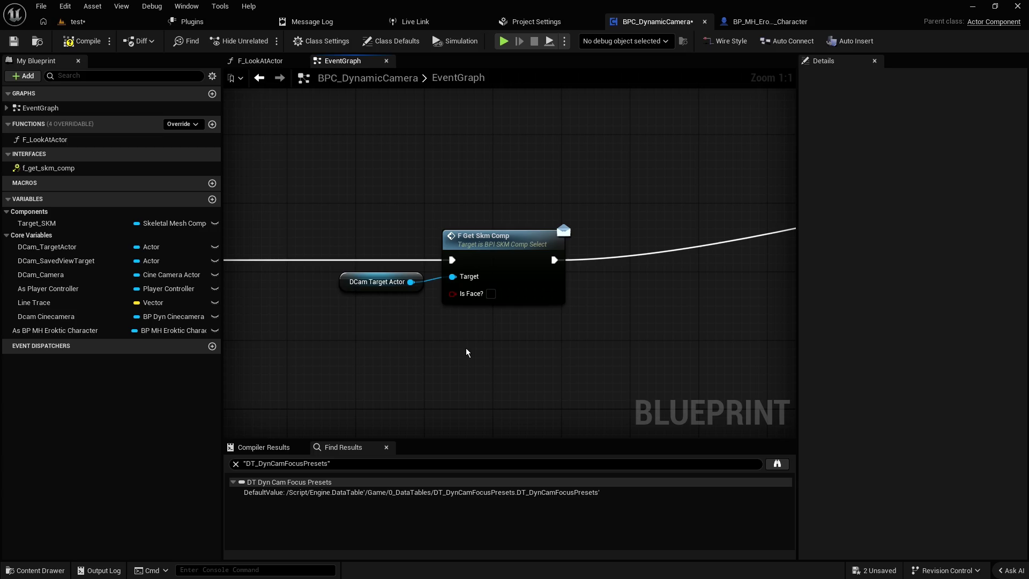
scroll(465, 348, "down", 4)
scroll(527, 243, "up", 1)
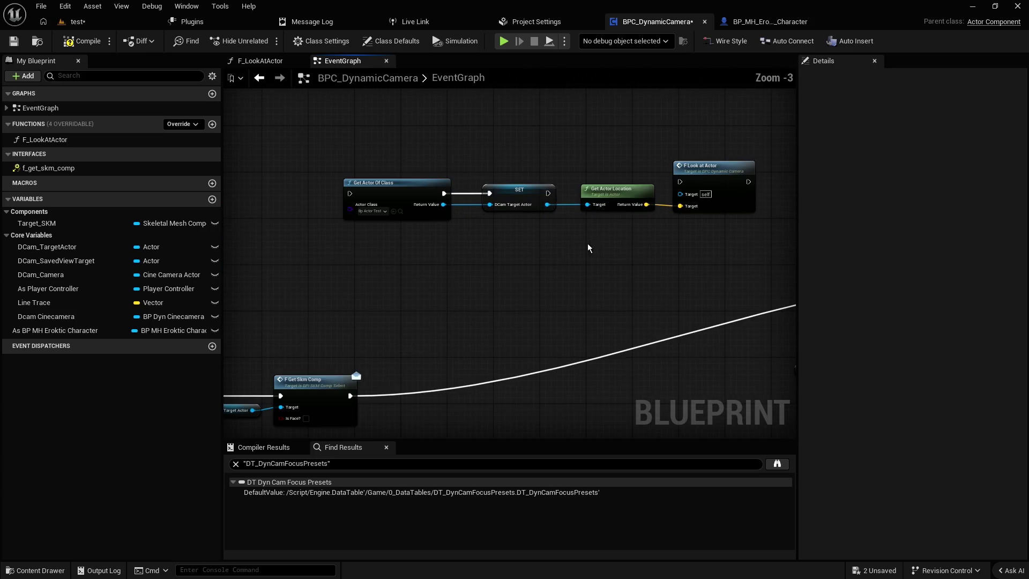
left_click_drag(643, 240, 362, 199)
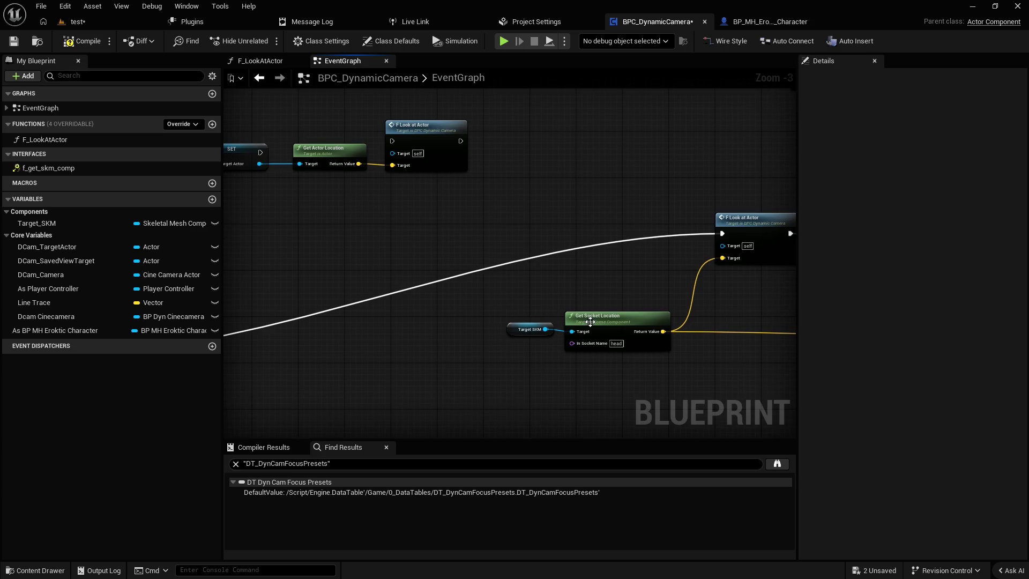
left_click_drag(542, 293, 603, 352)
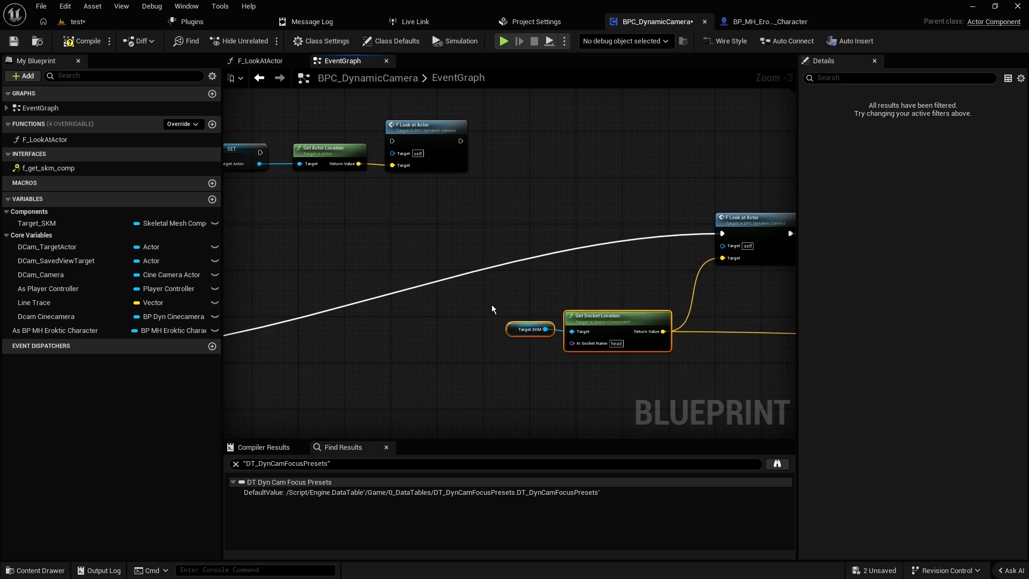
mouse_move(490, 314)
left_mouse_down()
mouse_move(619, 384)
mouse_move(609, 381)
mouse_move(627, 349)
mouse_move(595, 291)
mouse_move(610, 289)
left_mouse_up()
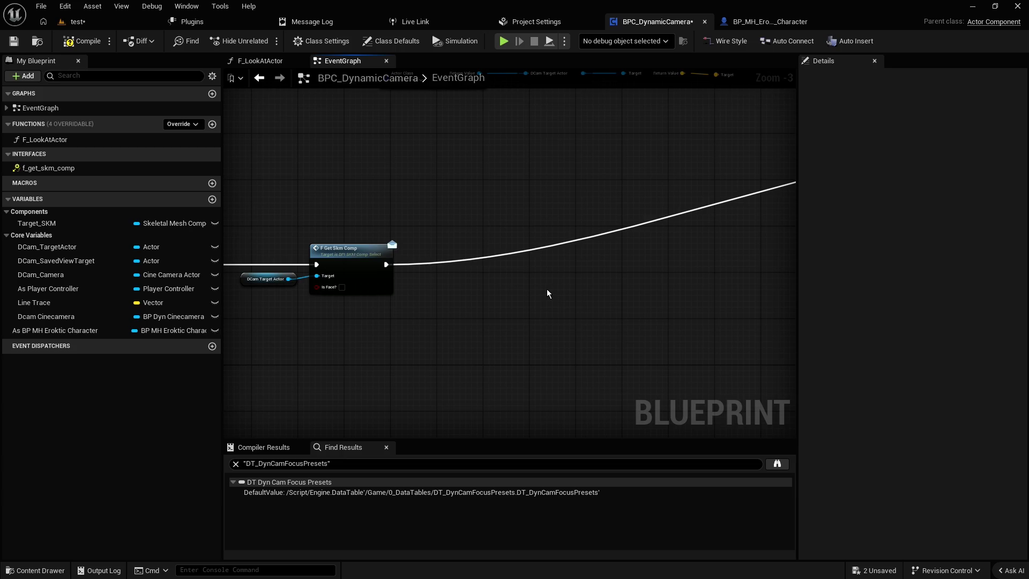
mouse_move(543, 293)
left_mouse_down()
mouse_move(434, 352)
mouse_move(415, 267)
left_mouse_up()
mouse_move(416, 224)
left_mouse_down()
mouse_move(377, 241)
mouse_move(375, 170)
left_mouse_up()
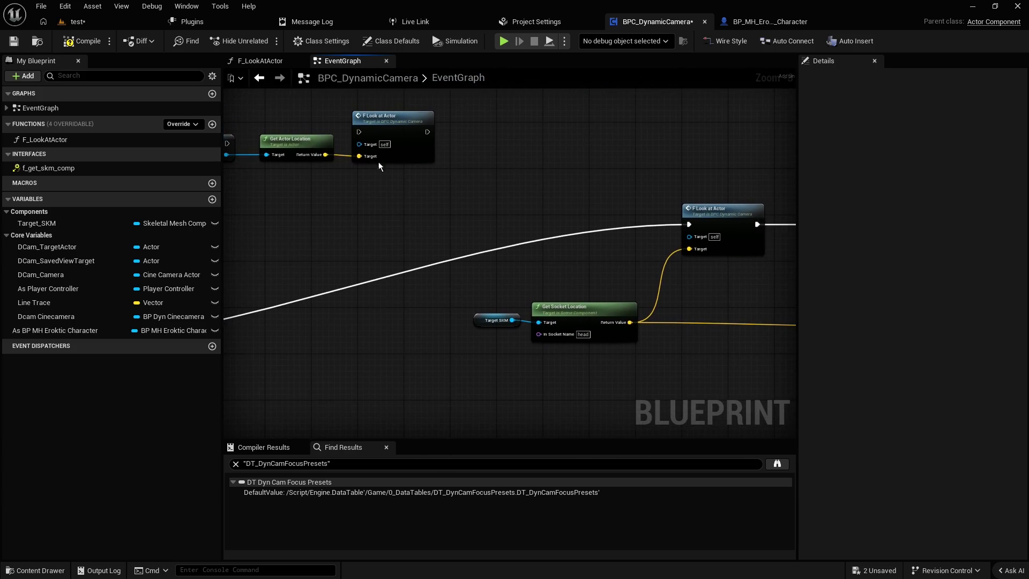
left_click(367, 127)
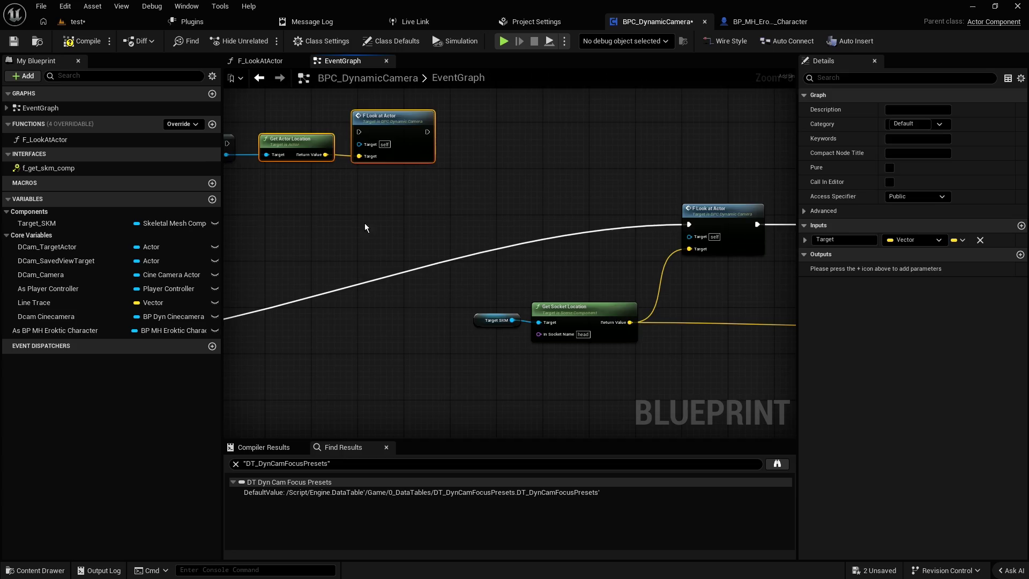
- Move the four actor-lookup chain nodes below the socket-location nodes
scroll(365, 225, "down", 3)
scroll(365, 201, "up", 1)
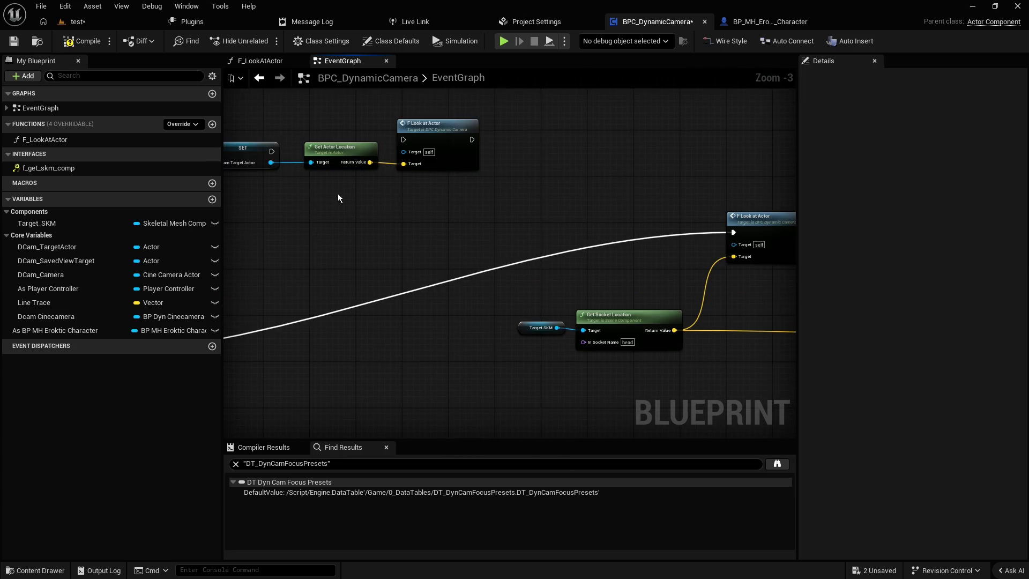
scroll(337, 194, "up", 1)
left_click_drag(643, 225, 279, 172)
scroll(402, 180, "down", 2)
mouse_move(508, 185)
left_mouse_down()
mouse_move(616, 352)
mouse_move(619, 323)
mouse_move(686, 315)
left_mouse_up()
left_click(622, 265)
scroll(617, 266, "up", 4)
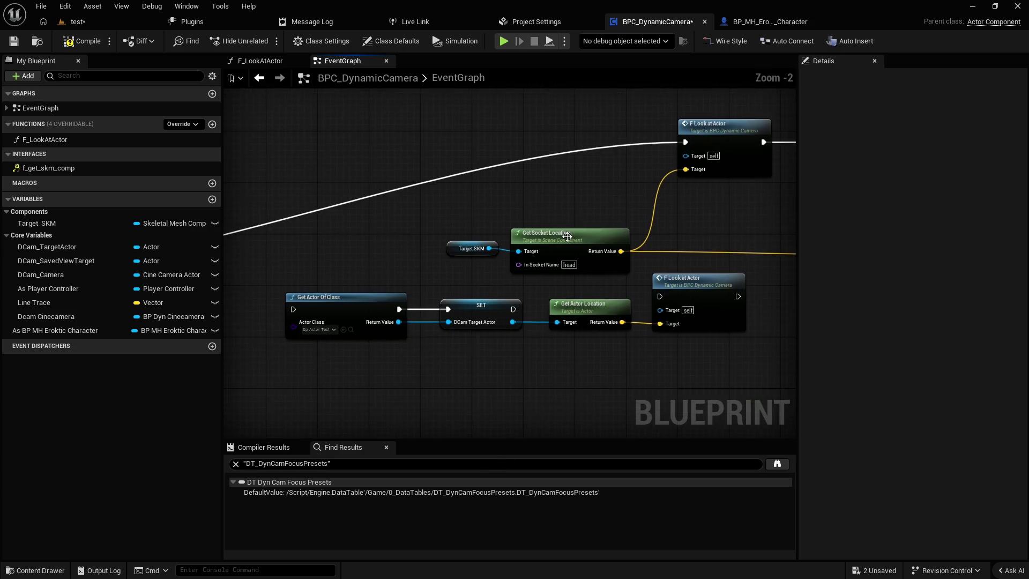
left_click_drag(455, 282, 489, 241)
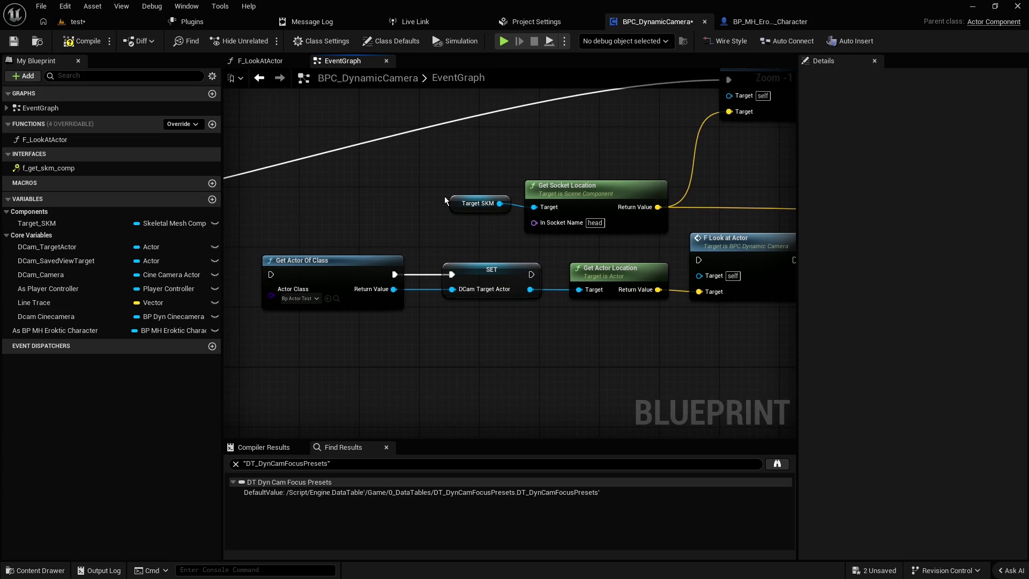
- Rearrange the SET and Get Actor Of Class nodes beneath Get Socket Location
left_click(455, 212)
left_click(406, 242)
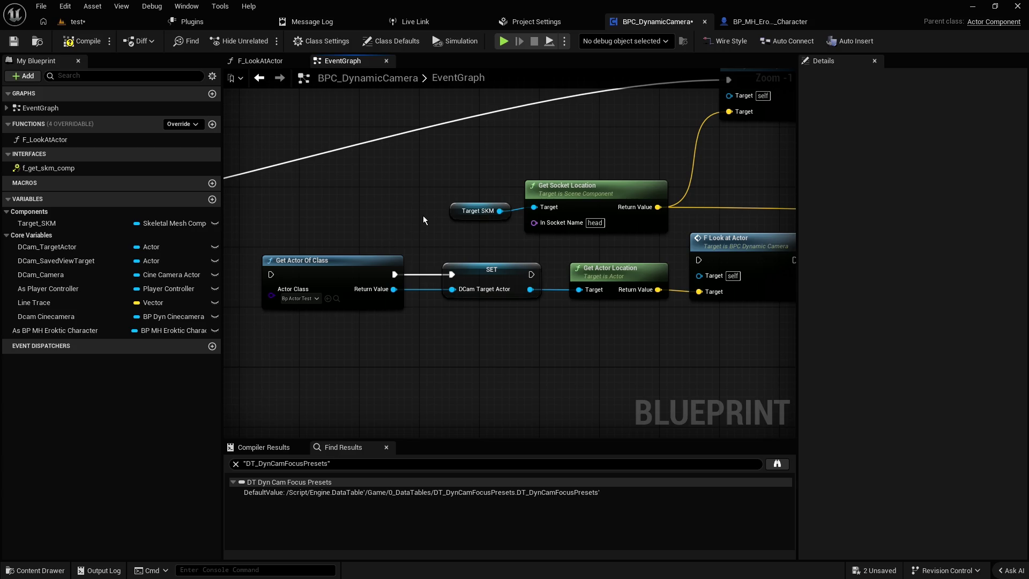
left_click(632, 275)
left_click(602, 319)
left_click(474, 210)
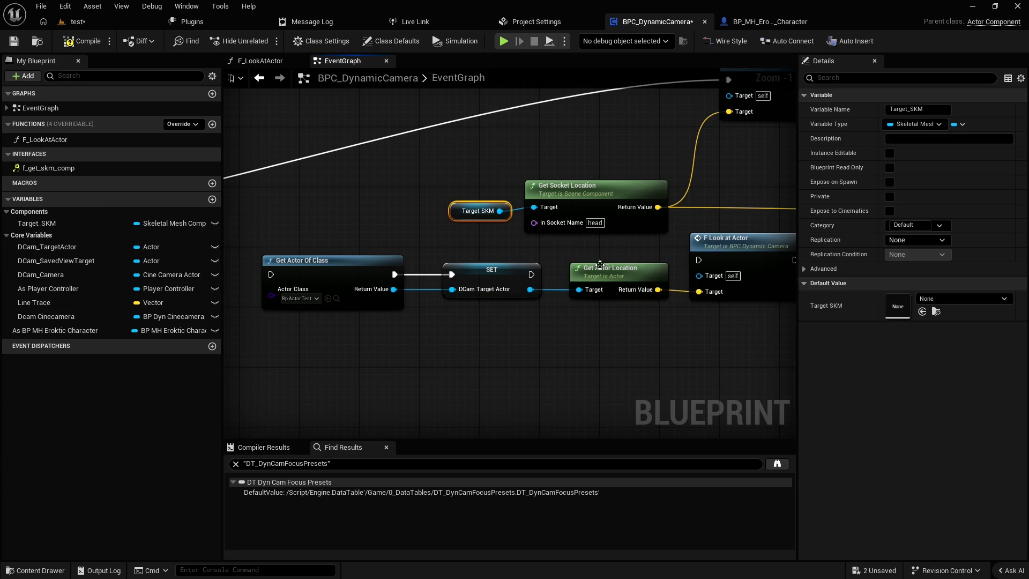
left_click_drag(428, 185, 507, 237)
left_click(555, 194)
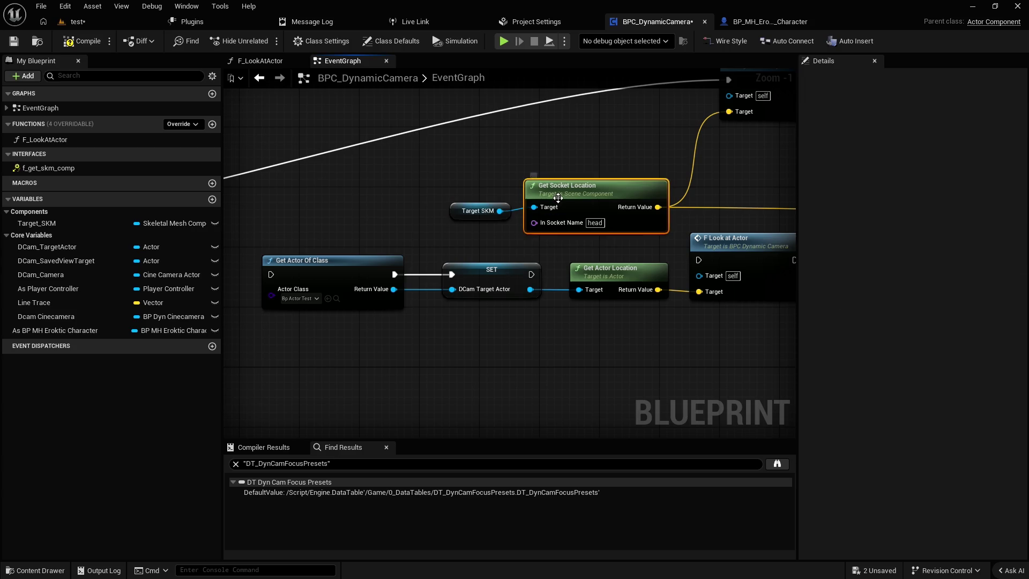
left_click_drag(520, 266, 497, 268)
left_click_drag(502, 351, 308, 265)
left_click_drag(410, 294, 327, 324)
left_click(507, 302, "alt")
- Nudge Target SKM left and wire SET's DCam Target Actor into Get Actor Location's Target
left_click_drag(500, 211, 577, 291)
left_click(465, 213)
mouse_move(464, 213)
left_mouse_down()
mouse_move(434, 212)
mouse_move(584, 291)
mouse_move(536, 208)
left_mouse_up()
left_click(431, 259)
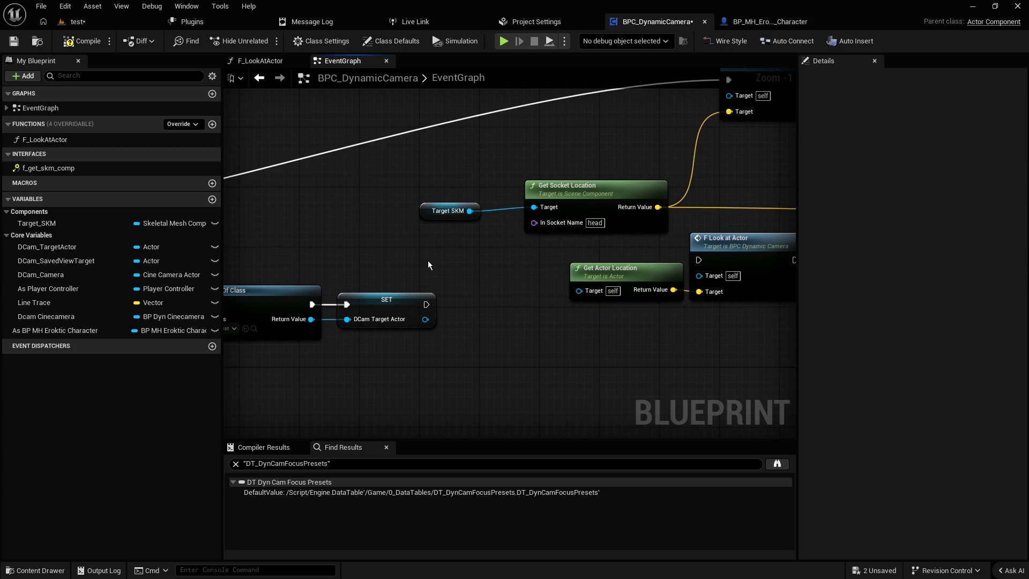
mouse_move(426, 319)
left_mouse_down()
mouse_move(566, 280)
mouse_move(585, 292)
left_mouse_up()
left_click(468, 236)
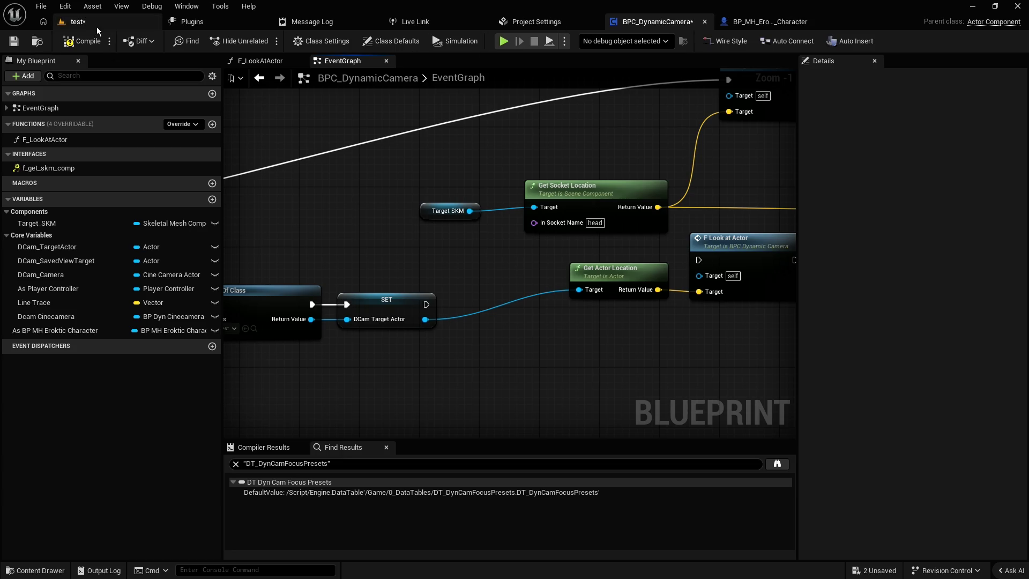
- Realign the Target SKM node with Get Socket Location and compile BPC_DynamicCamera
left_click_drag(420, 203, 450, 204)
left_click(446, 201)
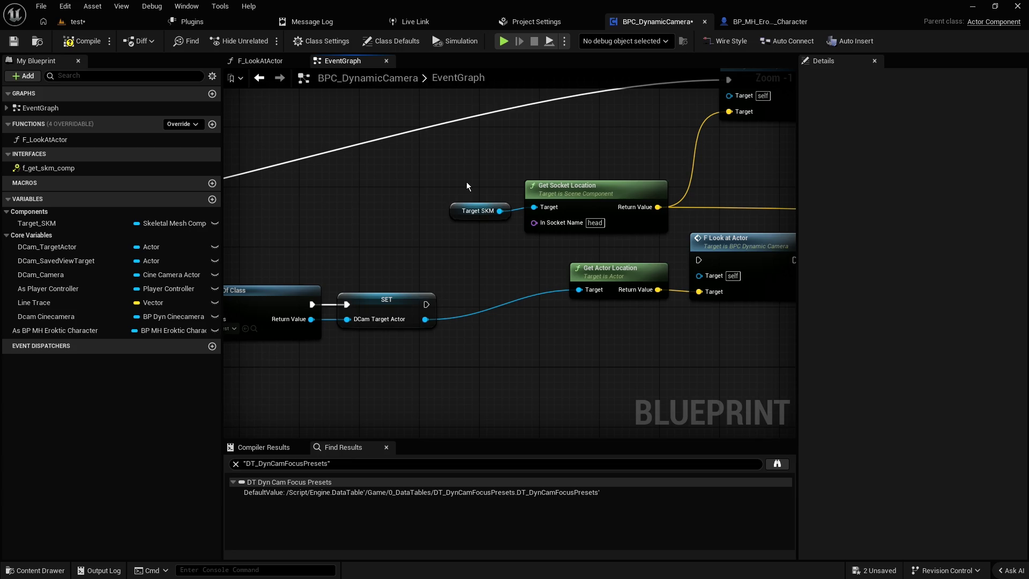
left_click(82, 42)
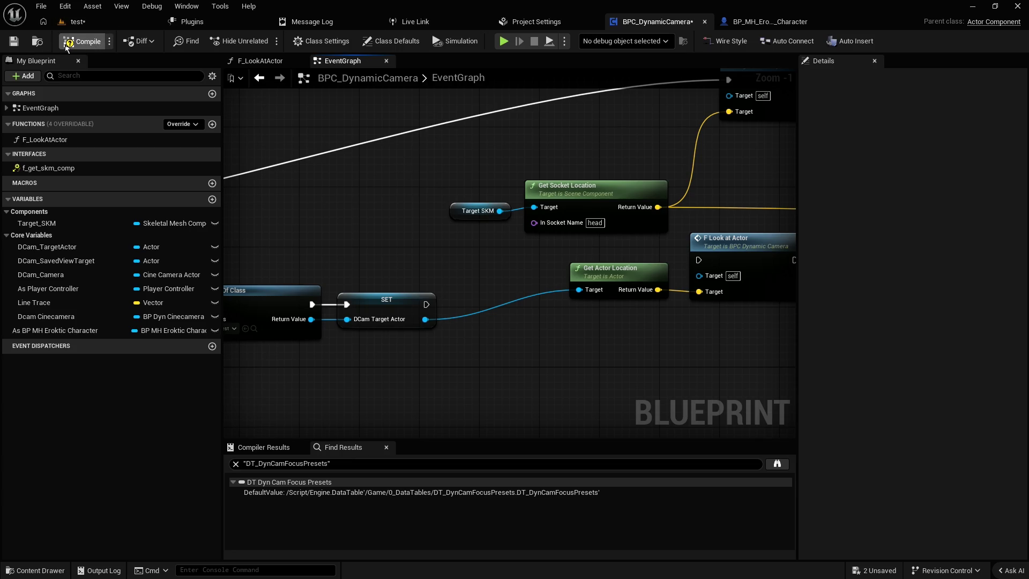
- Save the BPC_DynamicCamera blueprint
key("ctrl+s")
scroll(455, 199, "down", 3)
mouse_move(445, 194)
left_mouse_down()
mouse_move(412, 138)
mouse_move(528, 182)
mouse_move(429, 206)
left_mouse_up()
scroll(524, 235, "up", 3)
key("ctrl+space")
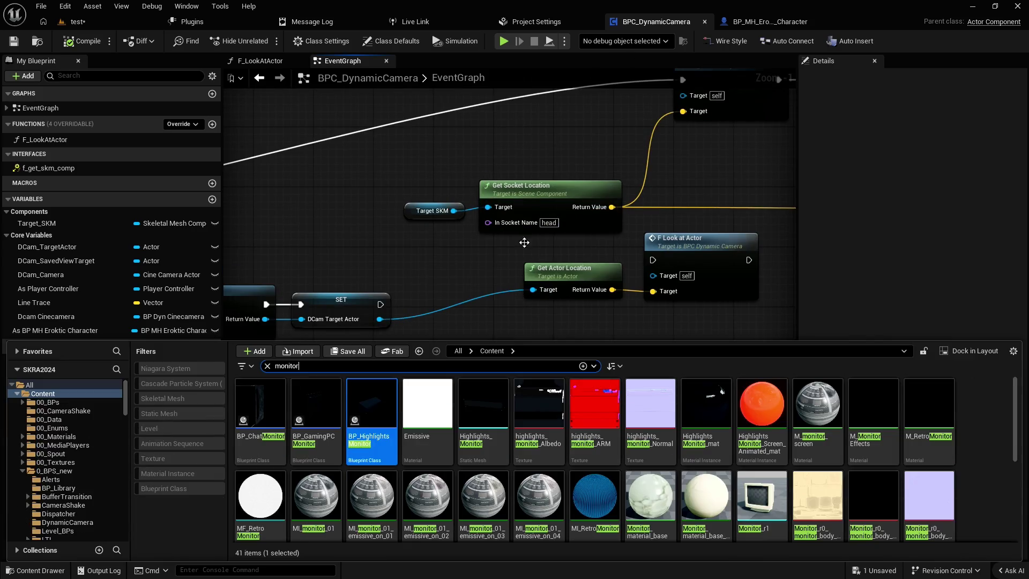
key("ctrl+space")
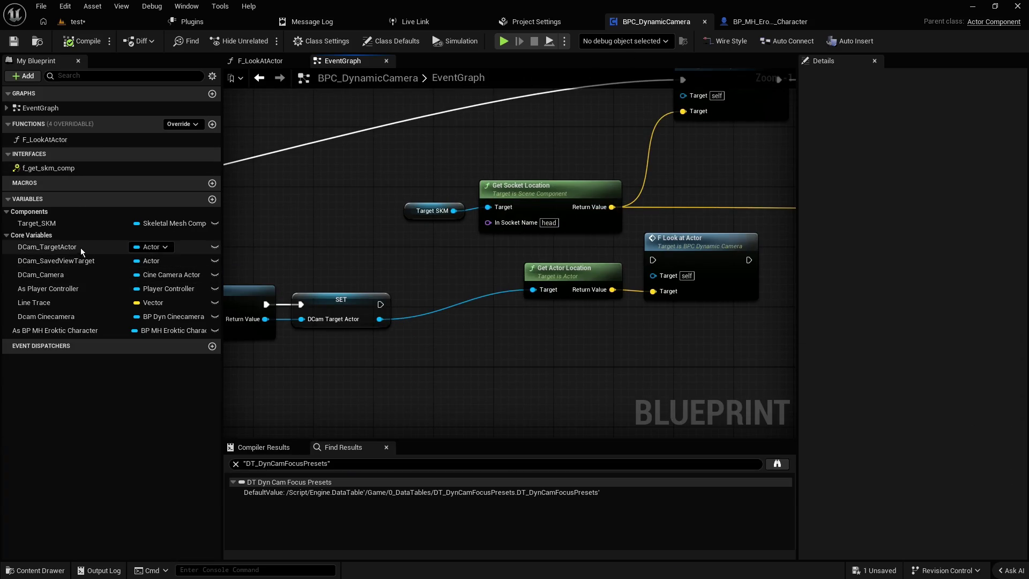
- In the test level, filter the Outliner for 'erokt' and locate SKM_MH_Eroktic_FaceMesh in MH_Eroktic > Face
left_click(101, 17)
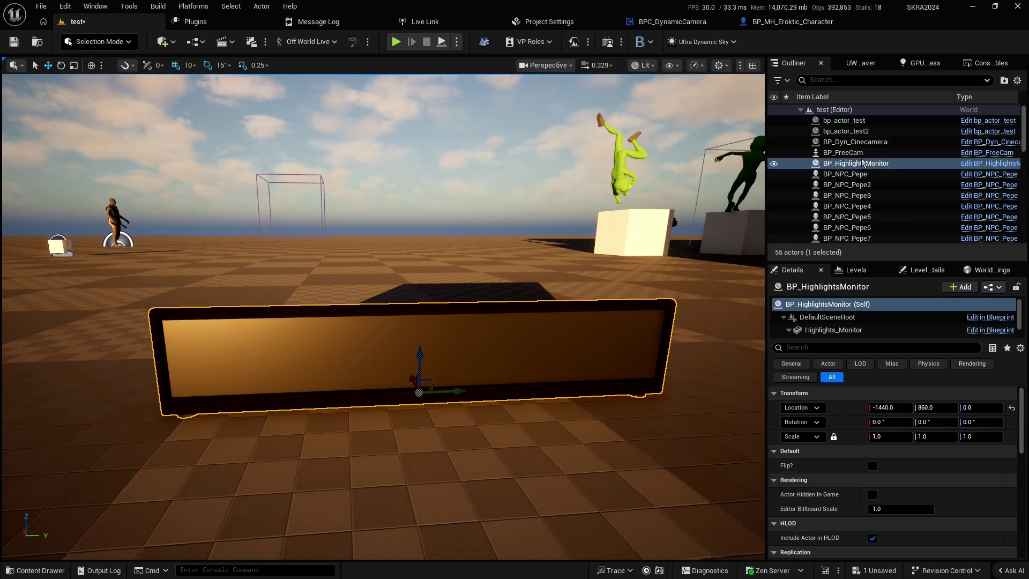
left_click(856, 80)
type("erokt")
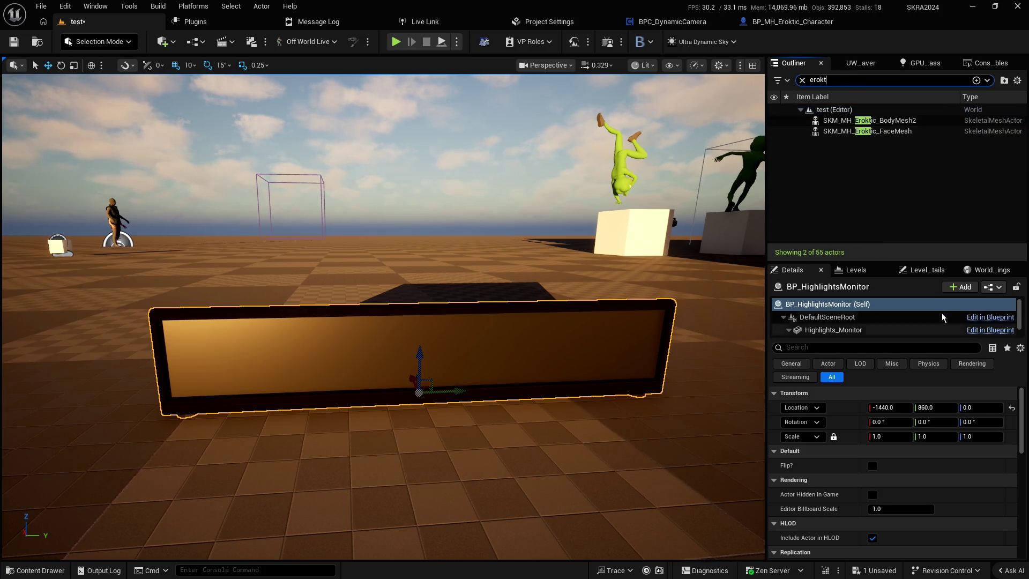
left_click(991, 270)
left_click(984, 348)
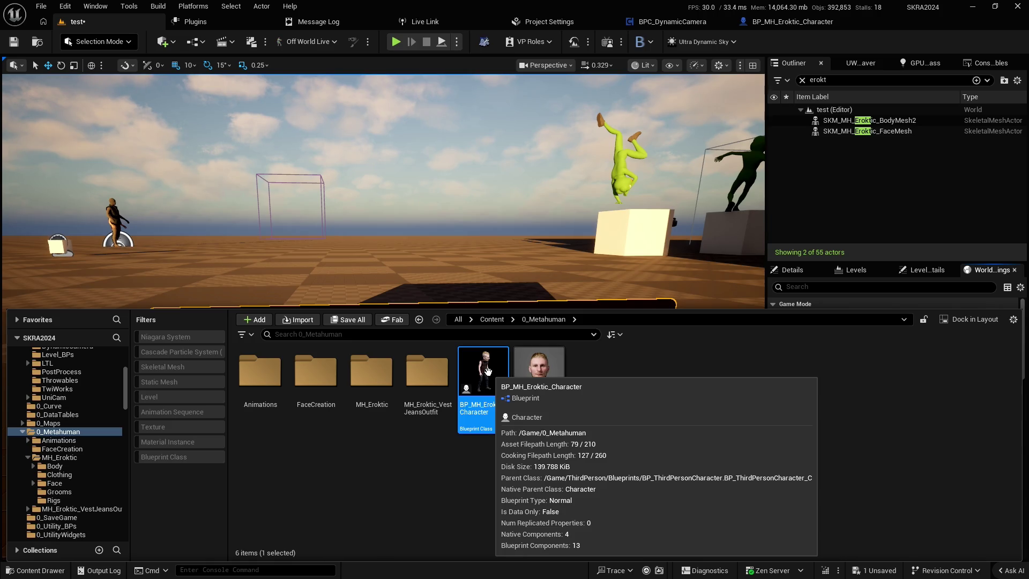
left_click(386, 379)
double_click(386, 380)
double_click(374, 375)
left_click(504, 369)
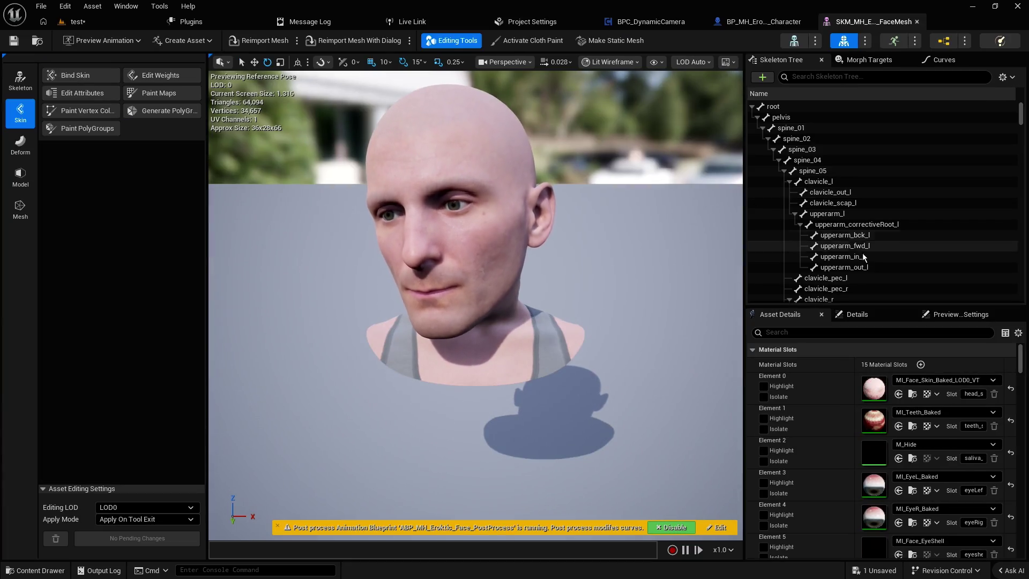
- Search the skeleton for 'nose', pick FACIAL_C_12IPV_NoseL1, then return to the character blueprint
left_click(828, 75)
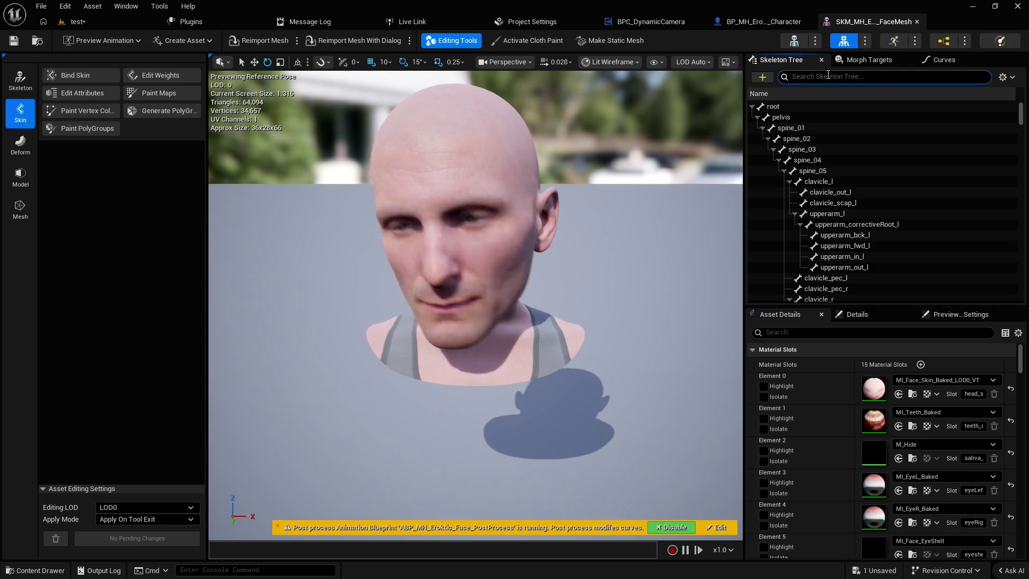
type("nose")
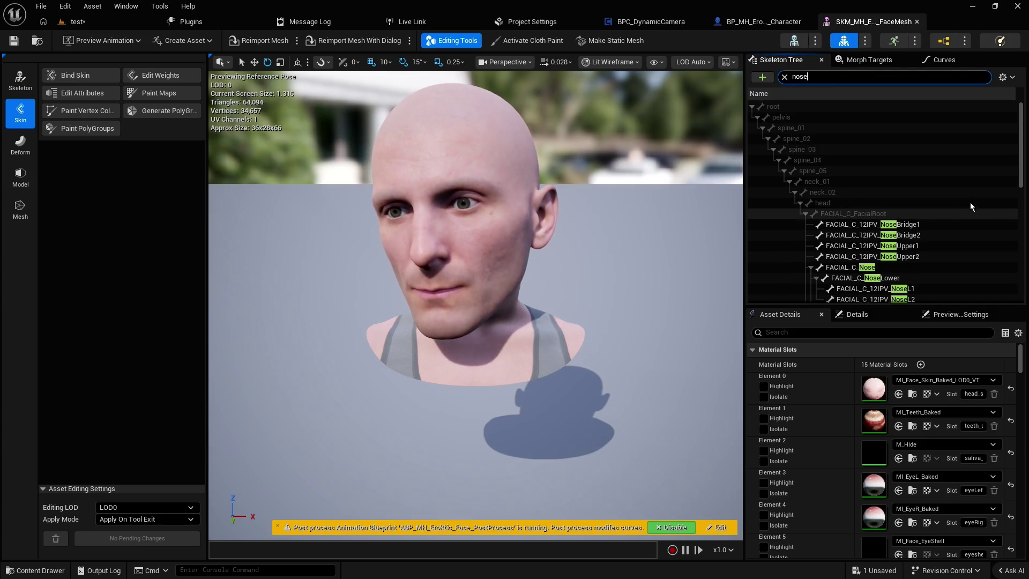
scroll(888, 229, "down", 2)
left_click(861, 210)
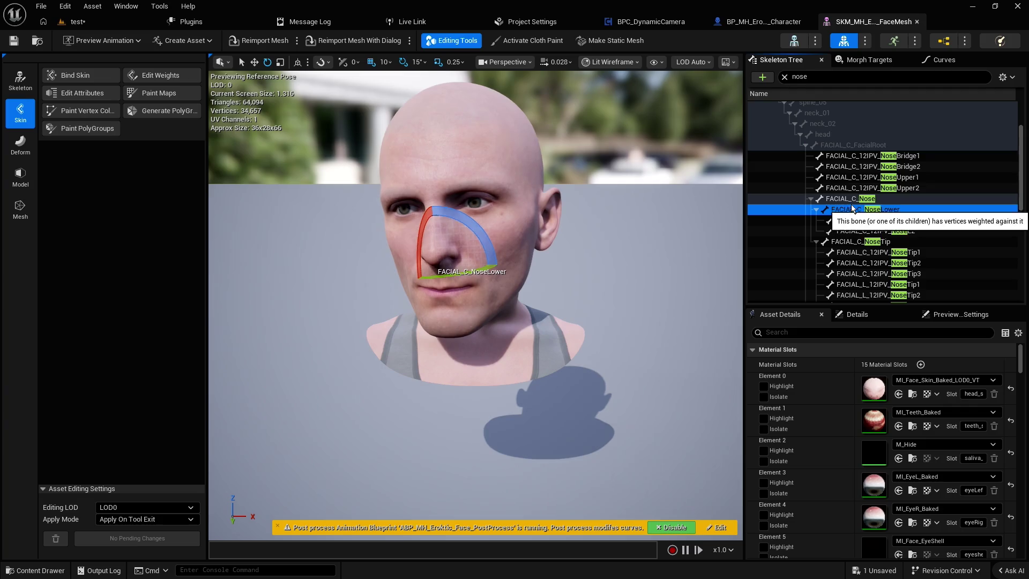
left_click(851, 200)
left_click(851, 211)
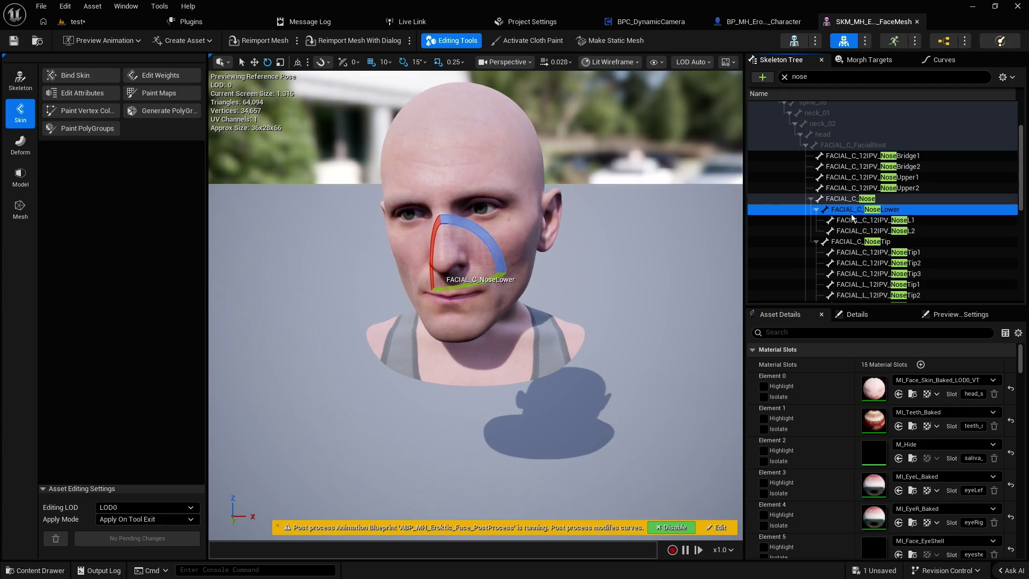
left_click(858, 222)
left_click(859, 230)
left_click(857, 220)
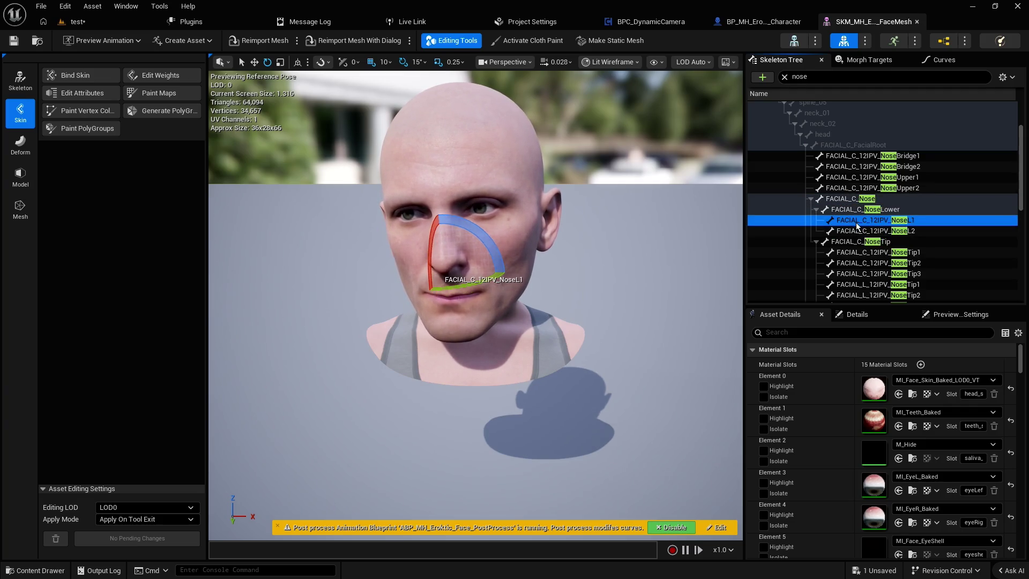
right_click(833, 220)
key("Escape")
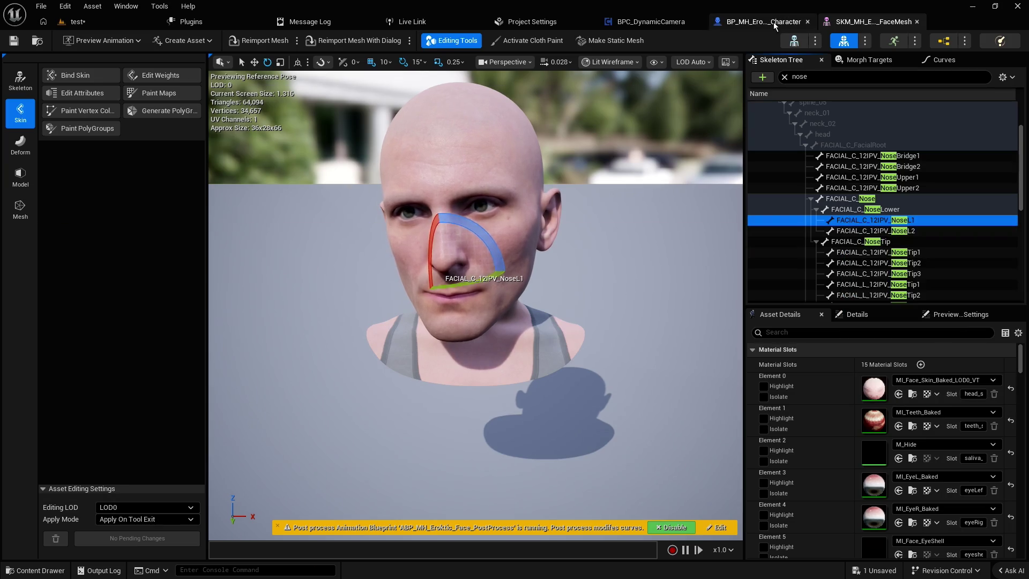
left_click(772, 22)
- Check the camera component blueprint and briefly play-test the test level
scroll(495, 246, "down", 3)
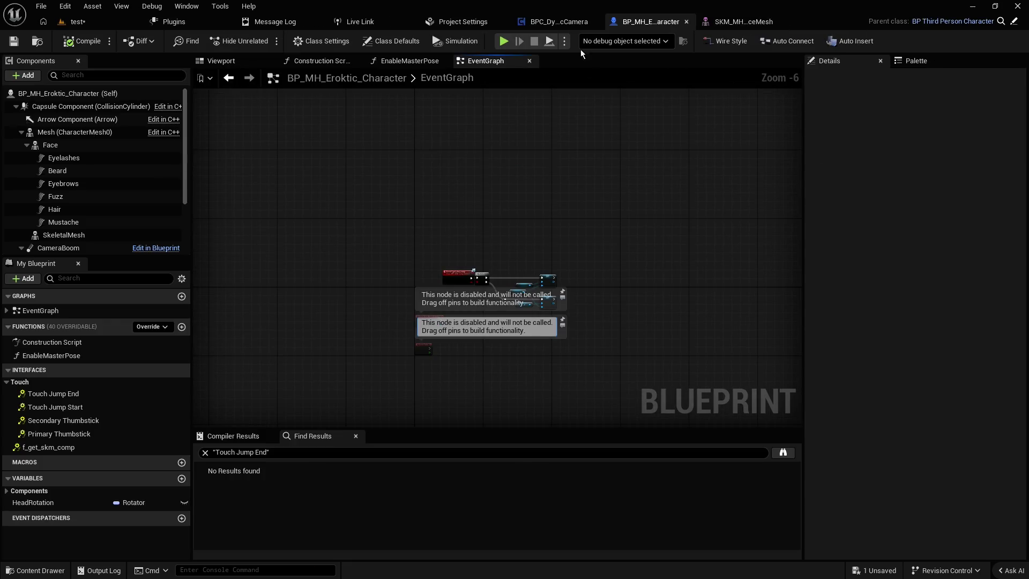
left_click(558, 23)
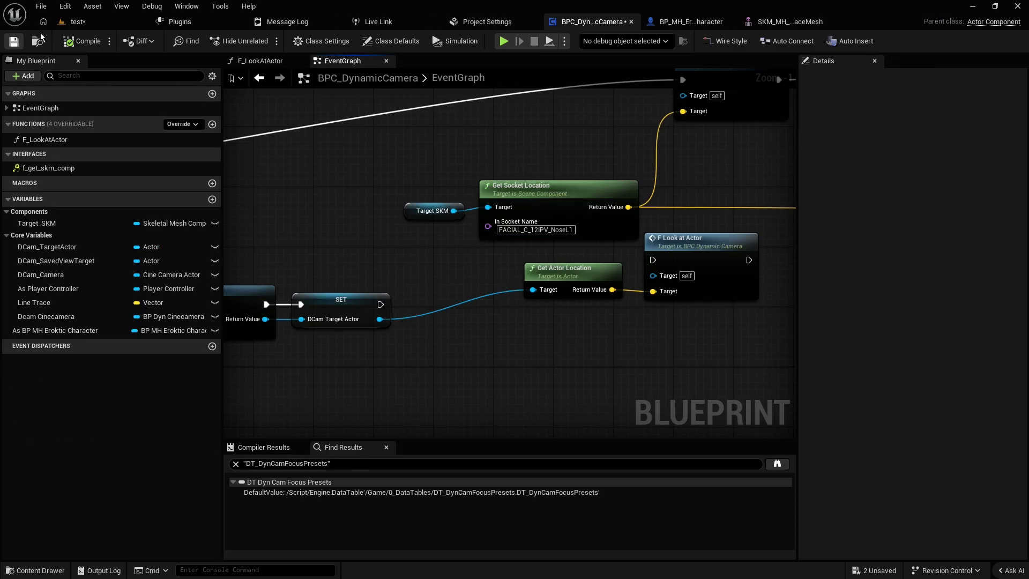
left_click(94, 25)
left_click(389, 43)
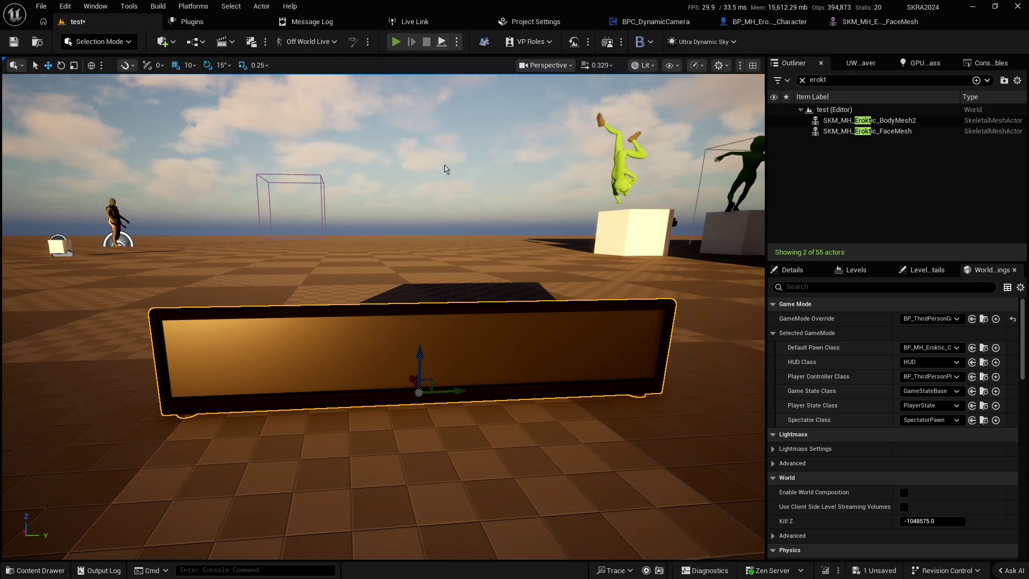
key("Escape")
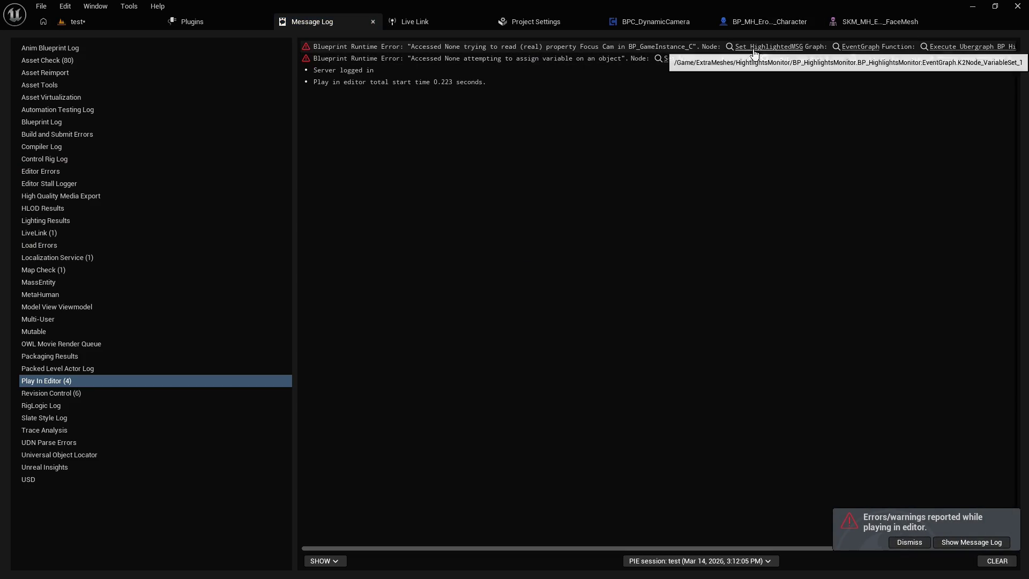
left_click(75, 21)
- Delete the box actor from the level and filter the Outliner for 'cine'
scroll(433, 298, "up", 2)
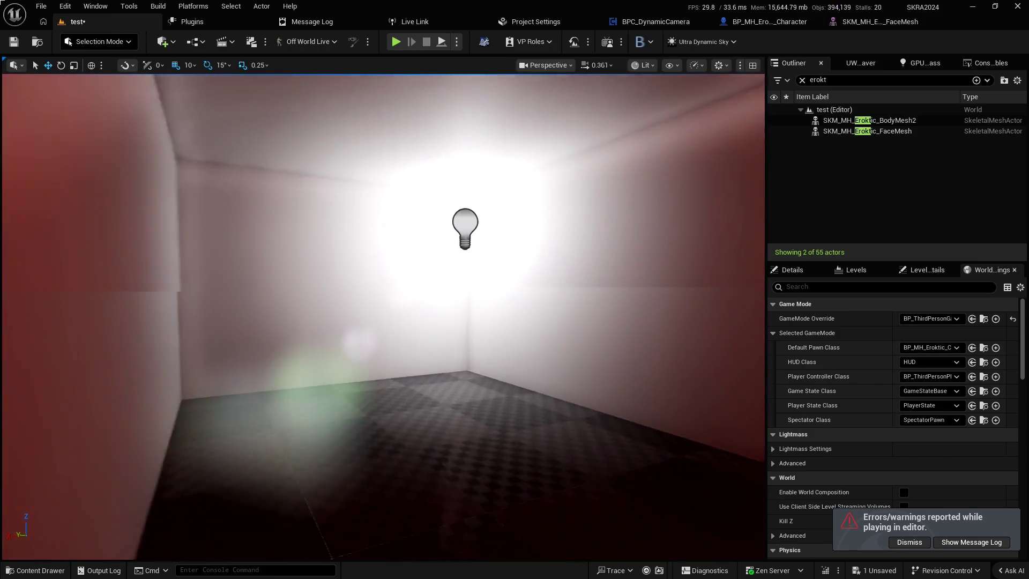
key("w")
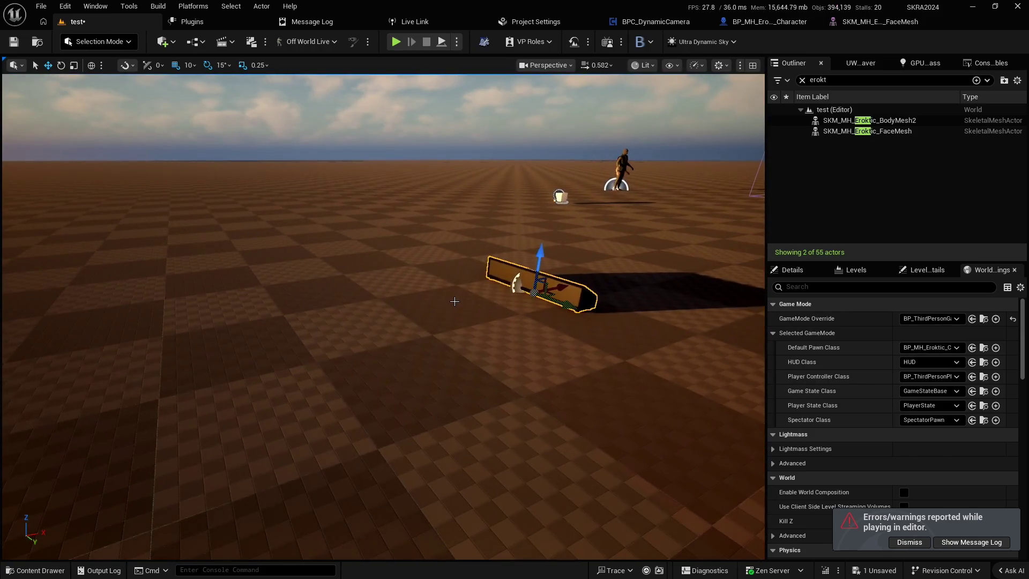
key("Delete")
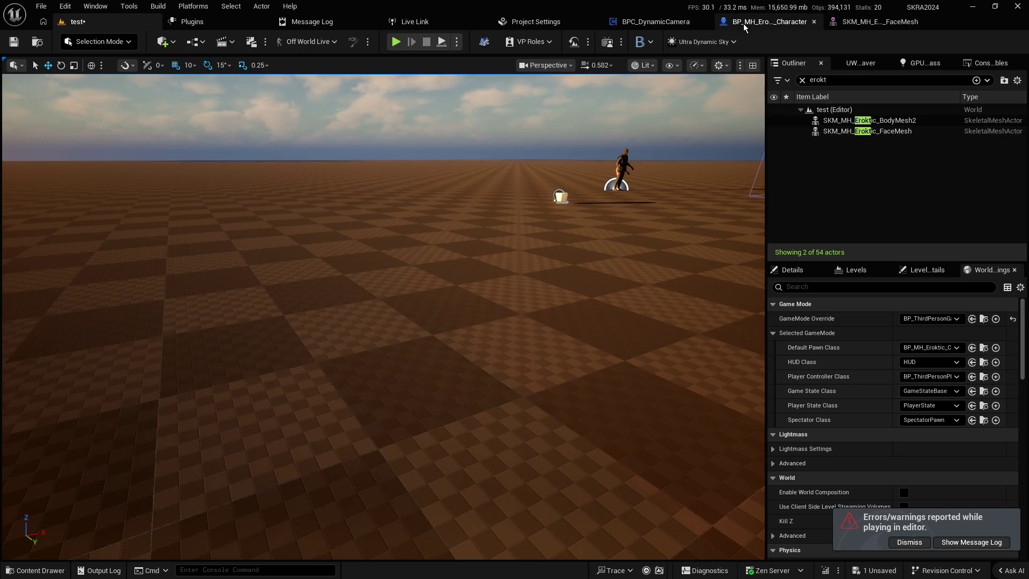
left_click(756, 24)
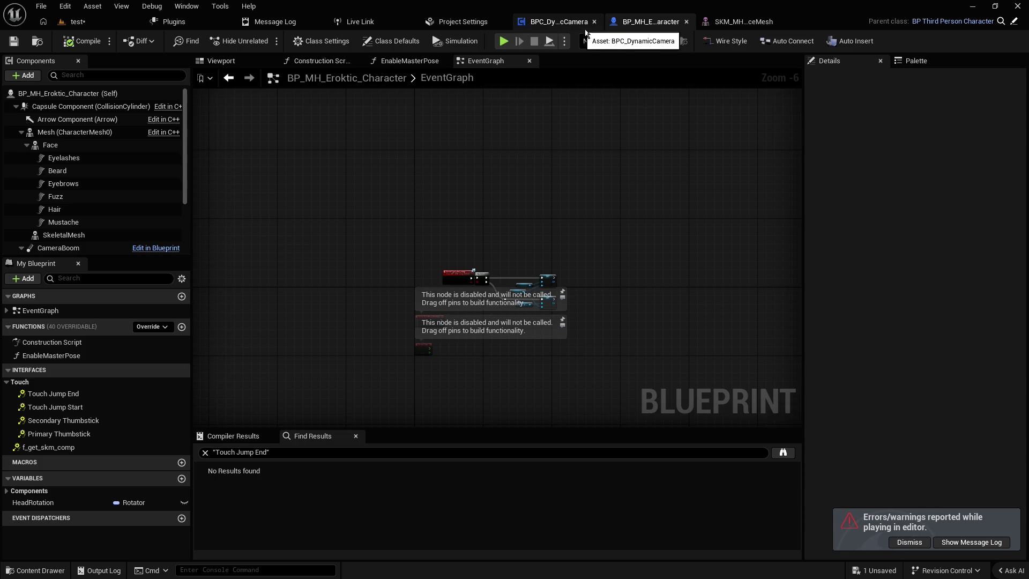
left_click(109, 26)
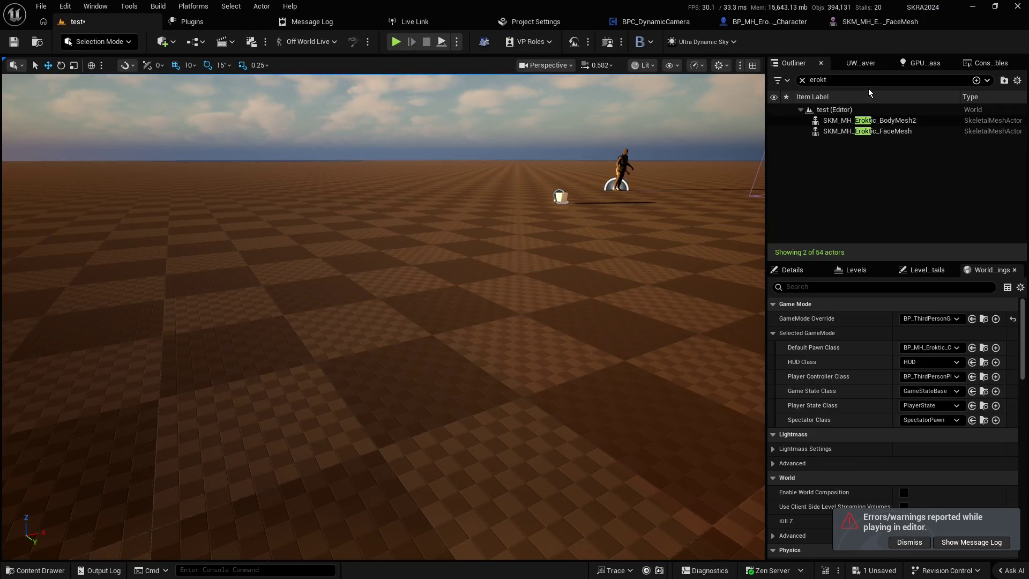
type("cine")
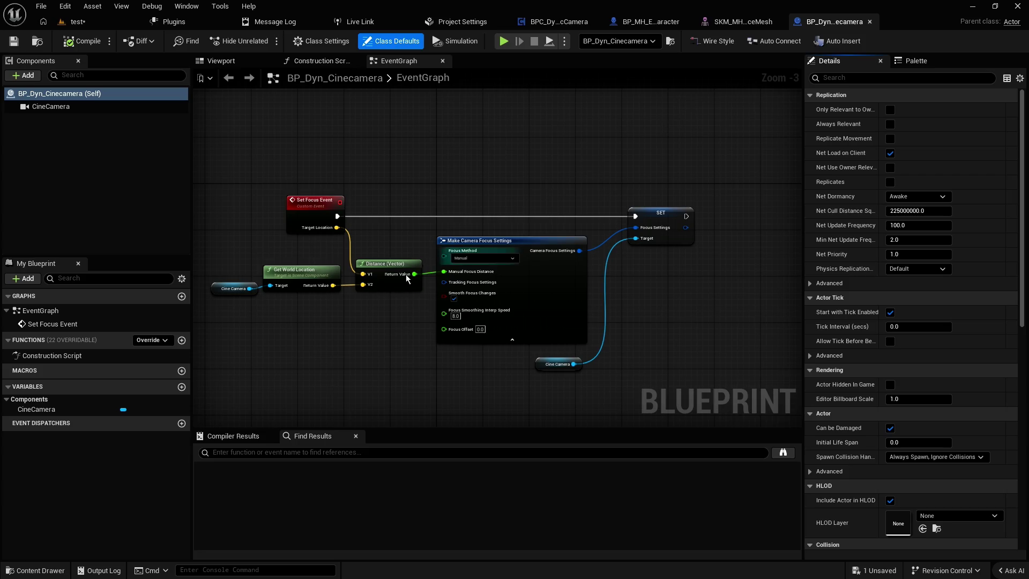
- Check the CineCamera component's lens settings (focal length 50.0), then return to the test level
left_click(45, 108)
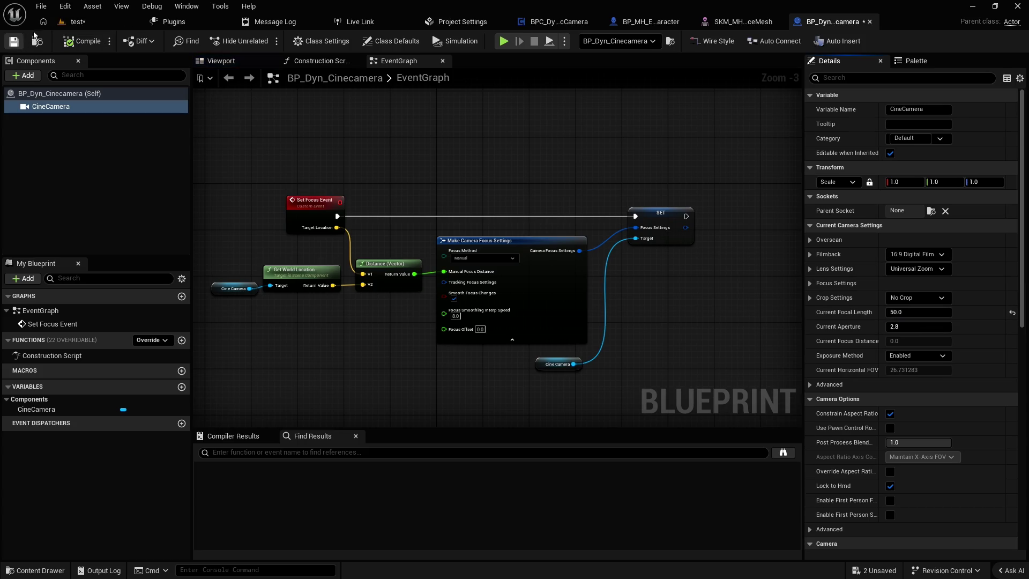
left_click(76, 21)
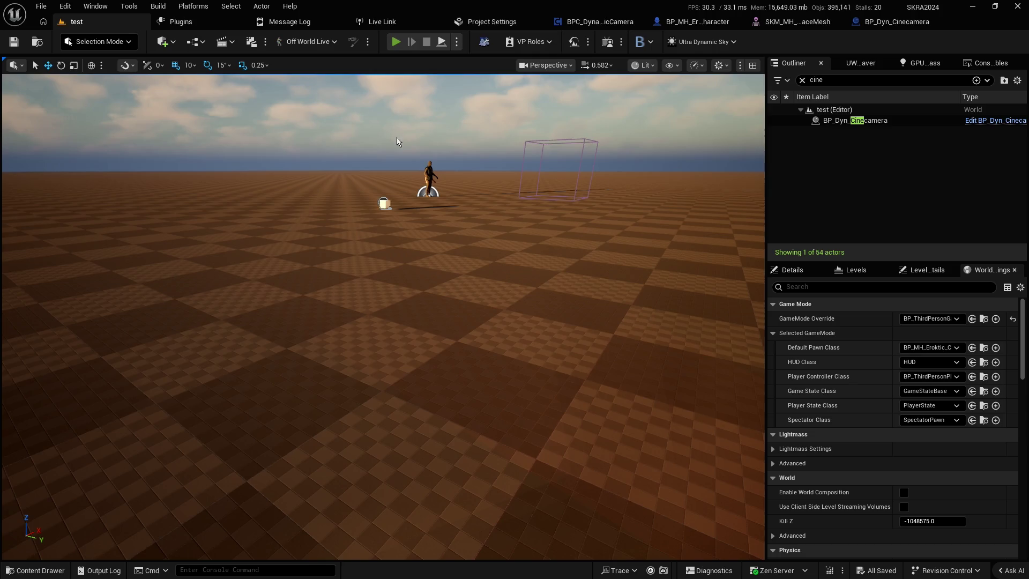
key("alt+p")
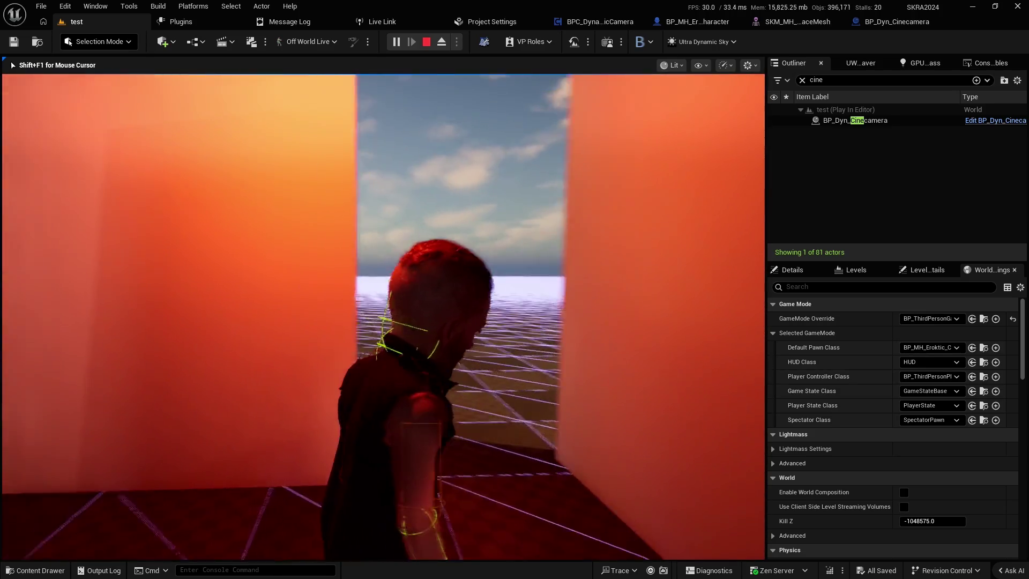
key("Escape")
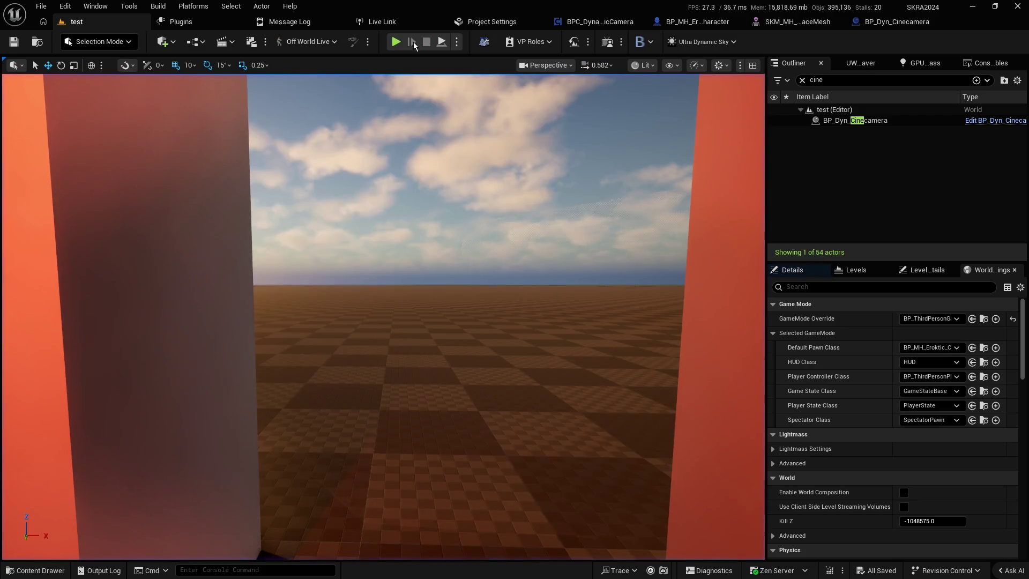
key("alt+p")
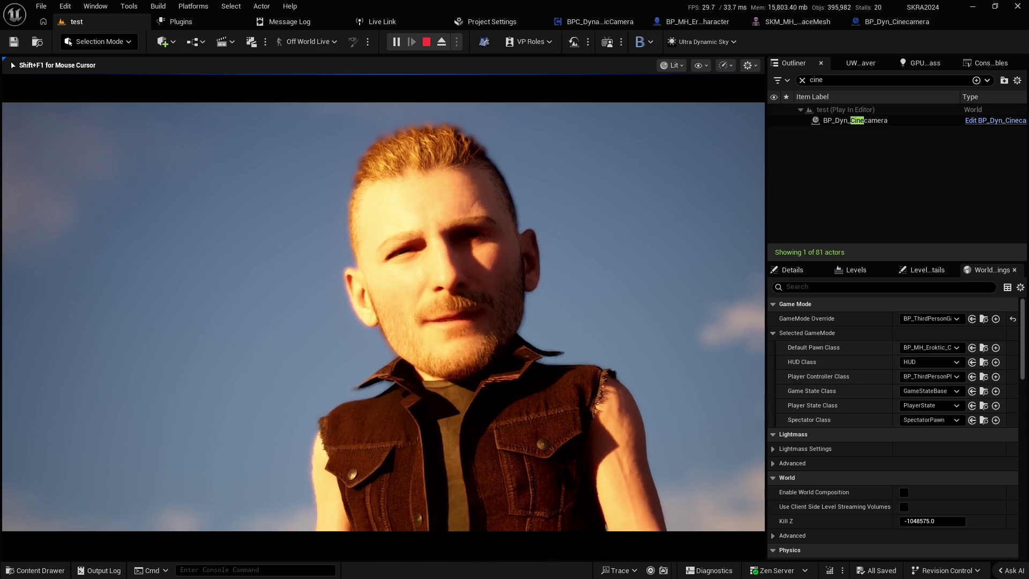
key("Escape")
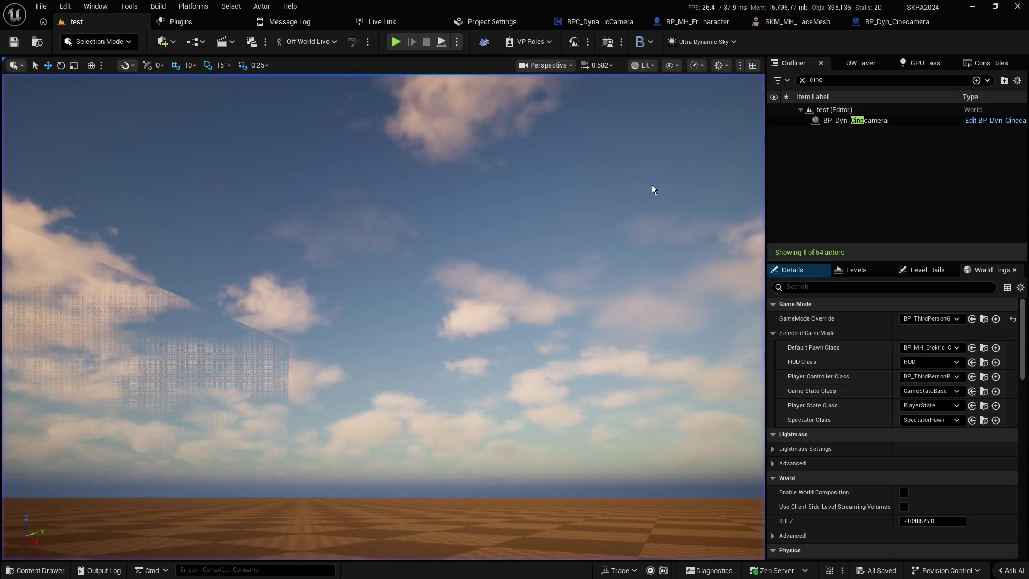
left_click(900, 25)
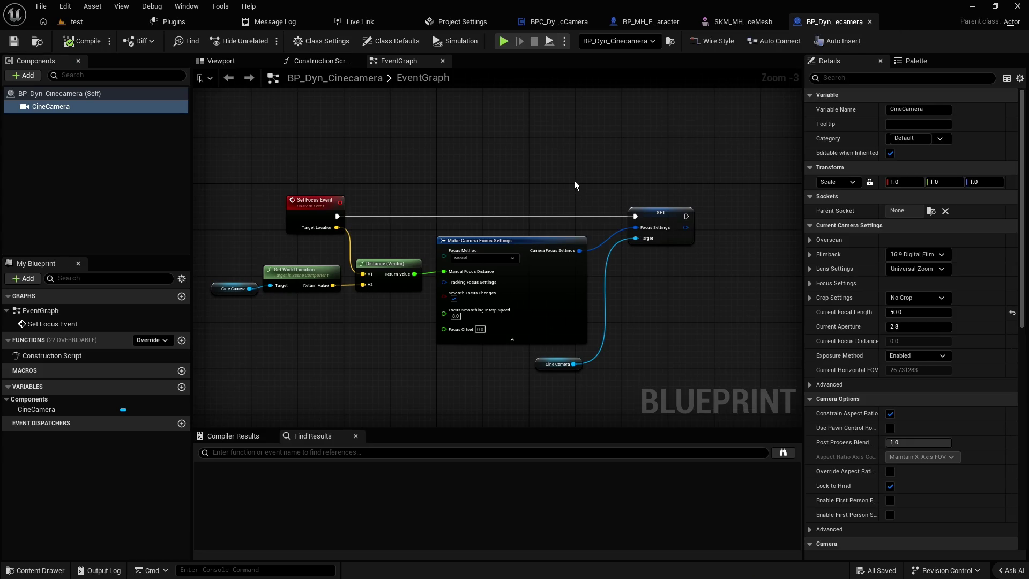
left_click(741, 23)
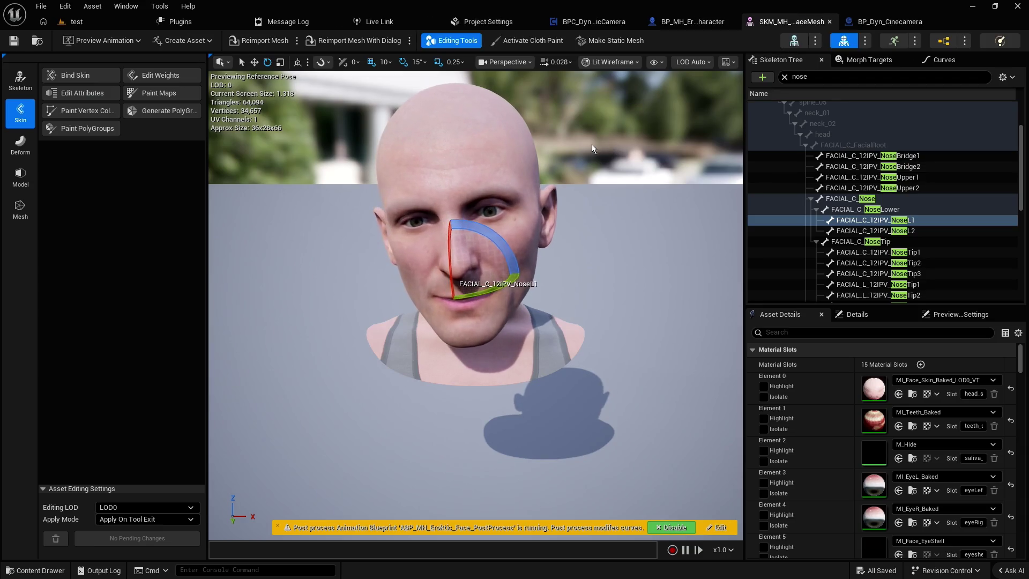
left_click(613, 131)
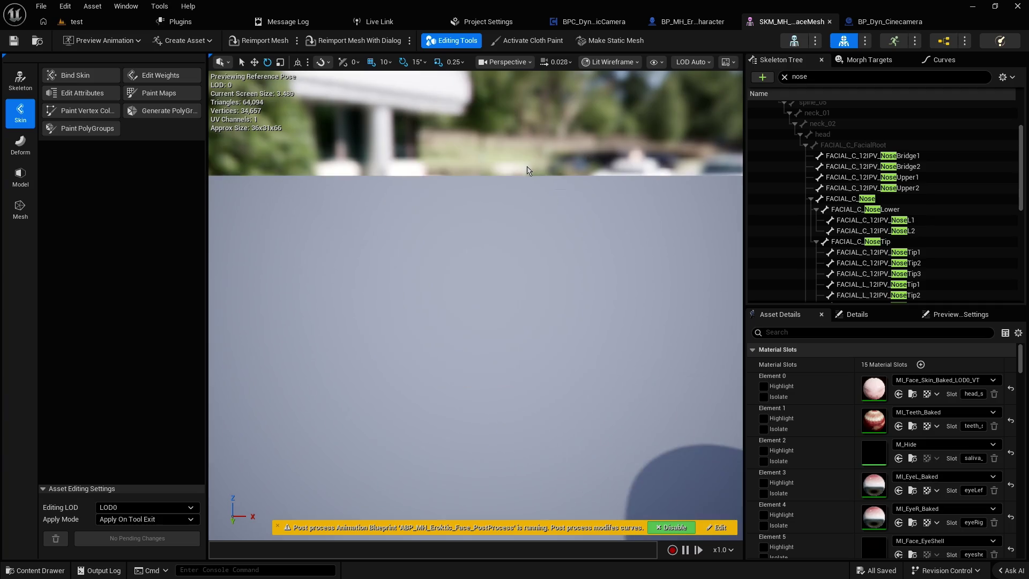
scroll(525, 167, "up", 5)
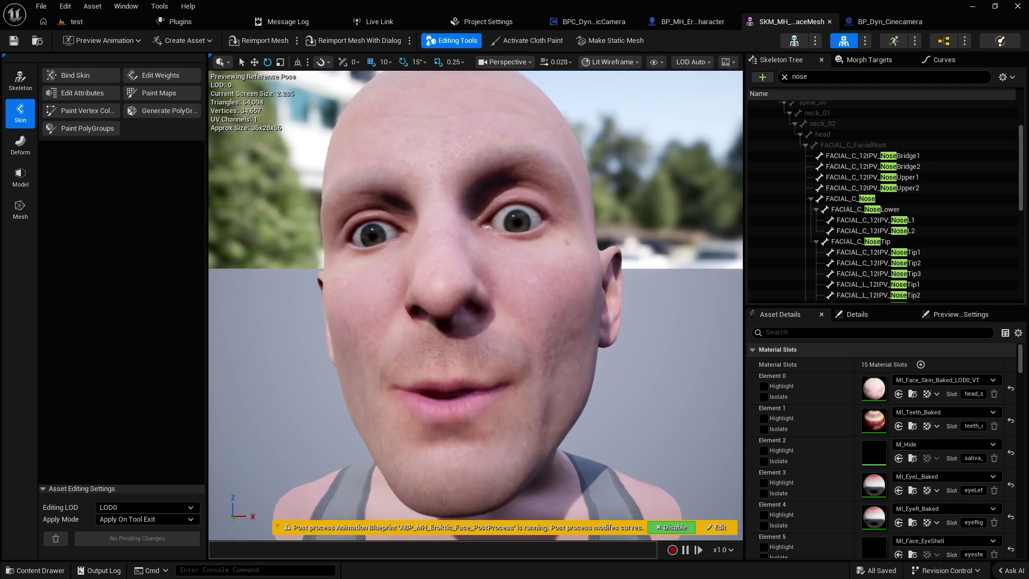
scroll(475, 215, "up", 2)
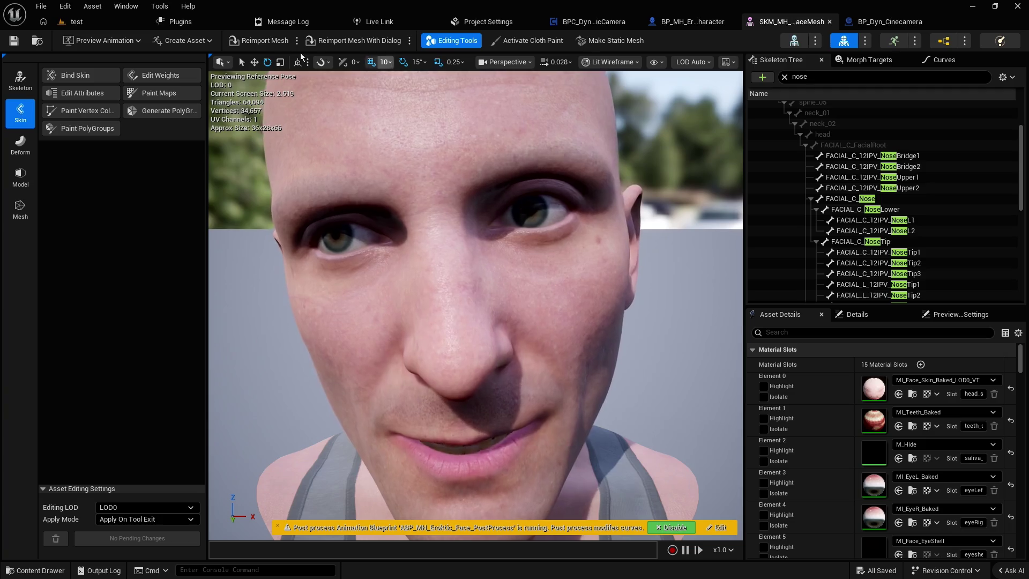
left_click(90, 24)
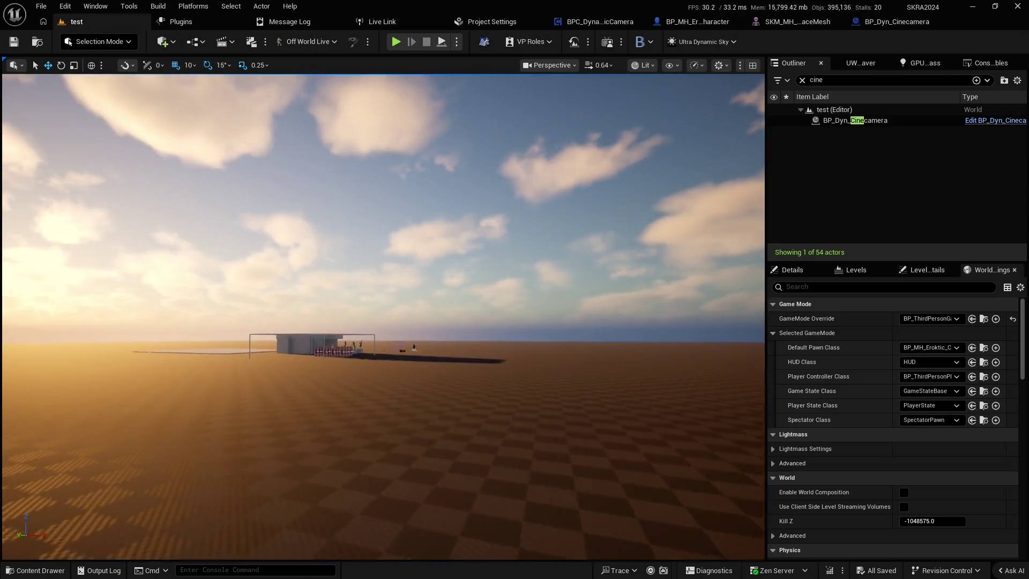
scroll(383, 316, "up", 5)
key("w")
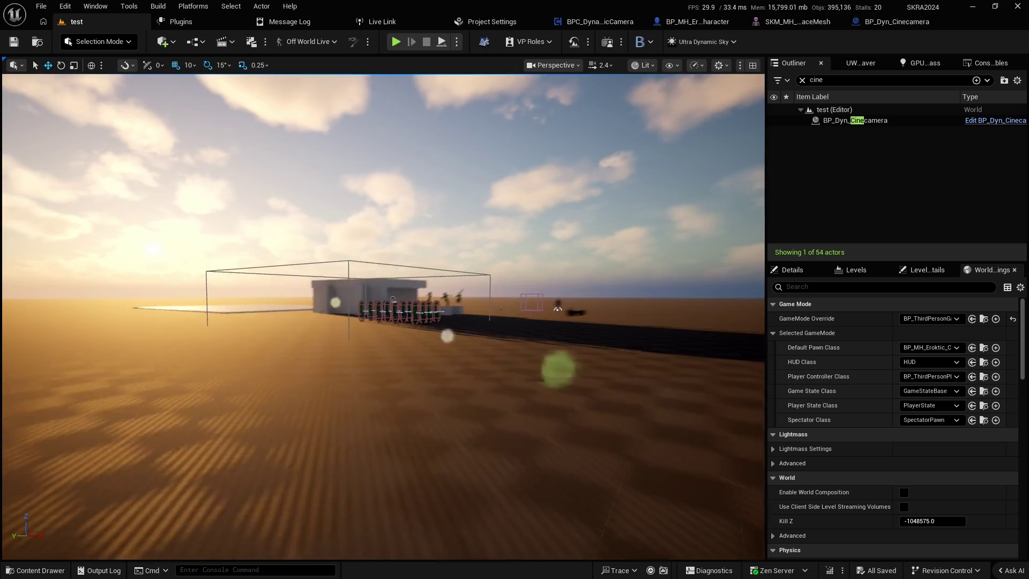
key("w")
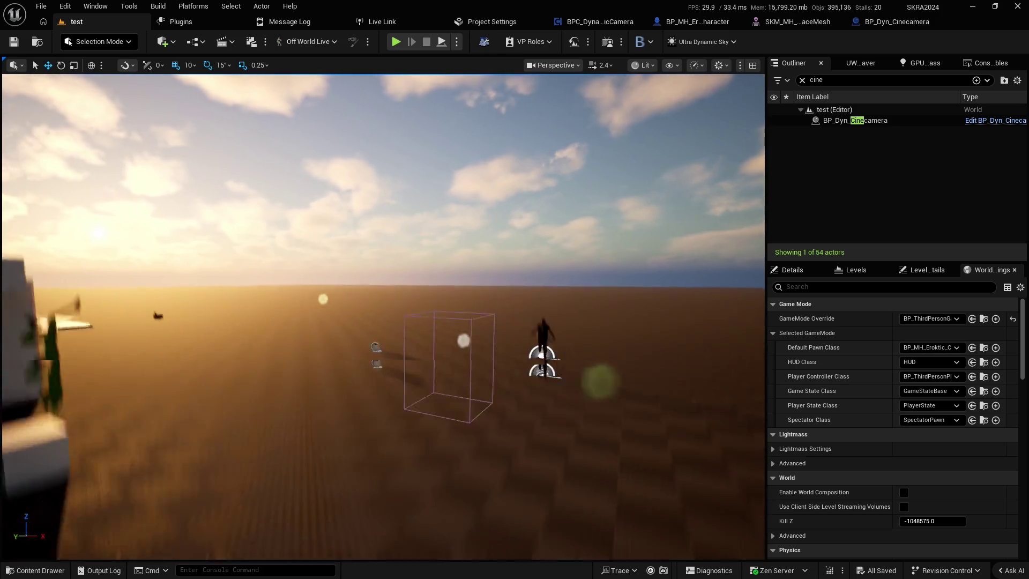
scroll(383, 316, "down", 2)
key("s")
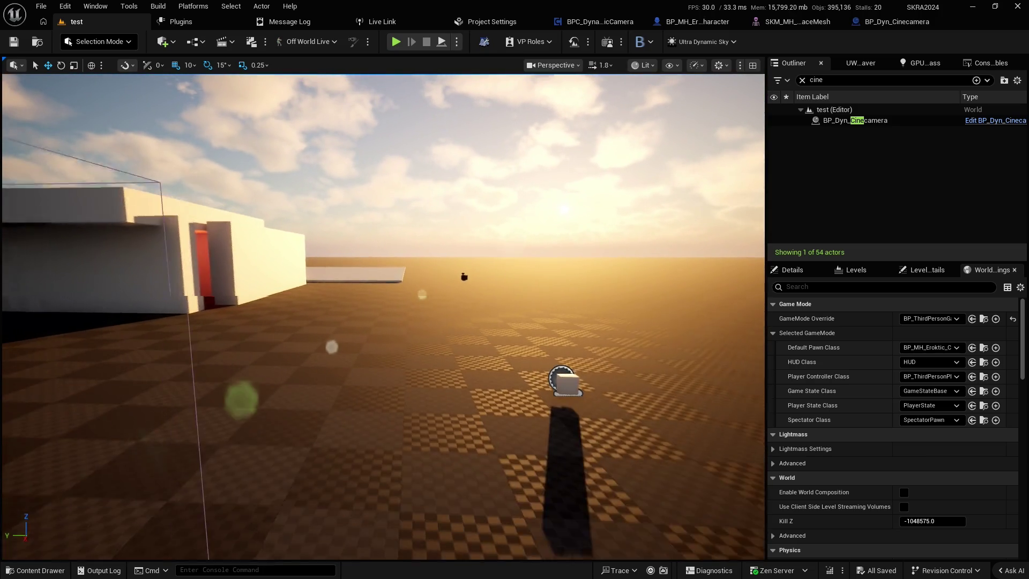
key("w")
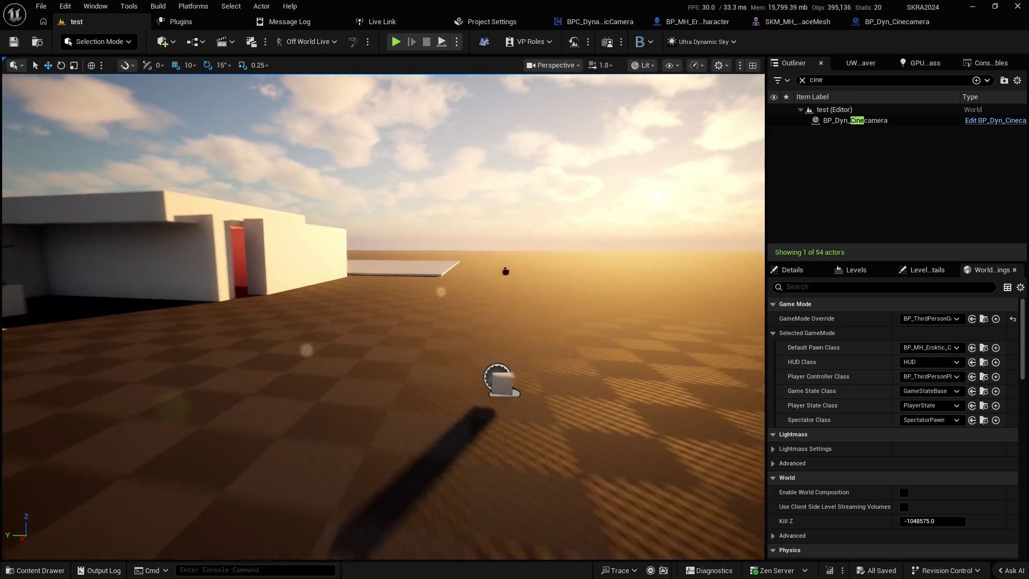
key("s")
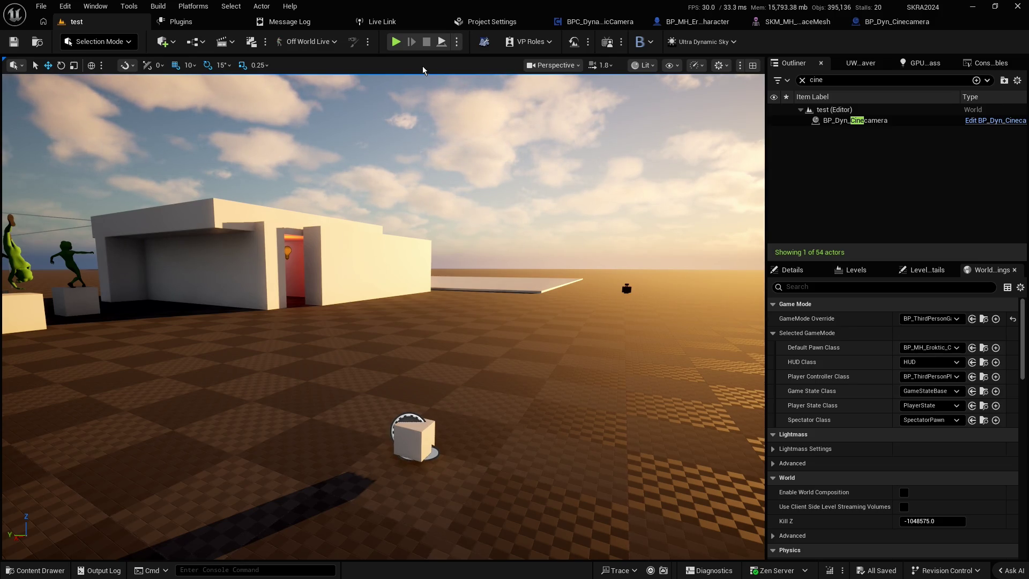
left_click(397, 43)
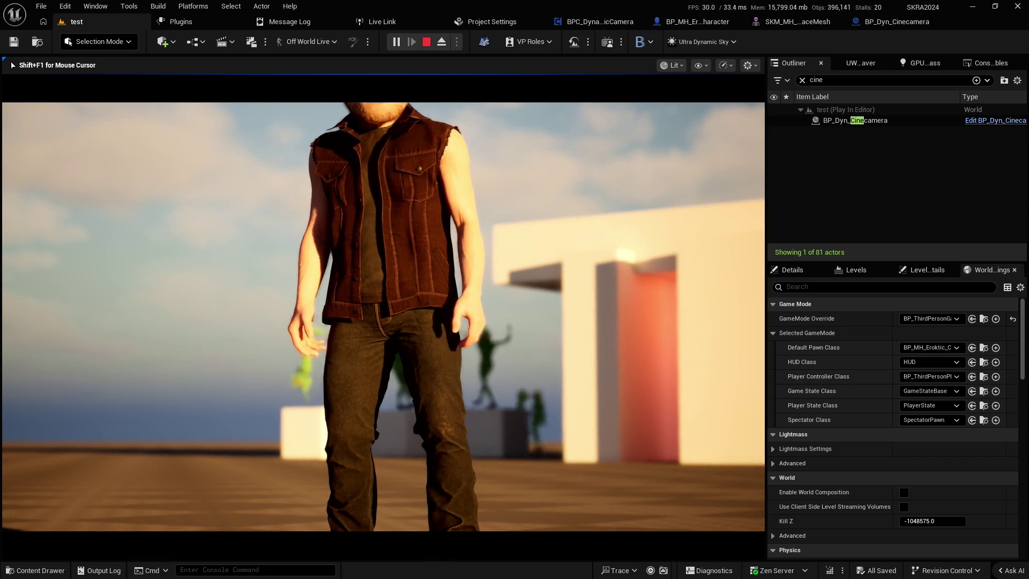
key("Escape")
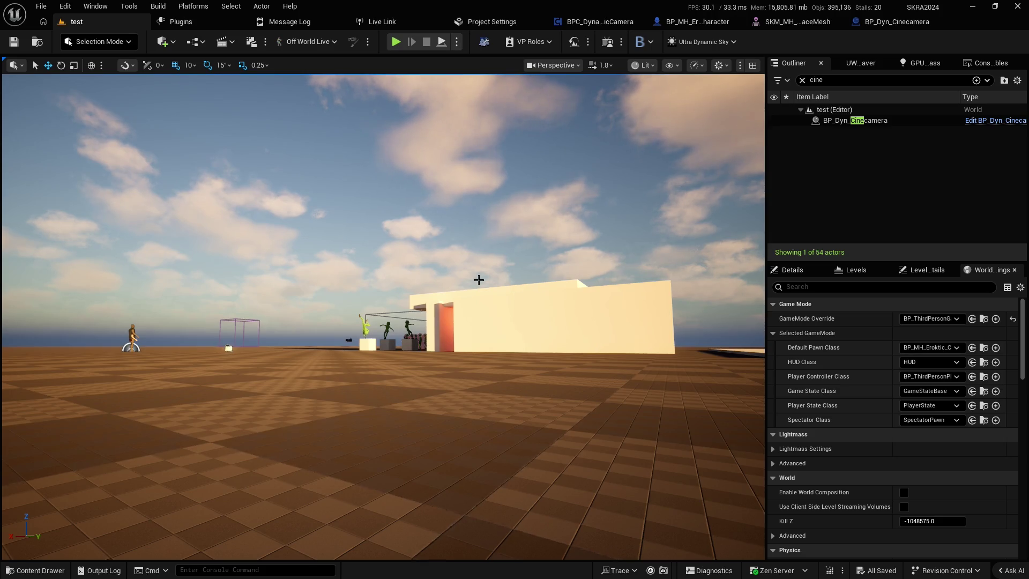
- Fly the viewport toward the white building, then bring up the BP_MH_Eroktic_Character event graph
key("w")
scroll(514, 286, "up", 1)
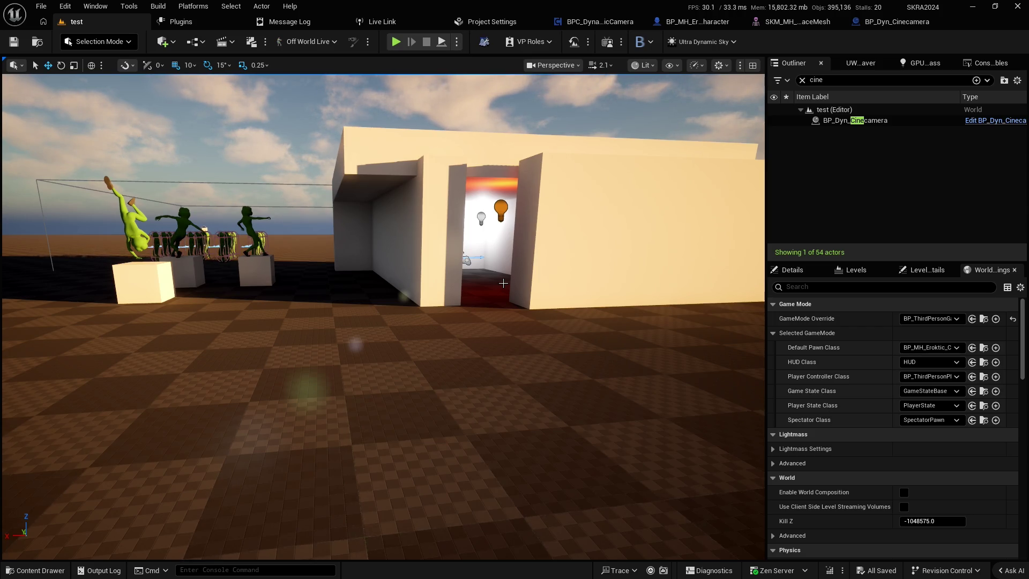
left_click(697, 22)
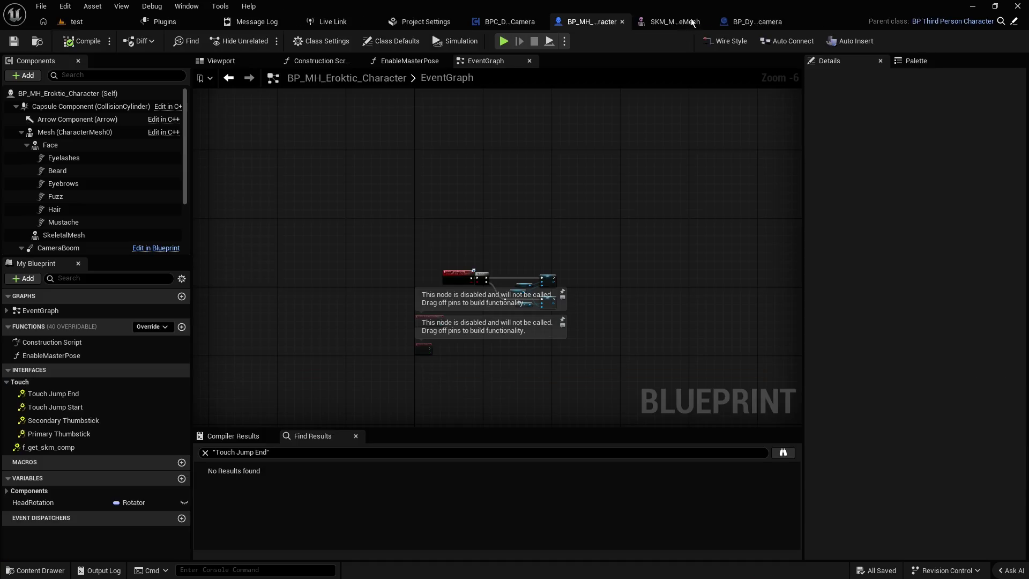
- Look over the cinecamera focus nodes, face mesh and character blueprint, ending on BPC_DynamicCamera's NoseL1 lookup
left_click(799, 21)
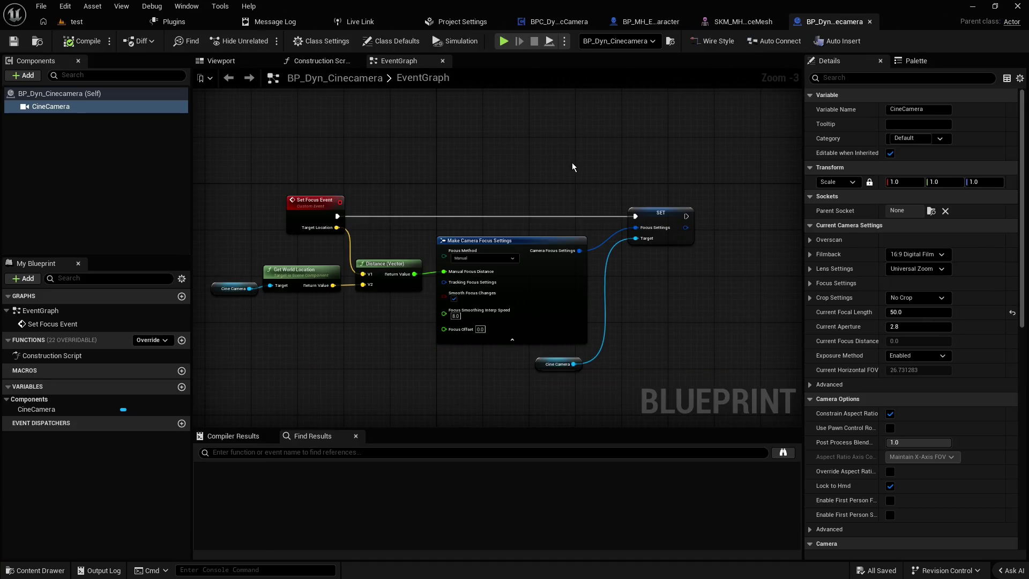
mouse_move(416, 204)
left_mouse_down()
mouse_move(466, 166)
mouse_move(501, 163)
left_mouse_up()
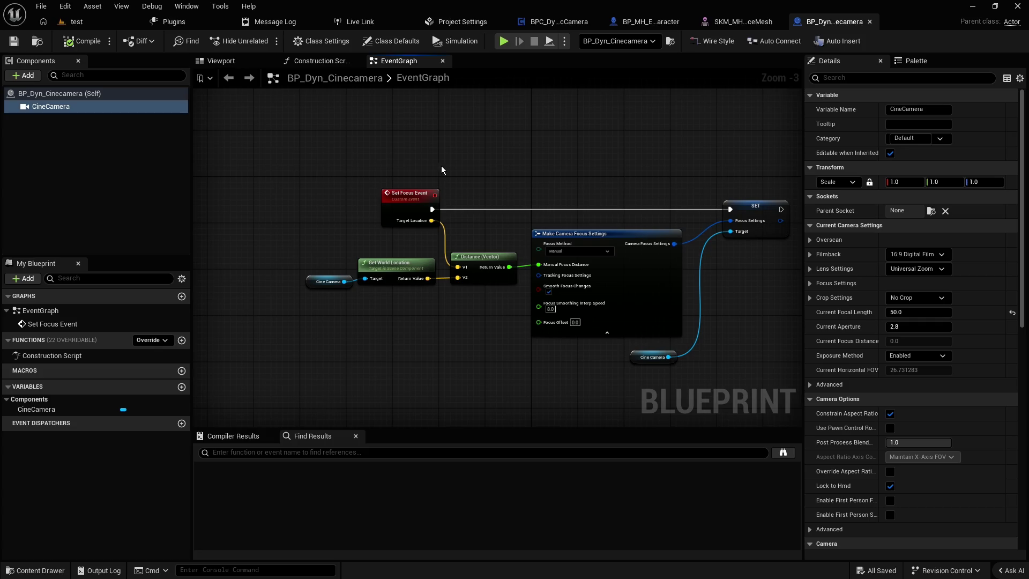
left_click(748, 22)
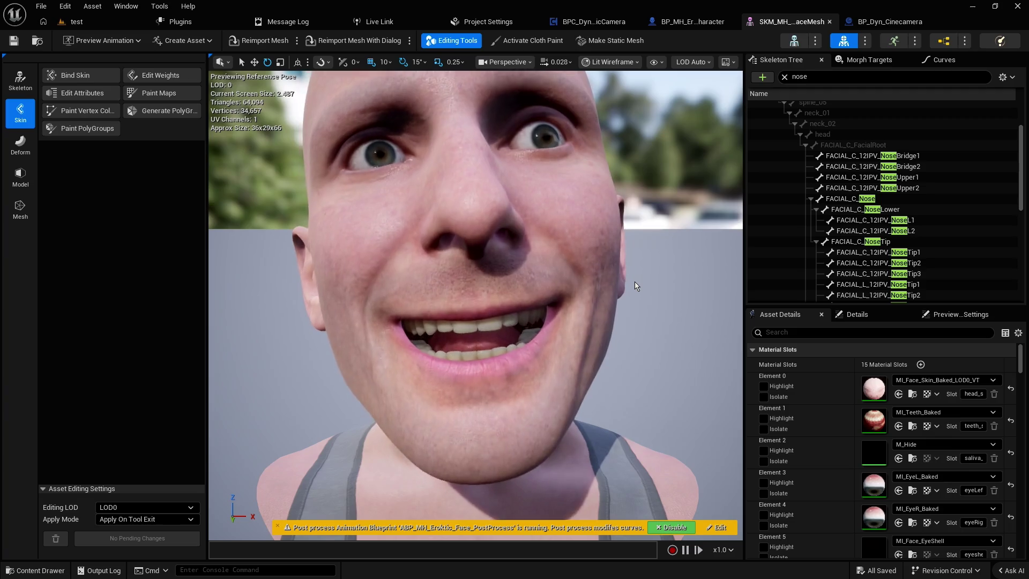
left_click(696, 23)
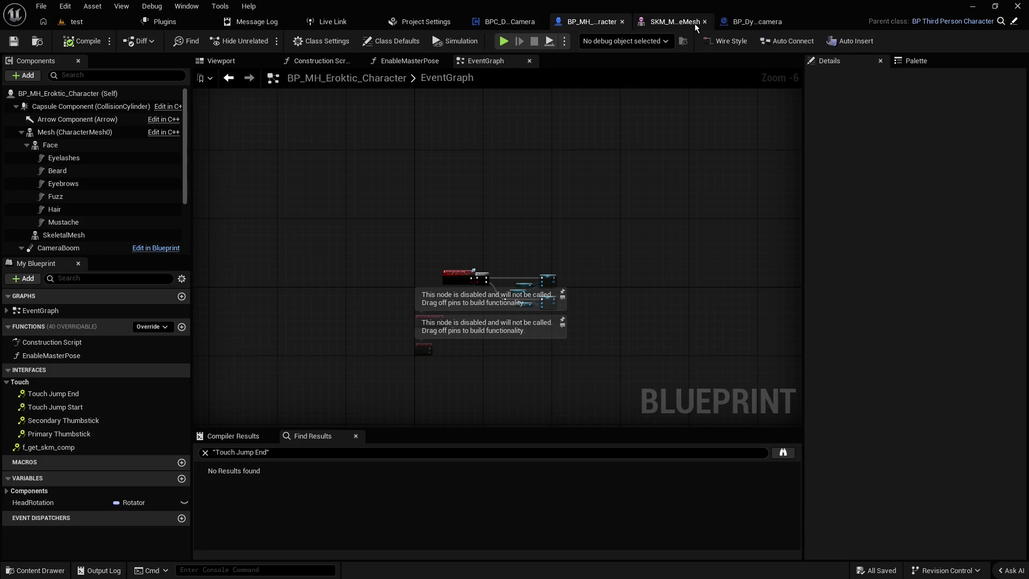
left_click(528, 23)
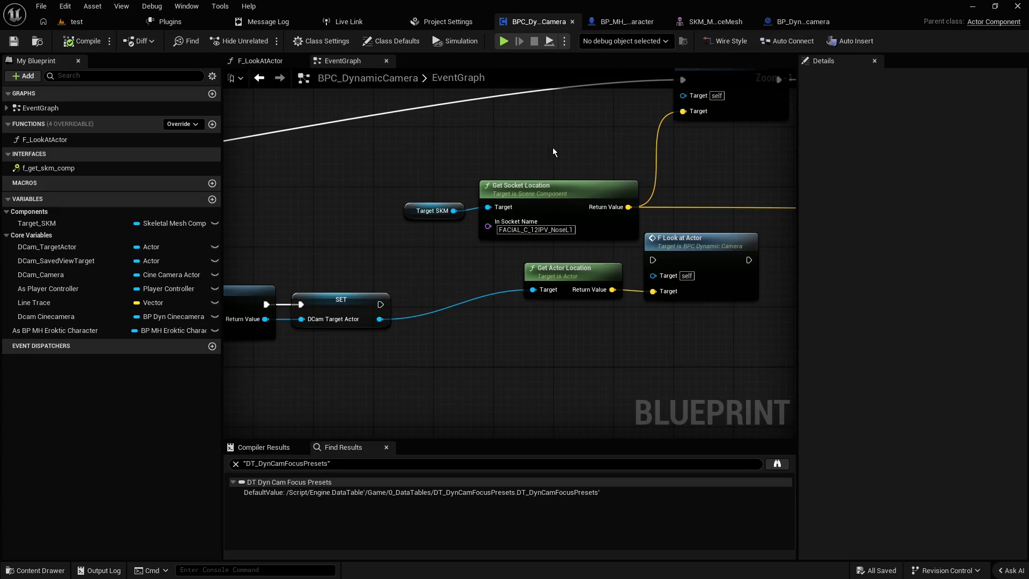
- Switch from the BPC_DynamicCamera graph to SKM_MH_Eroktic_FaceMesh, its skeleton filtered to nose bones
scroll(557, 152, "down", 2)
scroll(571, 162, "up", 2)
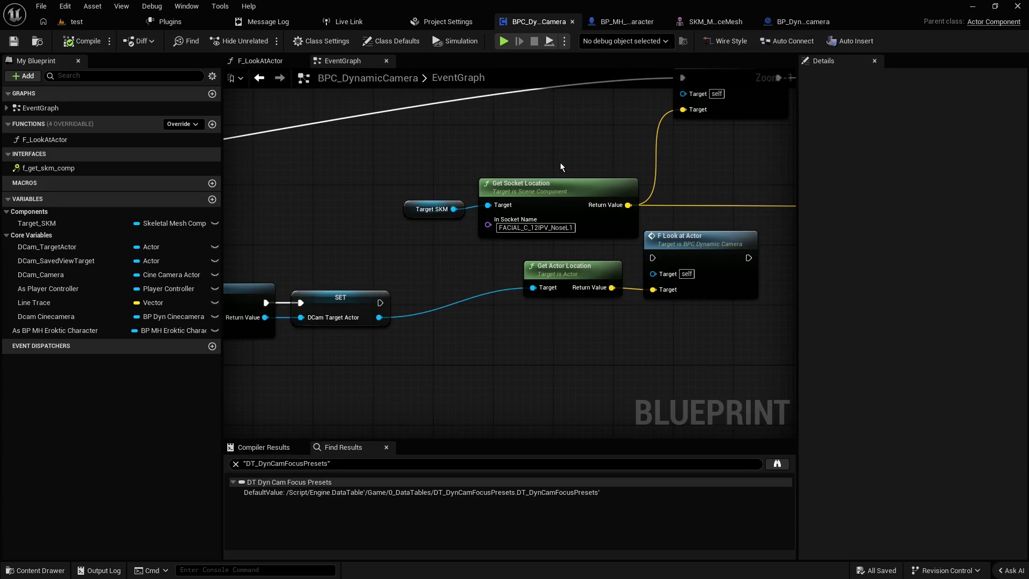
scroll(526, 150, "down", 3)
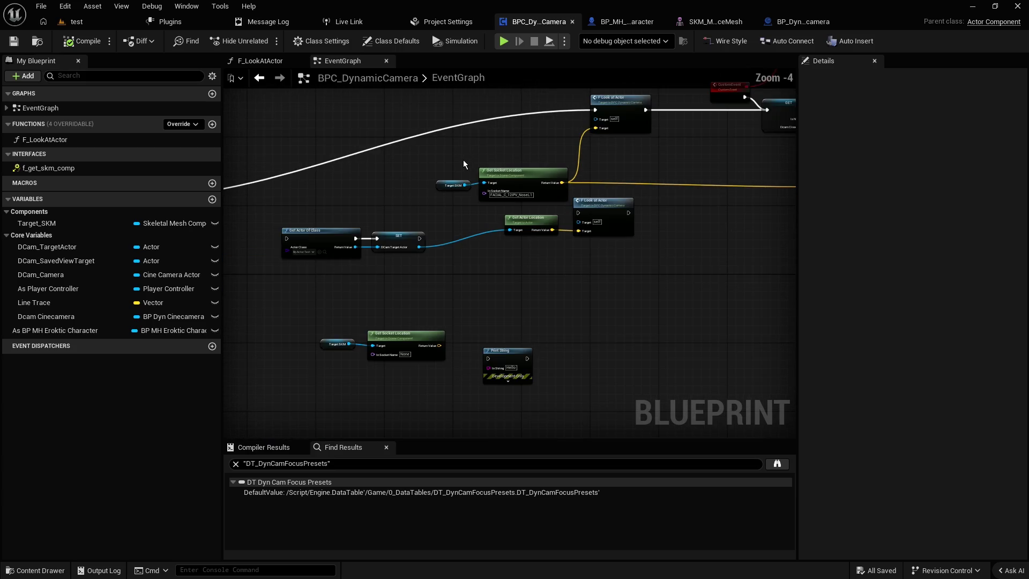
mouse_move(455, 161)
left_mouse_down()
mouse_move(696, 154)
mouse_move(527, 184)
left_mouse_up()
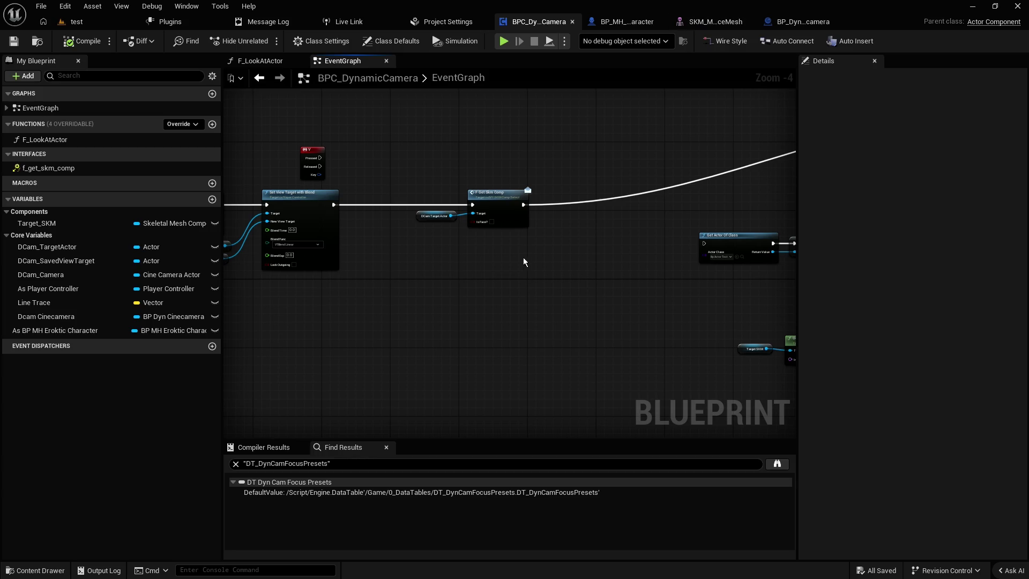
left_click(716, 26)
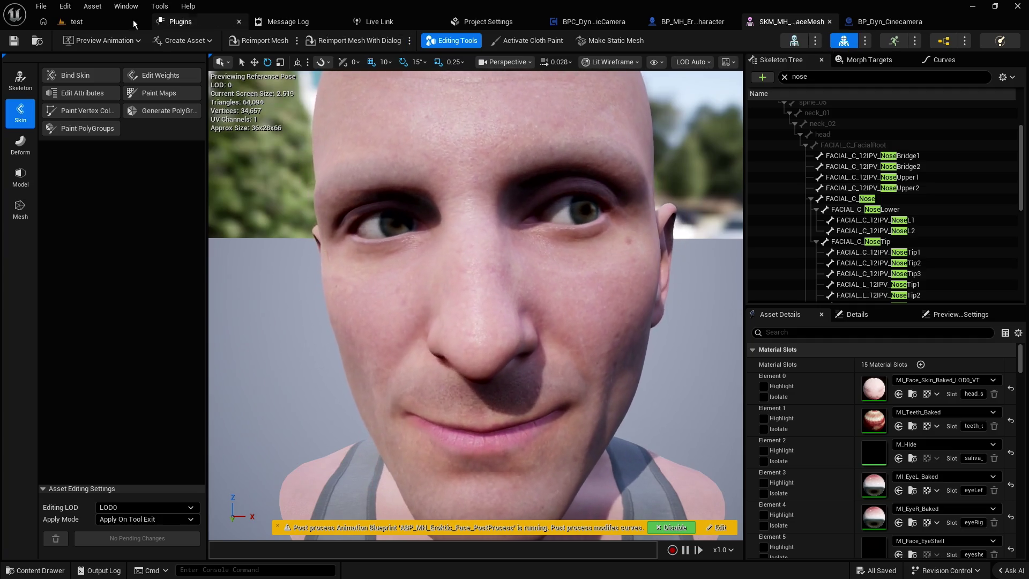
left_click(114, 19)
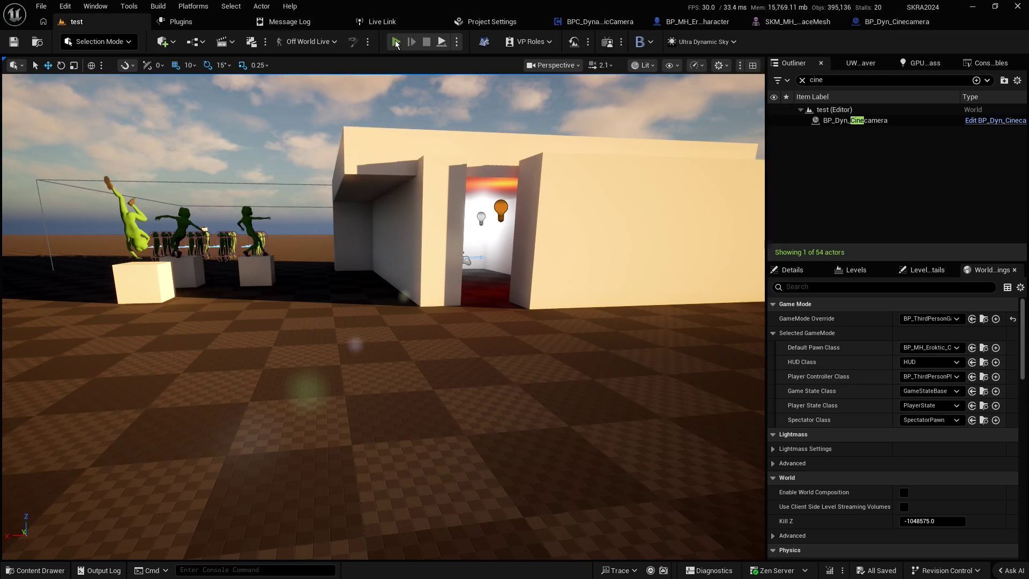
left_click(396, 42)
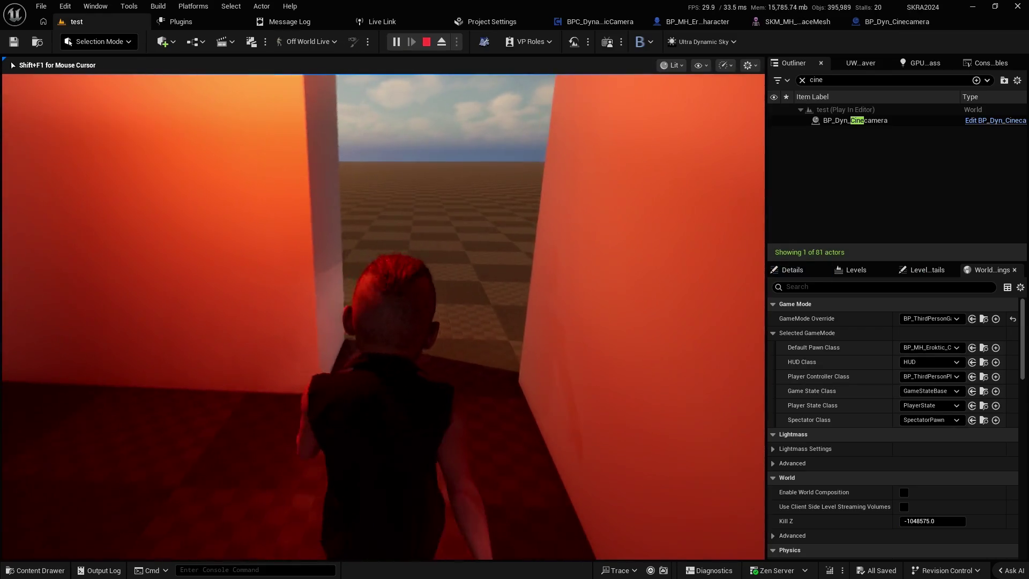
key("w")
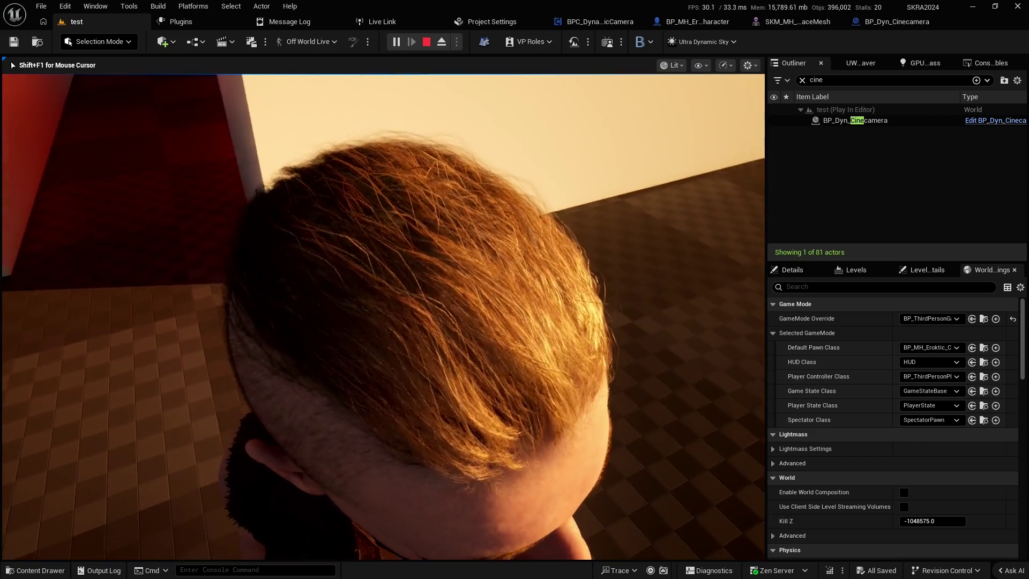
key("F11")
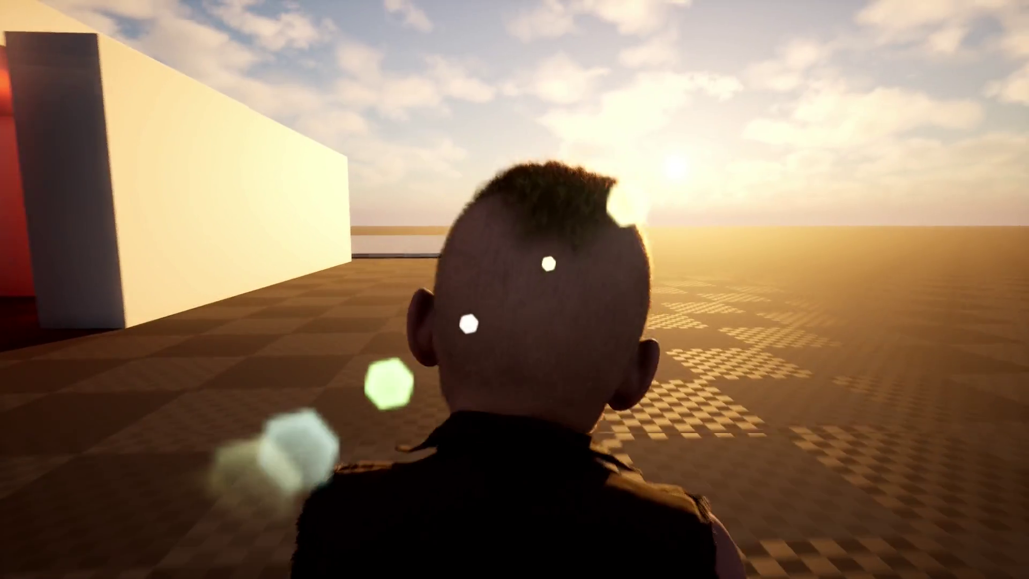
scroll(515, 290, "down", 7)
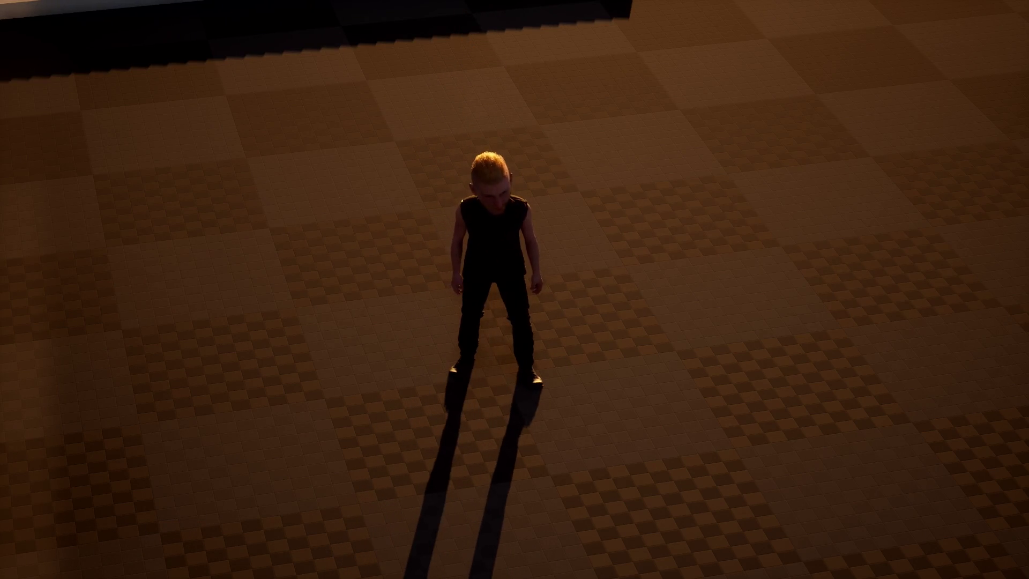
key("space")
key("w")
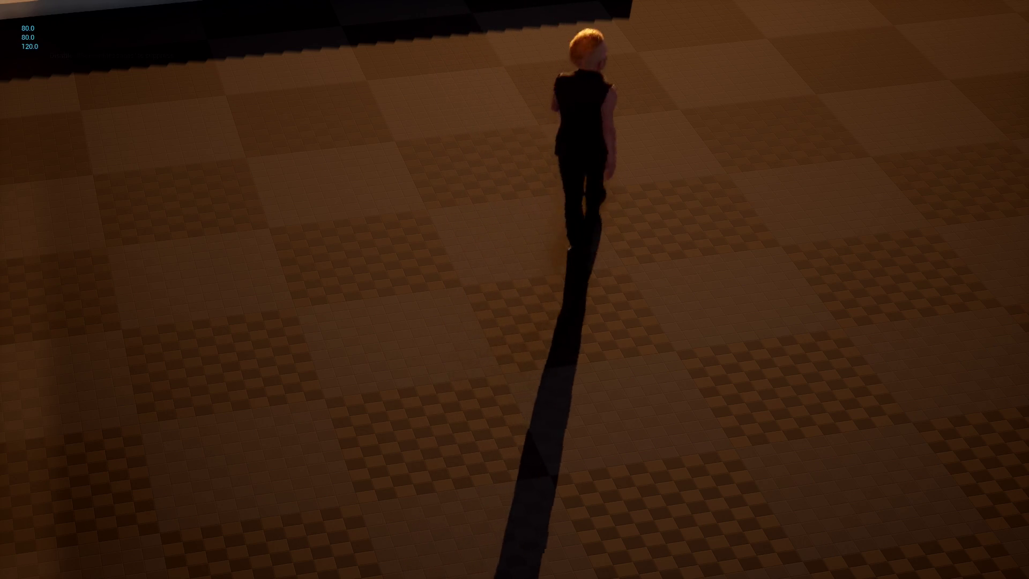
key("Escape")
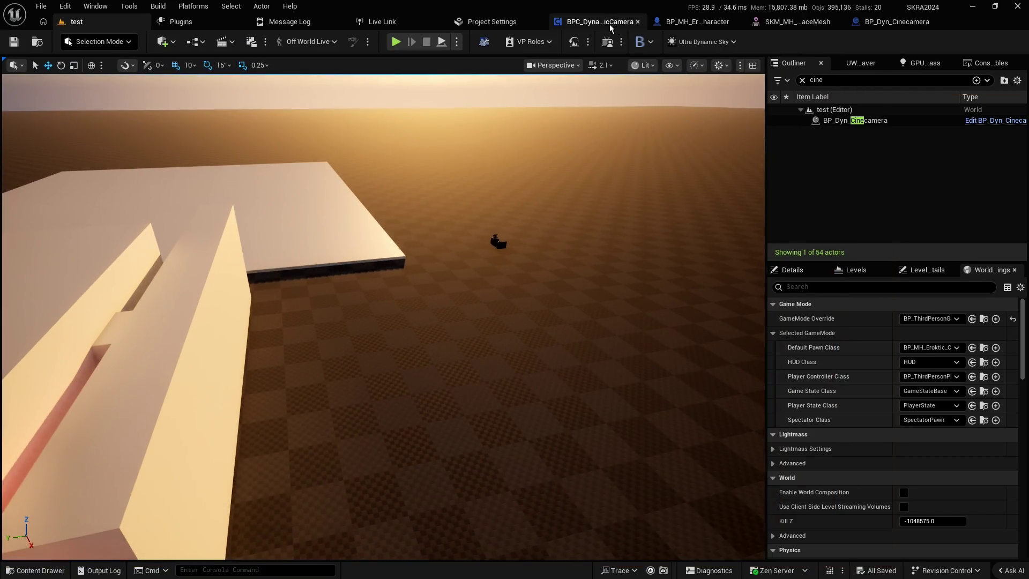
left_click(774, 22)
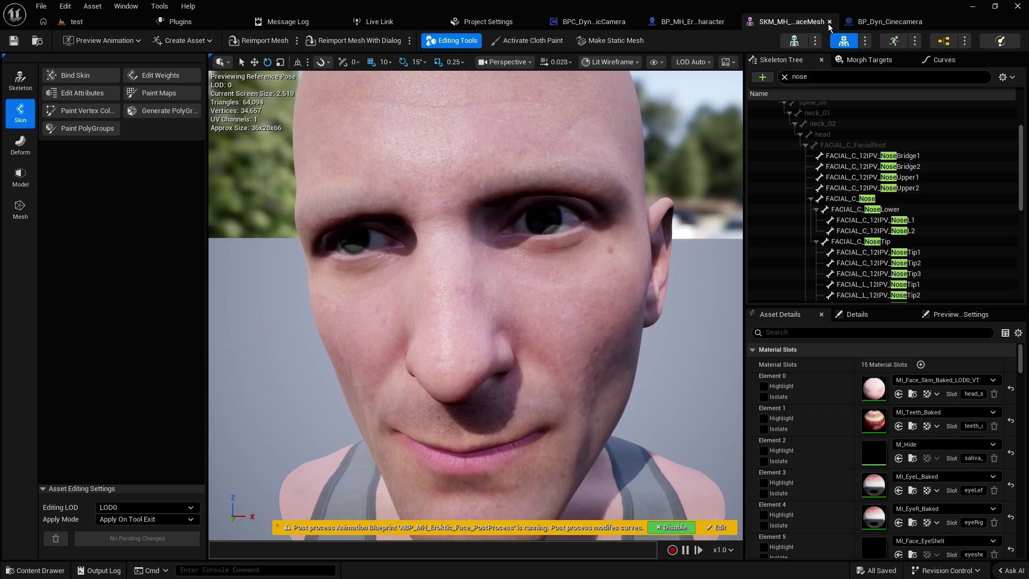
- Look over the BP_Dyn_Cinecamera and BP_MH_Eroktic_Character blueprints, then return to BPC_DynamicCamera
left_click(890, 21)
scroll(597, 158, "down", 3)
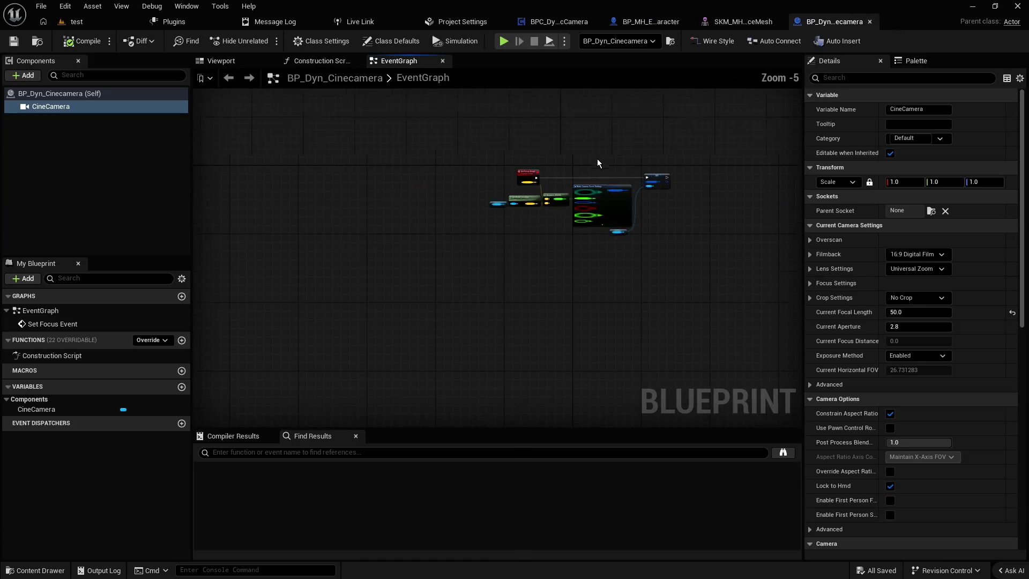
scroll(599, 169, "up", 3)
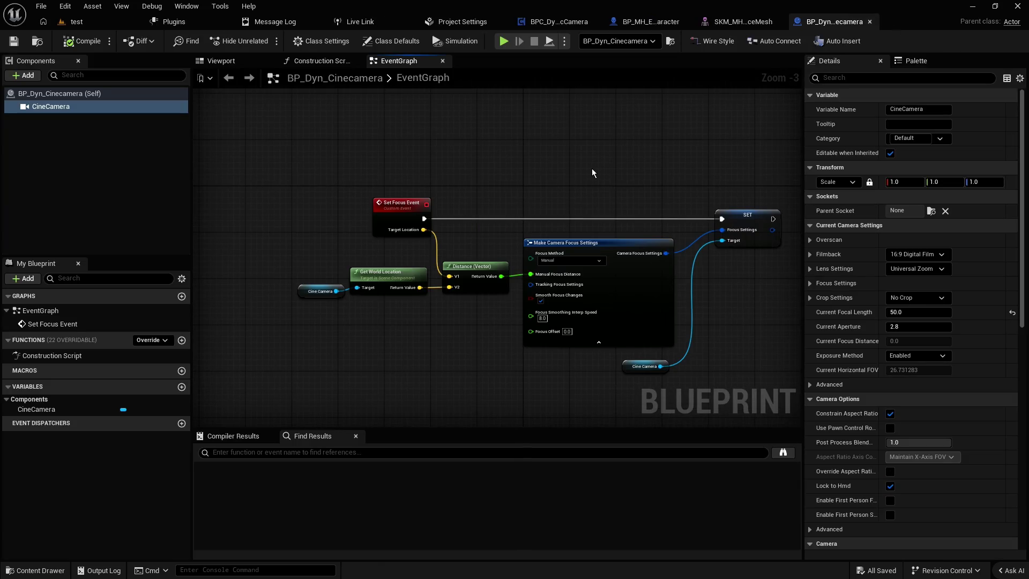
left_click(646, 22)
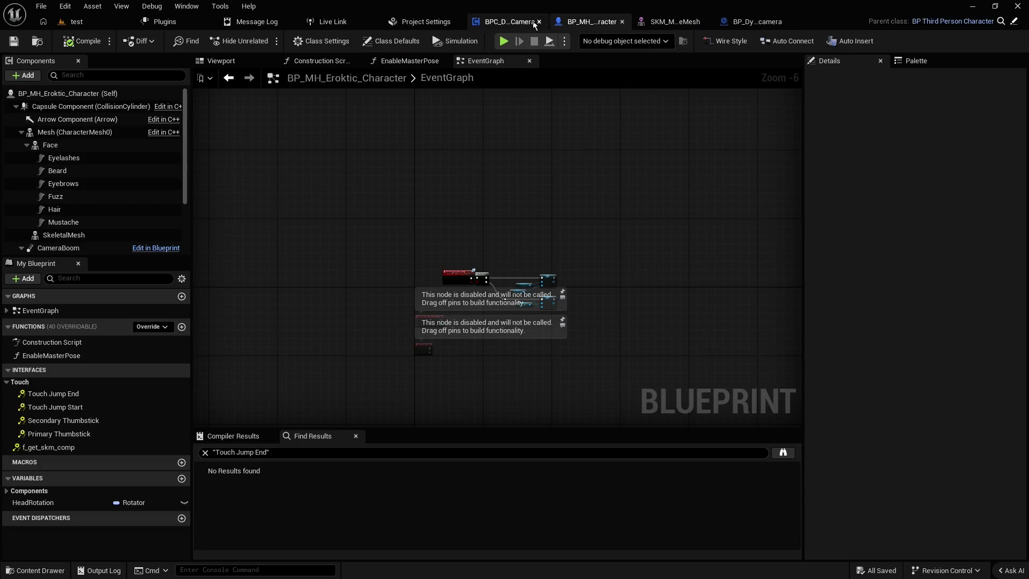
left_click(537, 23)
- Inspect the Target SKM, Get Socket Location and Get Actor Location nodes in the EventGraph
scroll(542, 124, "down", 5)
scroll(429, 159, "up", 3)
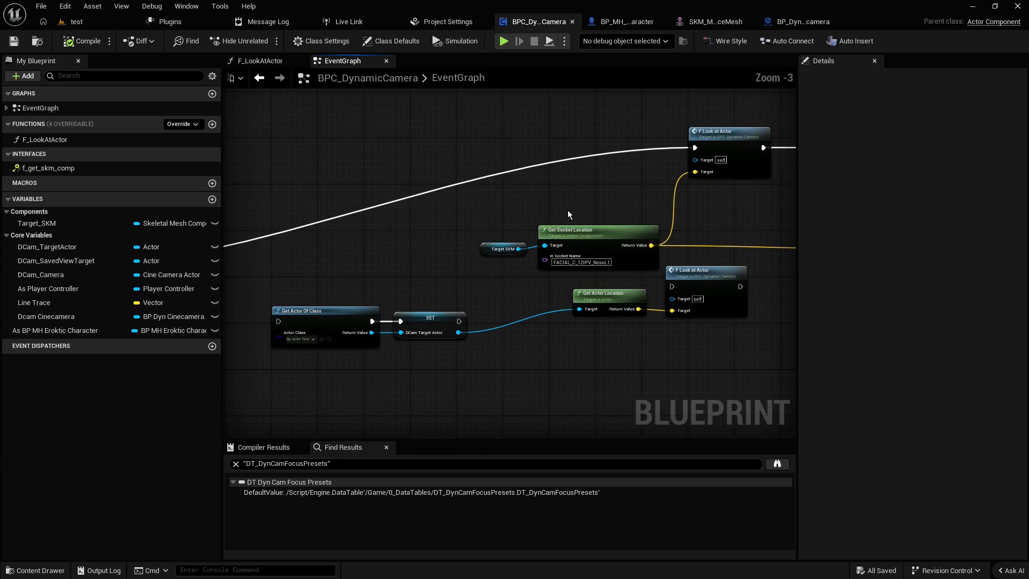
left_click_drag(567, 204, 600, 162)
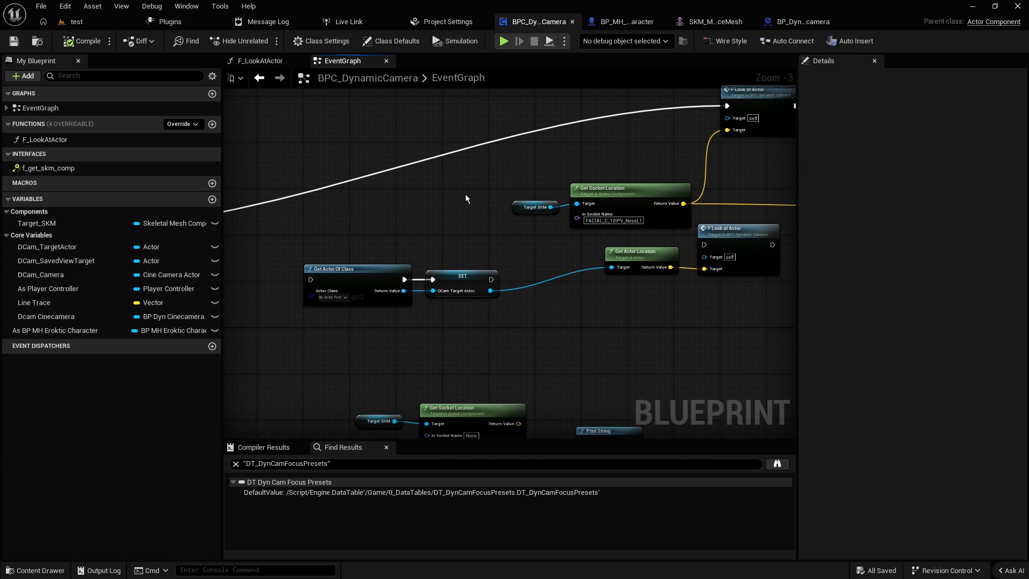
mouse_move(568, 230)
left_mouse_down()
mouse_move(643, 307)
mouse_move(523, 159)
left_mouse_up()
mouse_move(659, 304)
left_mouse_down()
mouse_move(574, 179)
mouse_move(623, 266)
mouse_move(542, 179)
left_mouse_up()
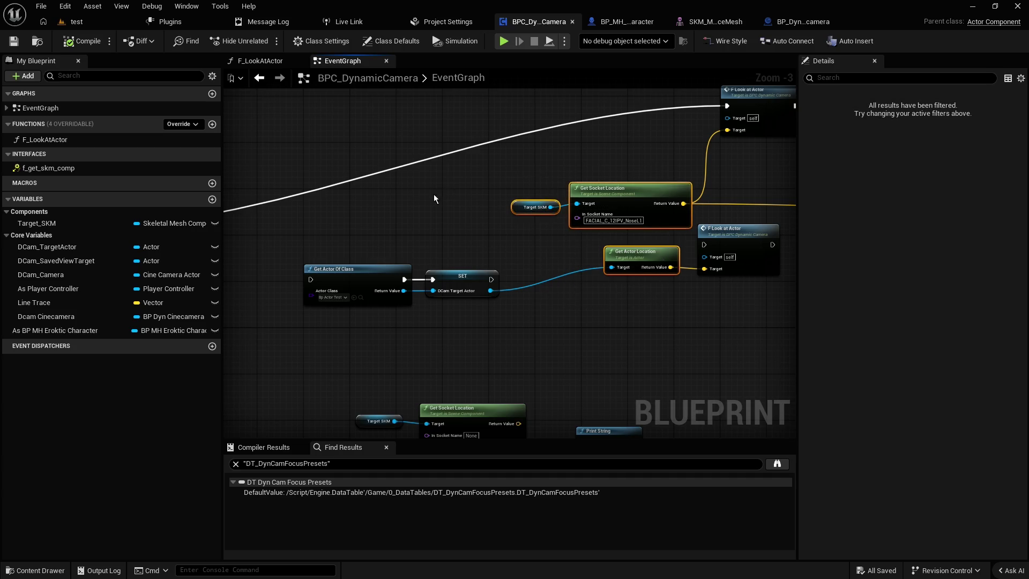
left_click_drag(438, 191, 669, 194)
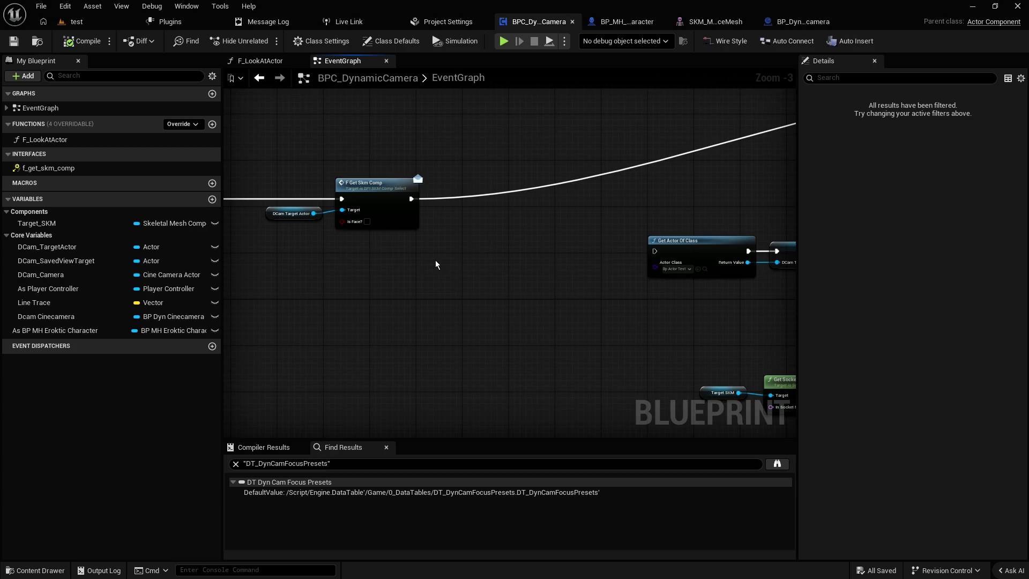
left_click_drag(438, 260, 640, 267)
left_click(546, 258)
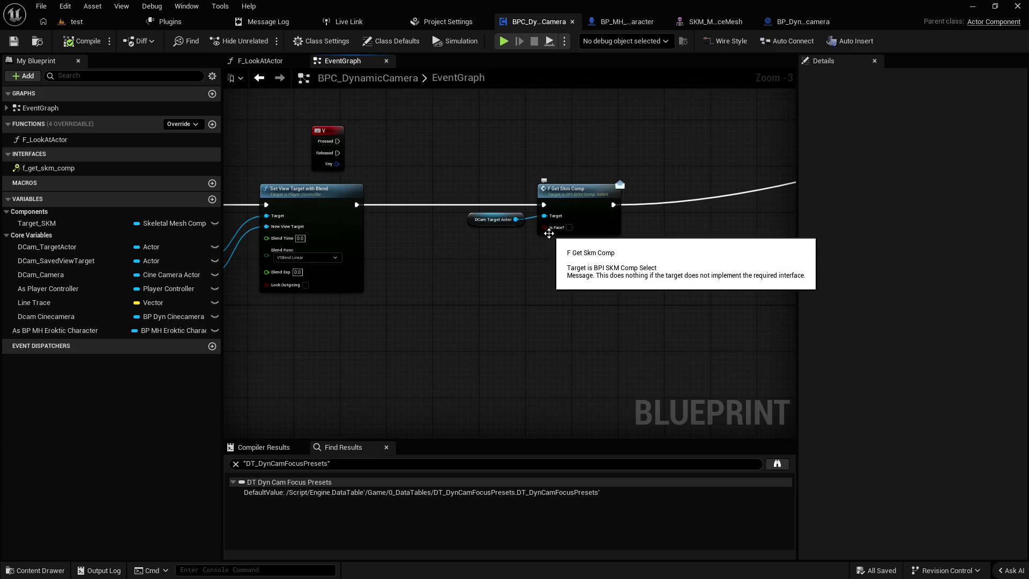
- Centre the graph on the F Get Skm Comp node and collapse the Core Variables group
mouse_move(661, 246)
left_mouse_down()
mouse_move(280, 273)
mouse_move(472, 198)
mouse_move(385, 239)
left_mouse_up()
mouse_move(567, 239)
left_mouse_down()
mouse_move(484, 260)
mouse_move(340, 330)
left_mouse_up()
right_click(339, 330)
left_click(330, 317)
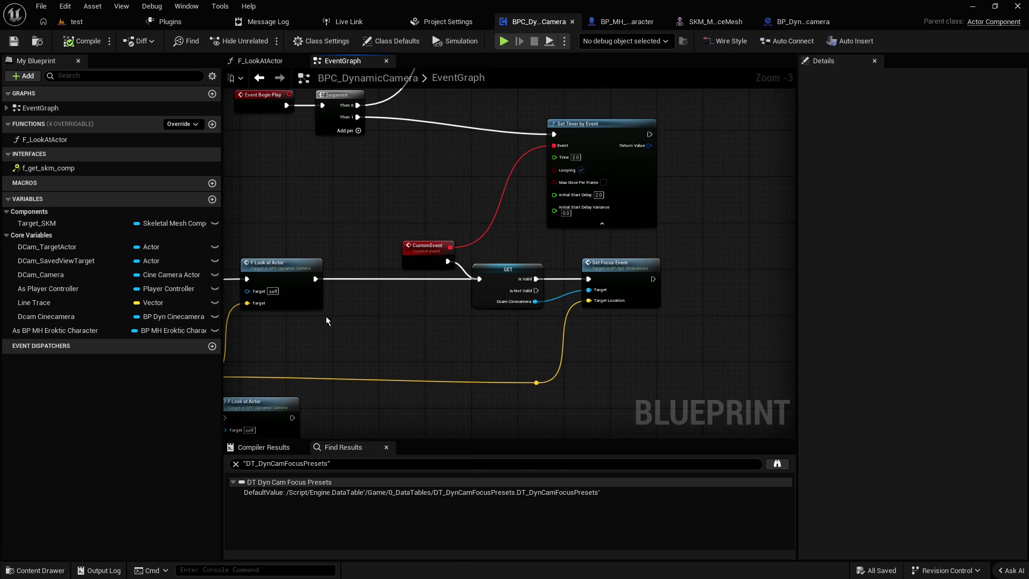
mouse_move(318, 328)
left_mouse_down()
mouse_move(502, 301)
mouse_move(488, 280)
mouse_move(577, 274)
mouse_move(616, 198)
left_mouse_up()
left_click_drag(334, 282, 759, 240)
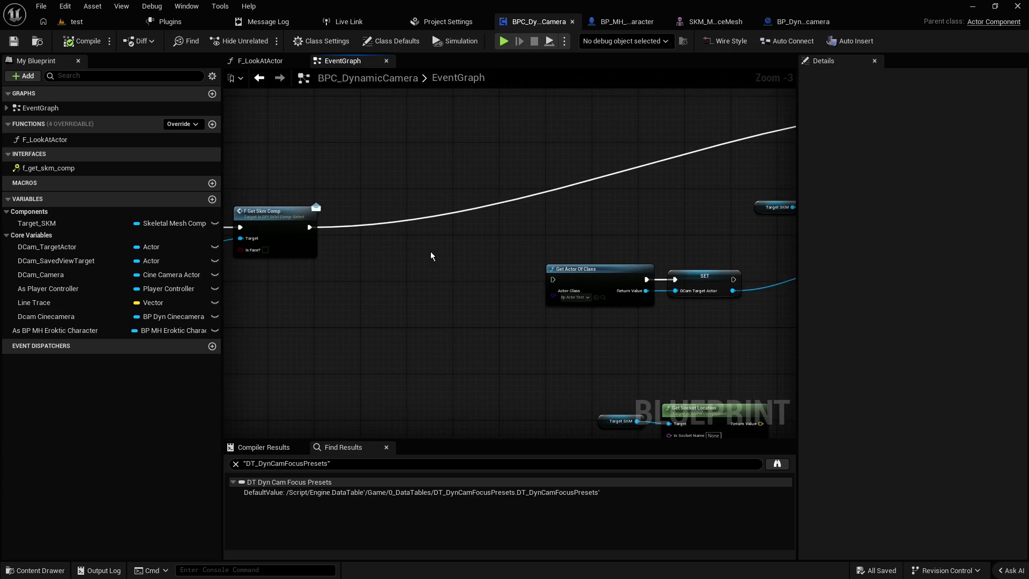
left_click_drag(757, 207, 576, 210)
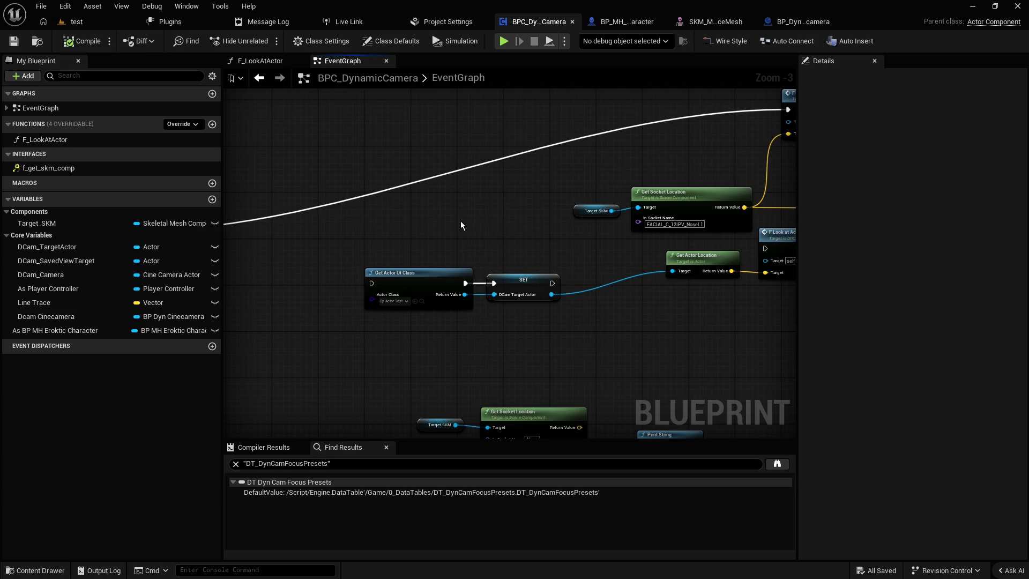
left_click_drag(461, 221, 764, 170)
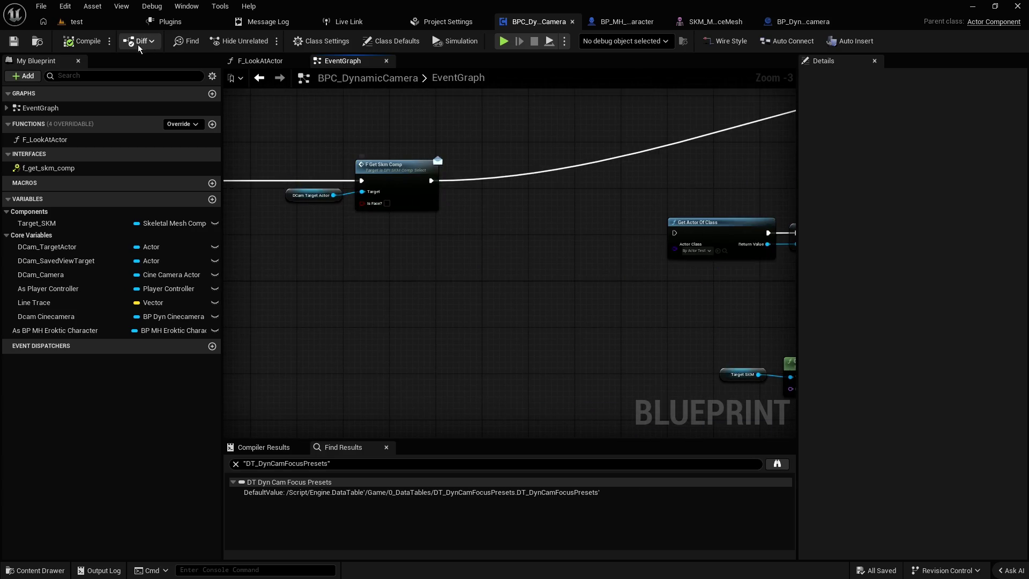
left_click_drag(374, 234, 596, 241)
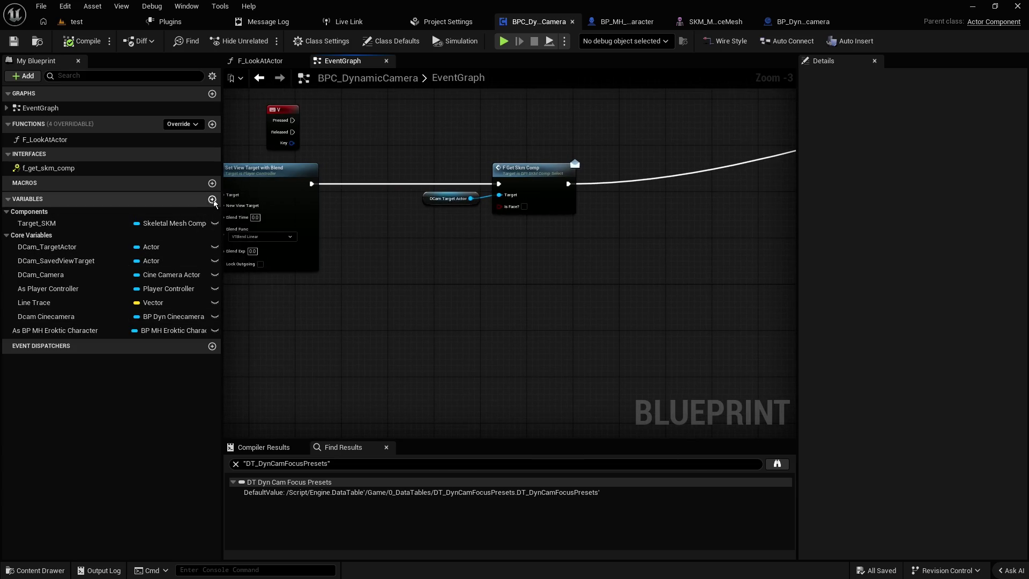
left_click(8, 235)
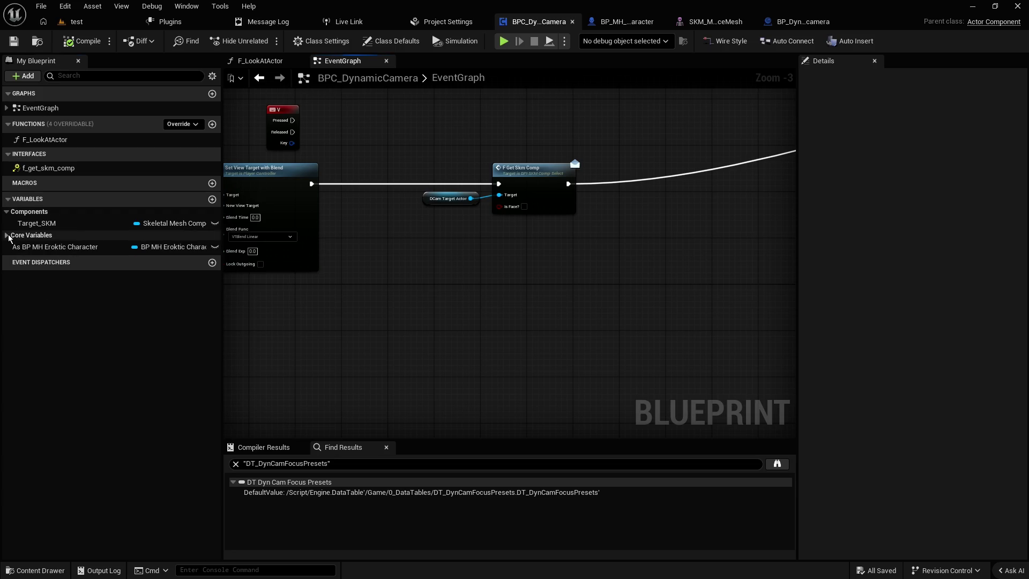
- Add a Boolean variable named isActor?, then compile and save the blueprint
left_click(212, 199)
type("is")
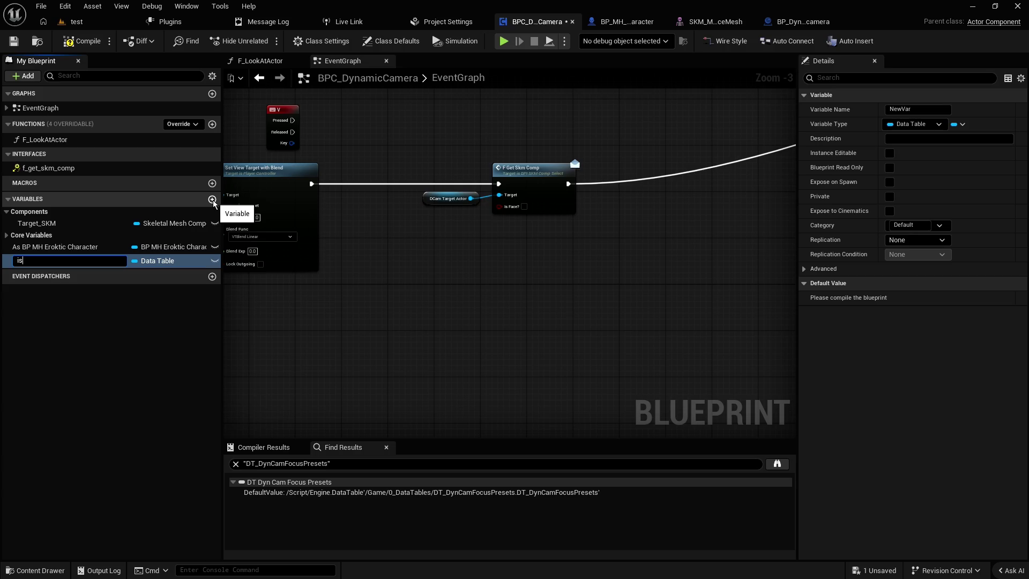
type("Actor?")
key("Return")
left_click(165, 263)
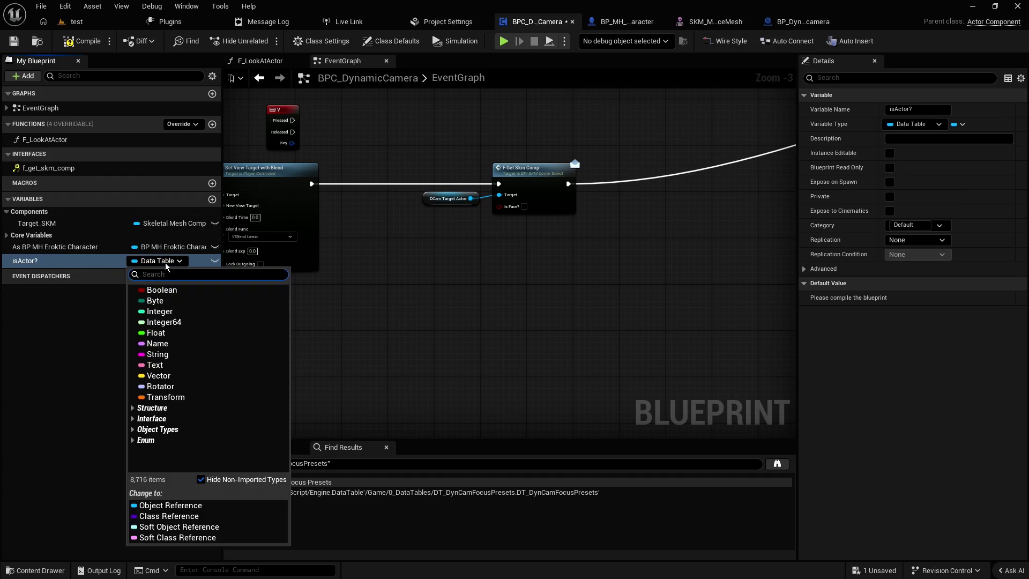
left_click(161, 290)
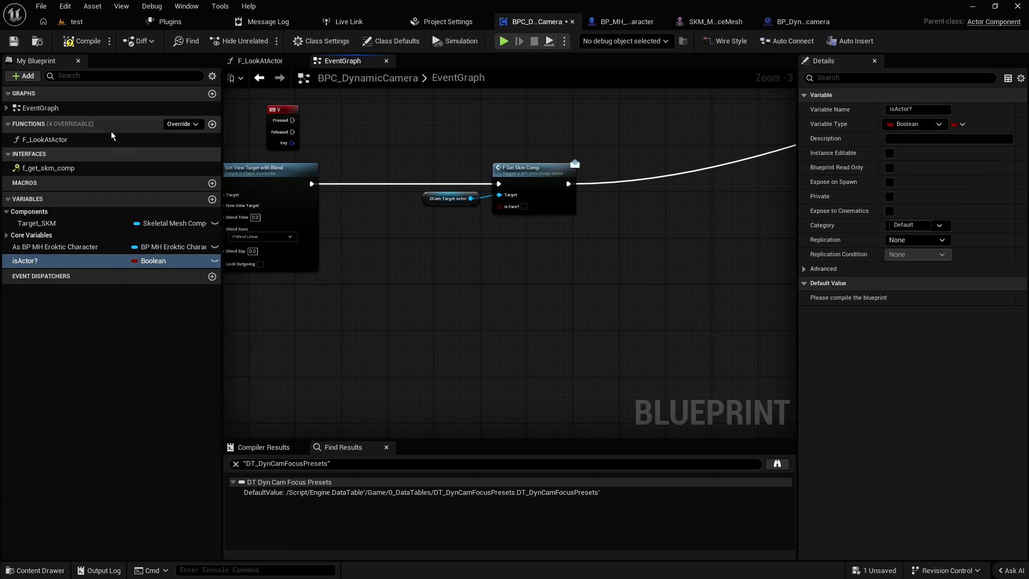
left_click(83, 40)
left_click(13, 41)
- Place an Is Actor? getter, convert it to a Branch, and drop it onto the execution wire
left_click_drag(26, 260, 359, 220)
left_click(386, 234)
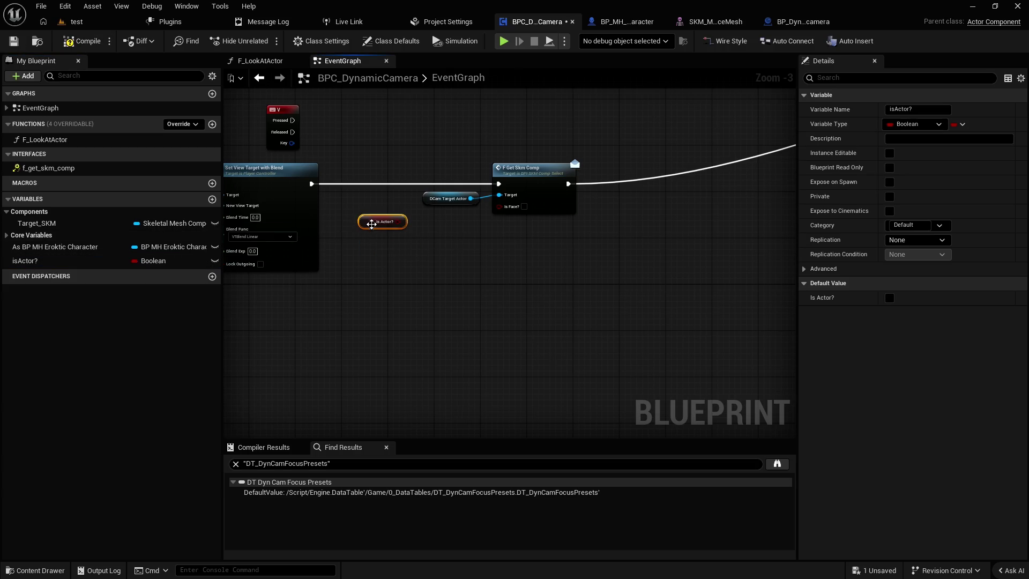
right_click(363, 221)
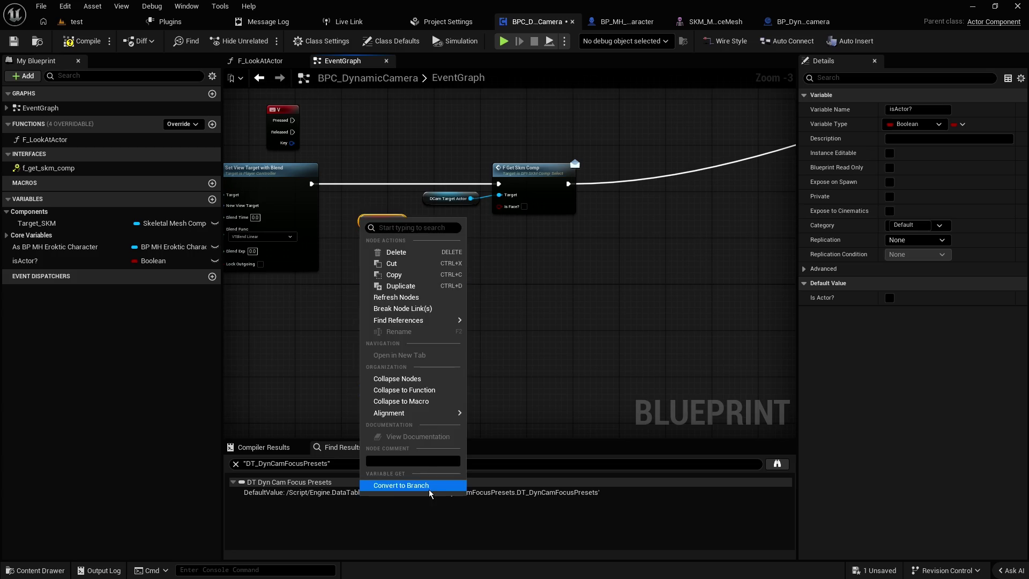
left_click(399, 485)
scroll(407, 344, "up", 2)
mouse_move(393, 210)
left_mouse_down()
mouse_move(393, 161)
mouse_move(378, 145)
left_mouse_up()
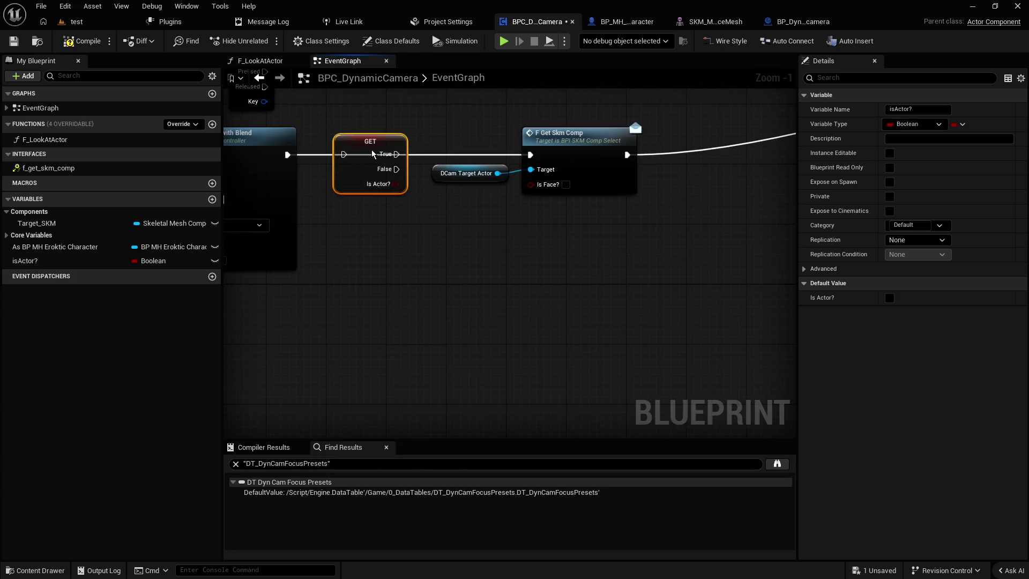
left_click_drag(287, 155, 346, 155)
left_click(416, 218)
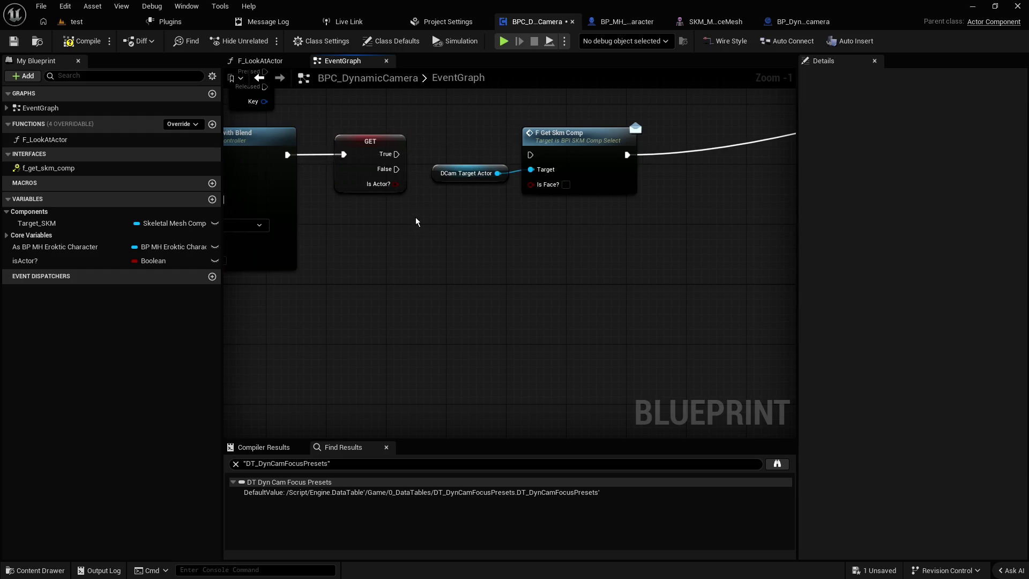
left_click_drag(416, 218, 382, 259)
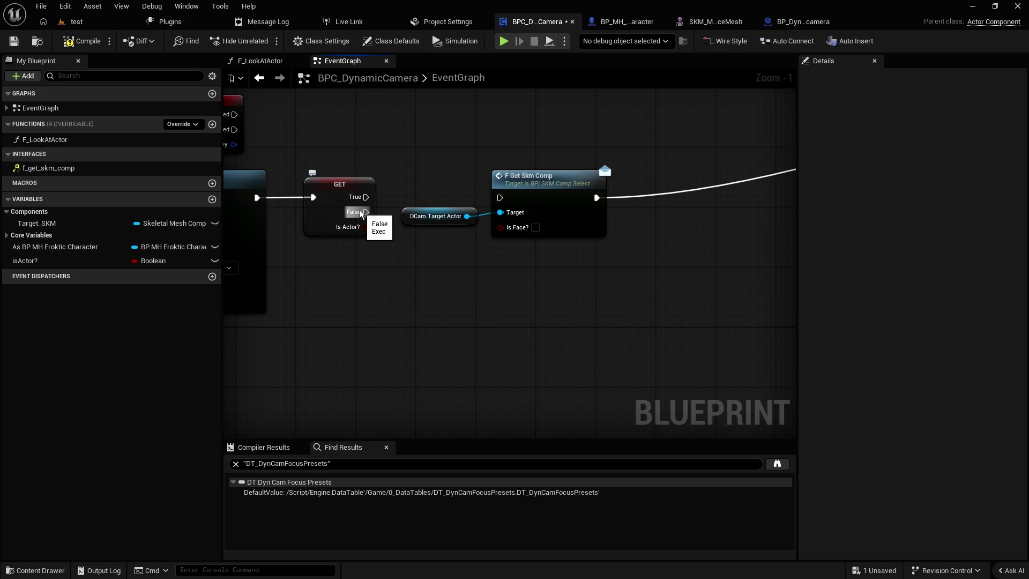
- Rename the isActor? variable to isSKM?
left_click(25, 263)
right_click(24, 264)
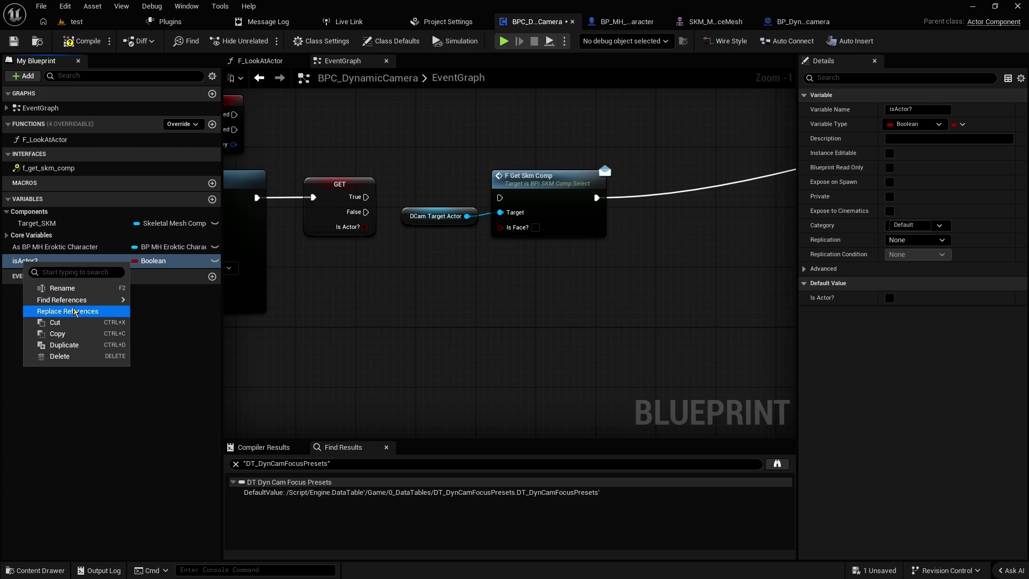
mouse_move(68, 302)
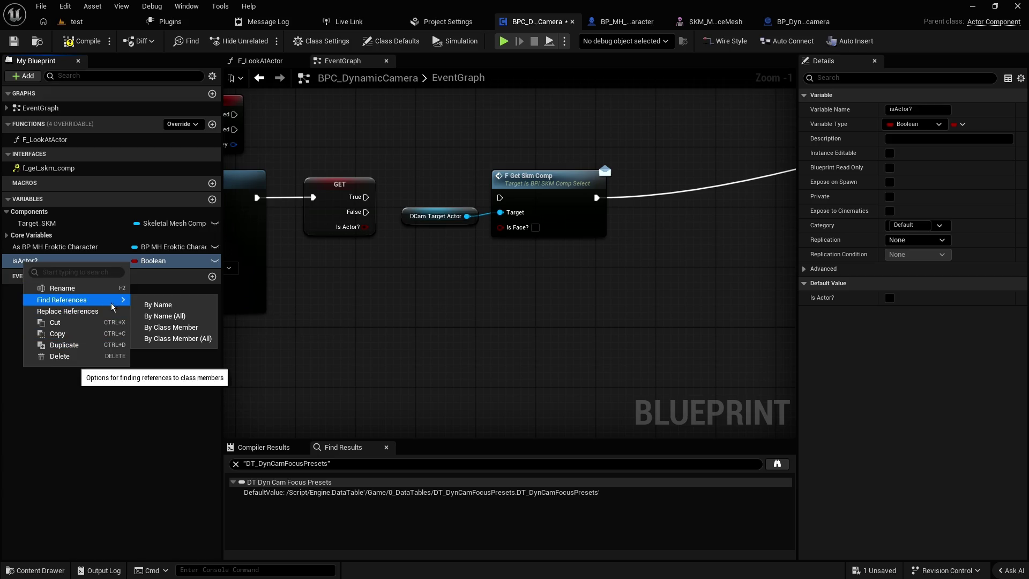
key("F2")
type("isSKM")
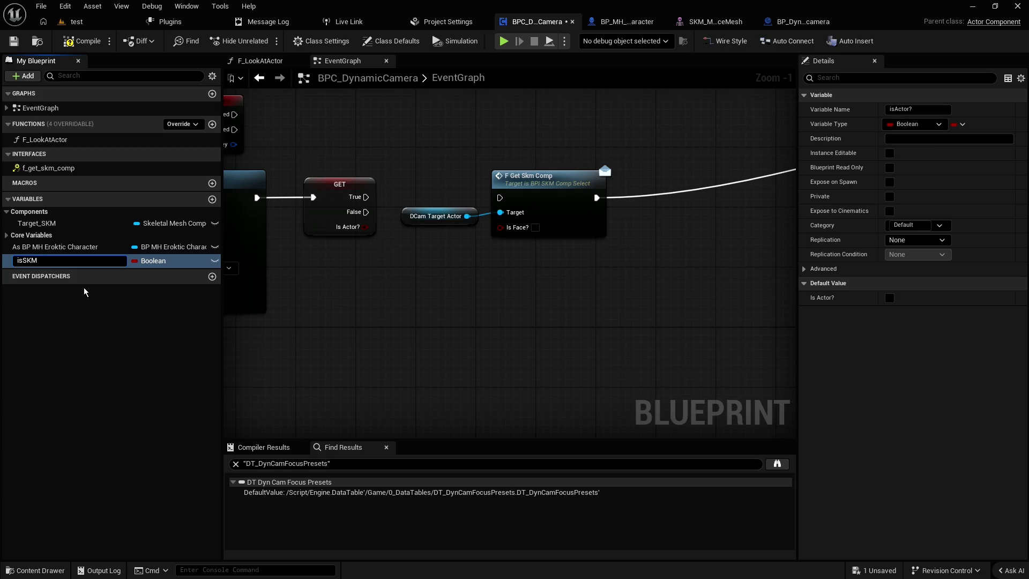
key("Return")
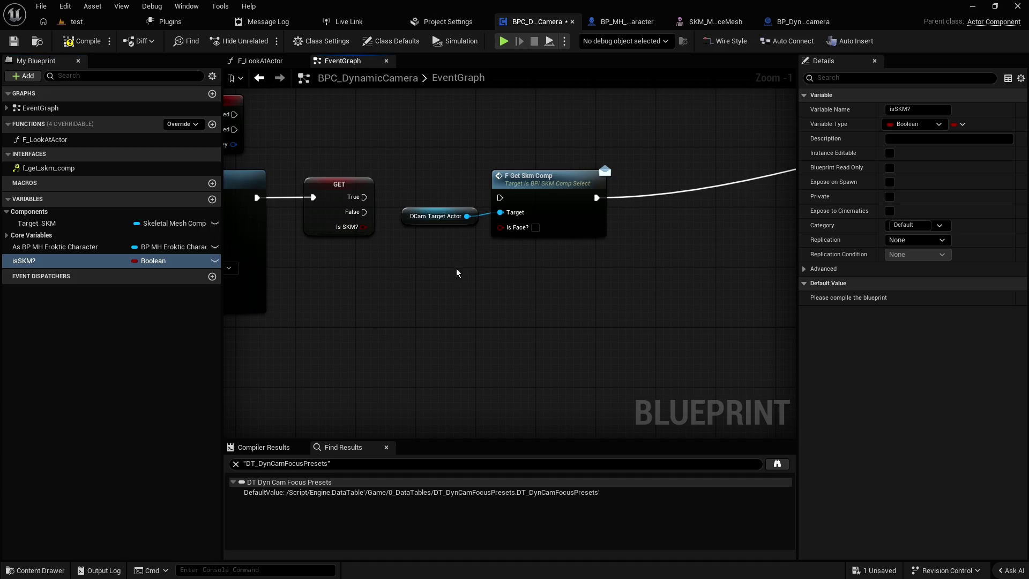
- Wire the branch's True output into F Get Skm Comp and shift it with DCam Target Actor right
mouse_move(502, 269)
left_mouse_down()
mouse_move(489, 301)
mouse_move(466, 271)
left_mouse_up()
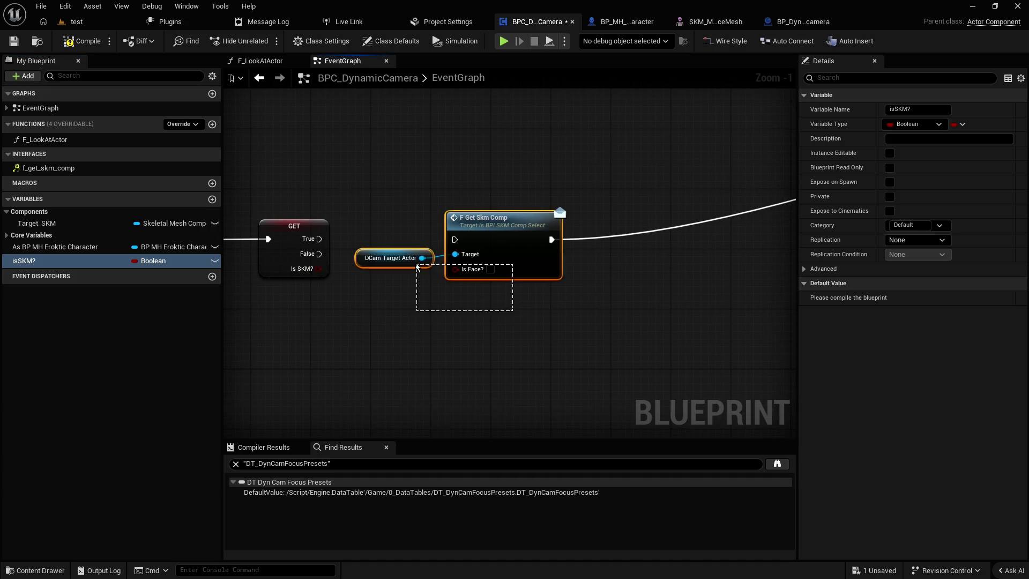
left_click_drag(319, 239, 465, 243)
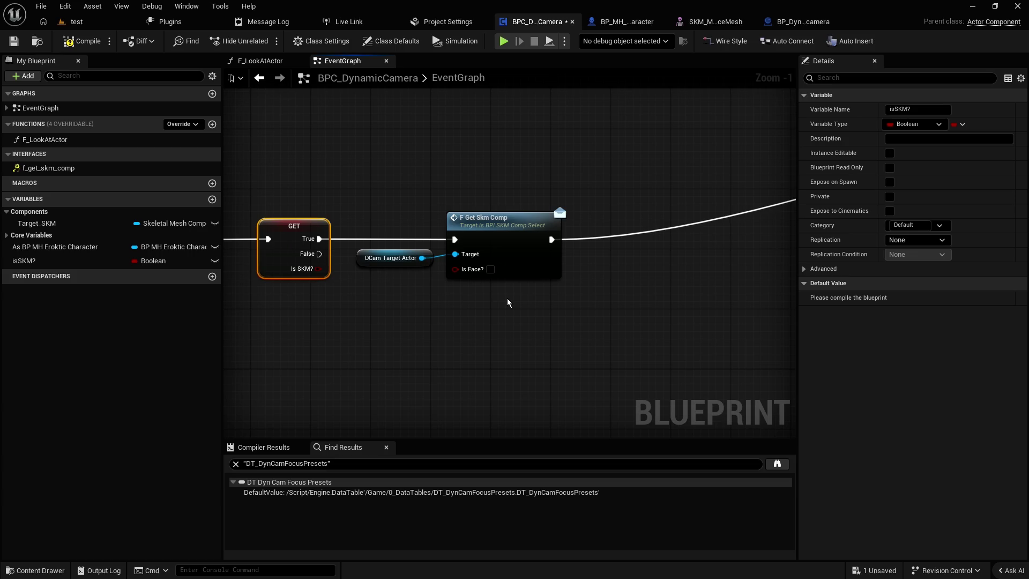
left_click(512, 297)
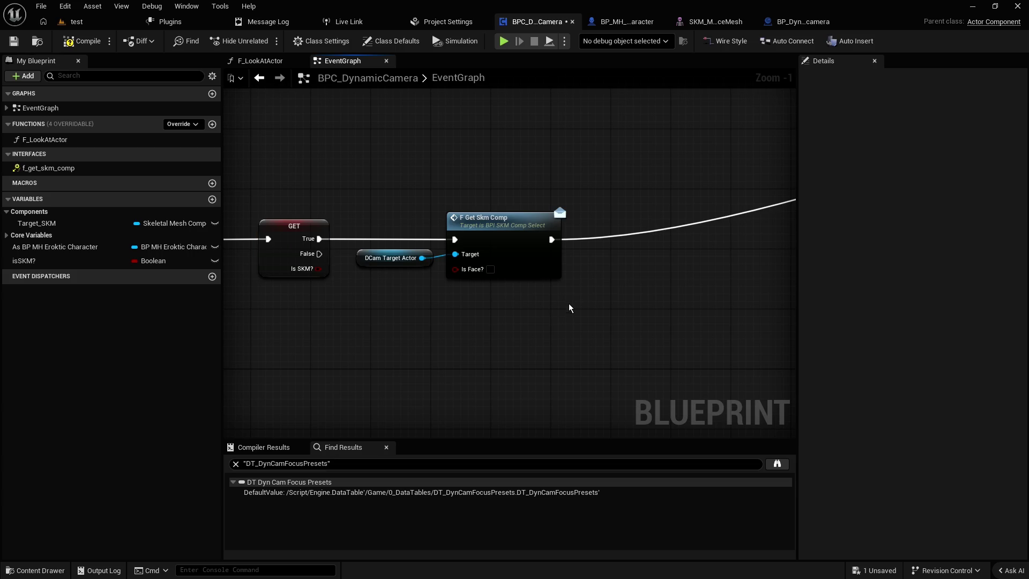
left_click_drag(568, 301, 386, 253)
left_click_drag(487, 220, 548, 220)
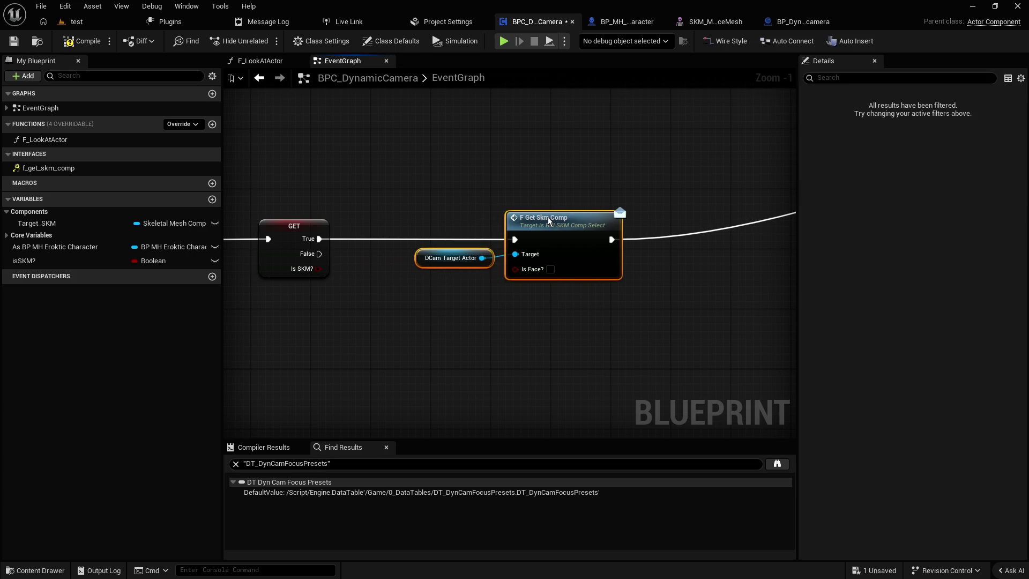
left_click(467, 195)
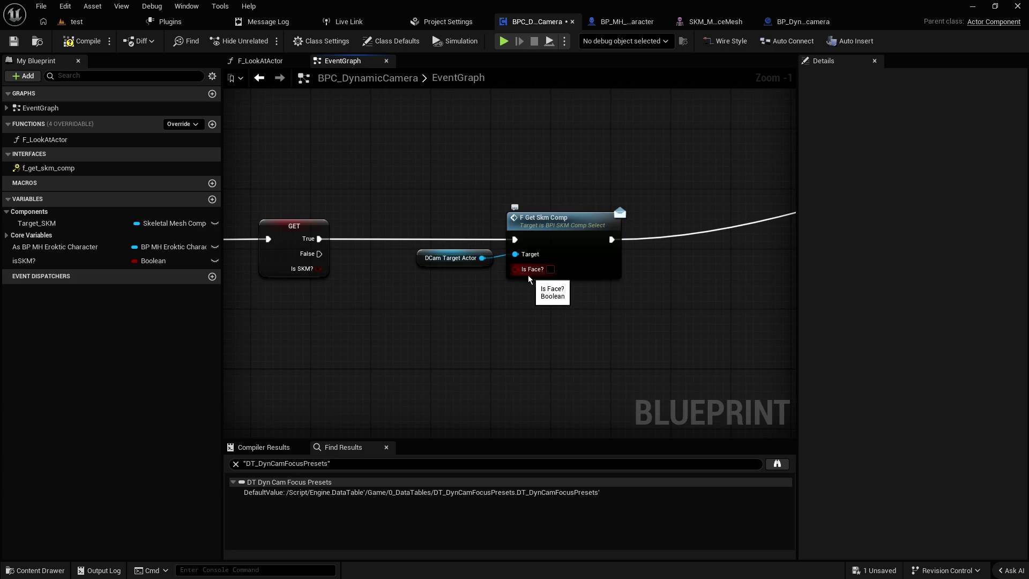
- Move the F Get Skm Comp and DCam Target Actor nodes higher in the graph
left_click_drag(517, 269, 439, 279)
left_click_drag(516, 270, 426, 281)
left_click_drag(516, 268, 440, 277)
left_click_drag(515, 270, 436, 282)
left_click_drag(515, 269, 443, 281)
left_click_drag(516, 270, 441, 278)
left_click_drag(517, 270, 431, 288)
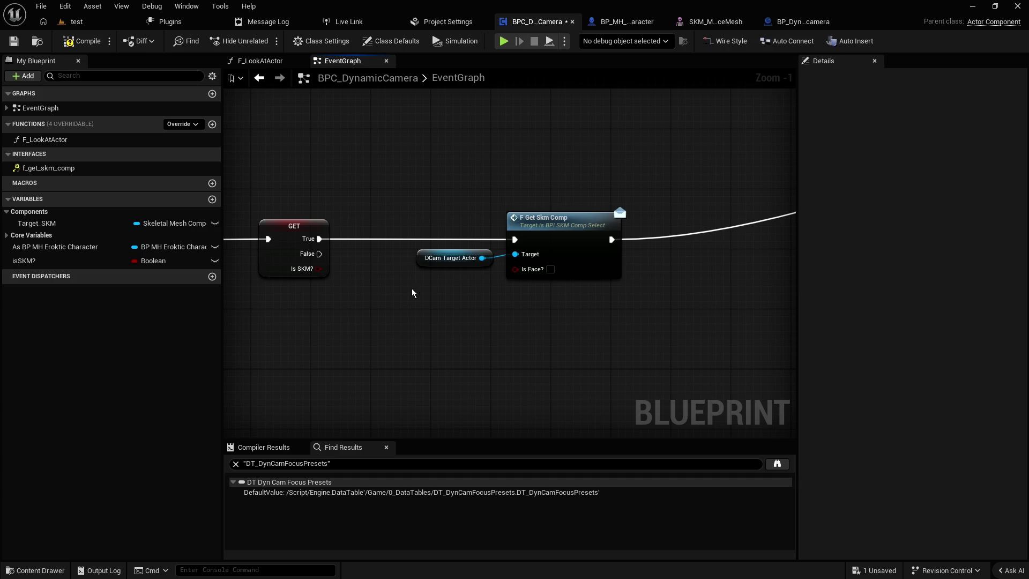
scroll(417, 291, "down", 3)
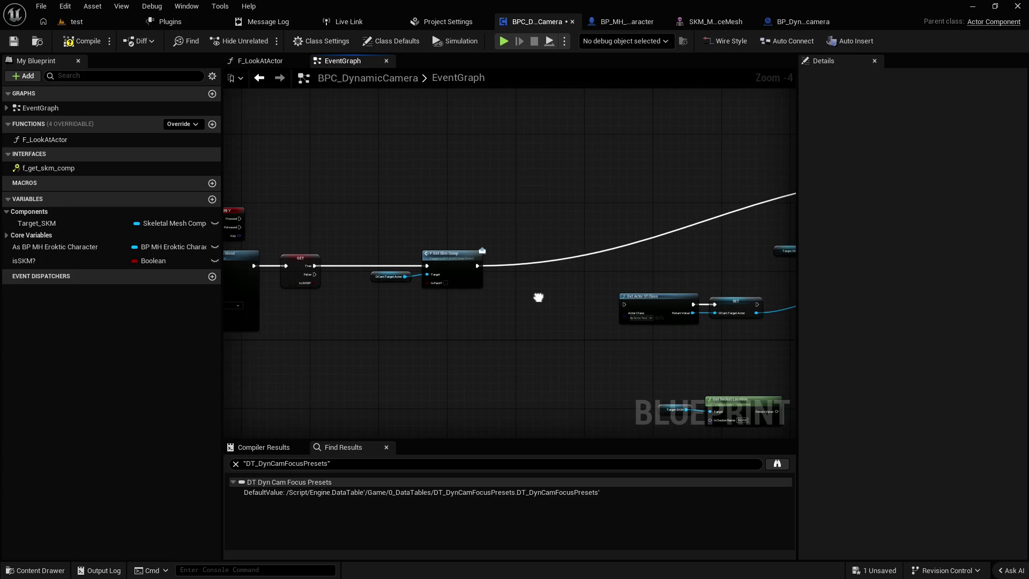
left_click_drag(540, 298, 543, 304)
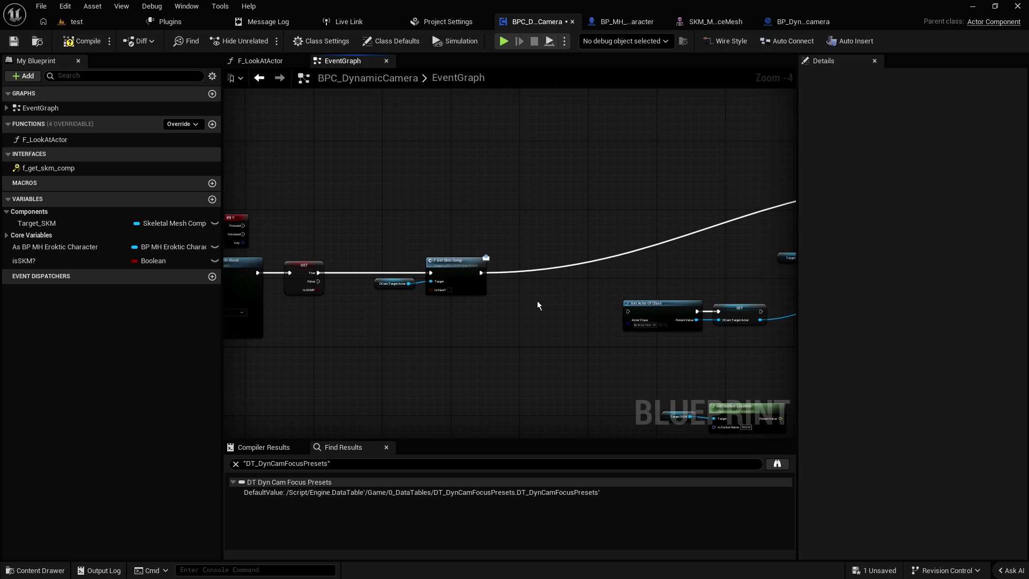
left_click(453, 273)
mouse_move(453, 272)
left_mouse_down()
mouse_move(452, 204)
mouse_move(440, 181)
mouse_move(462, 179)
left_mouse_up()
- Add a reroute point on the True execution wire and raise Target SKM and Get Socket Location slightly
double_click(375, 213)
mouse_move(379, 215)
left_mouse_down()
mouse_move(369, 183)
mouse_move(387, 180)
left_mouse_up()
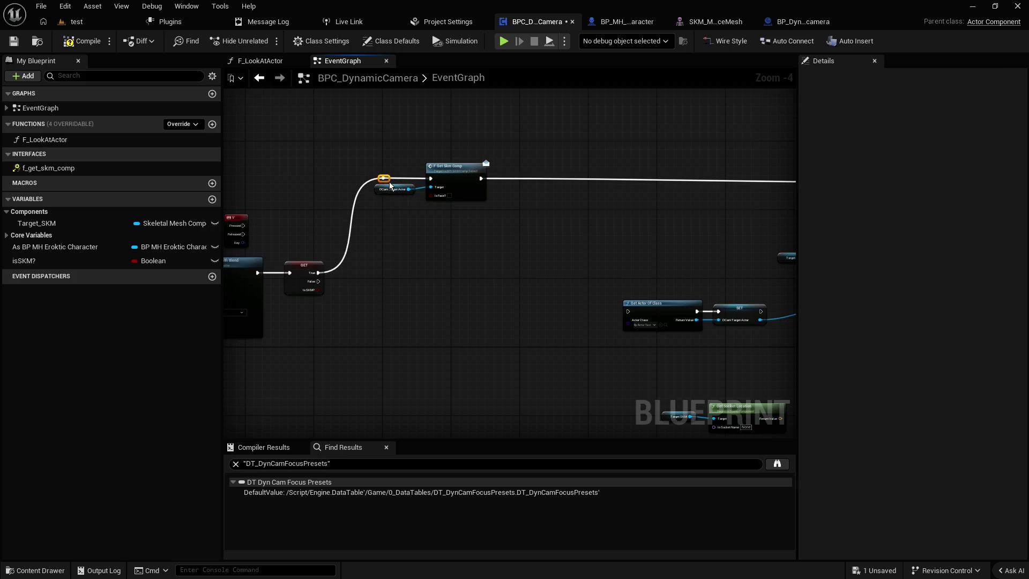
scroll(399, 243, "down", 1)
scroll(421, 249, "up", 3)
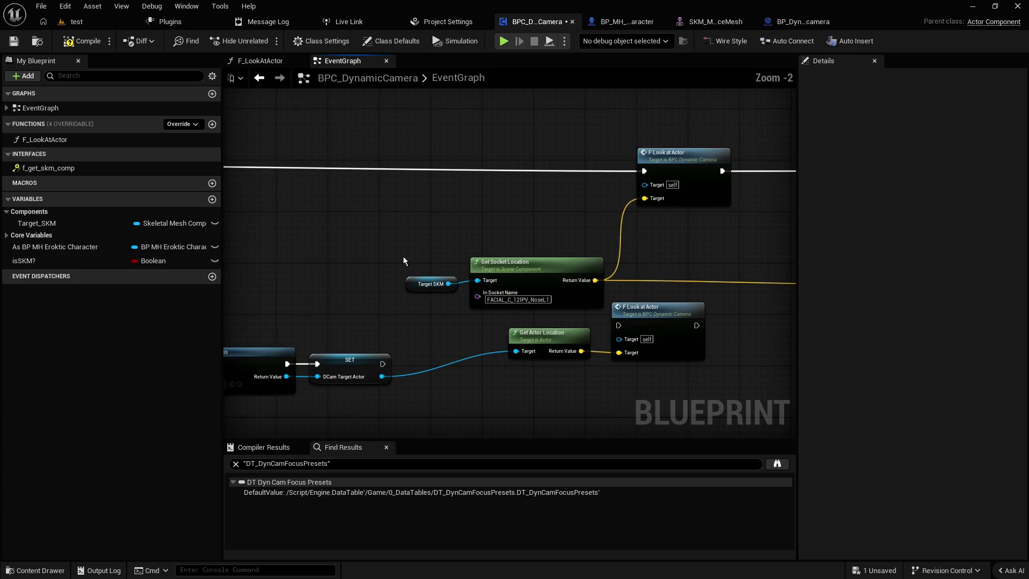
left_click_drag(405, 256, 524, 286)
scroll(523, 285, "down", 4)
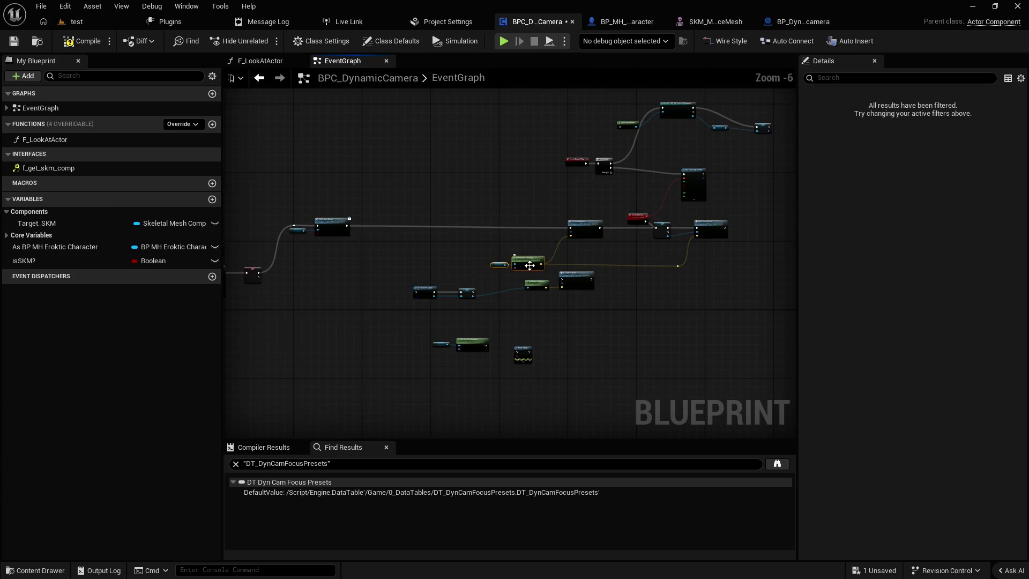
left_click_drag(526, 265, 539, 251)
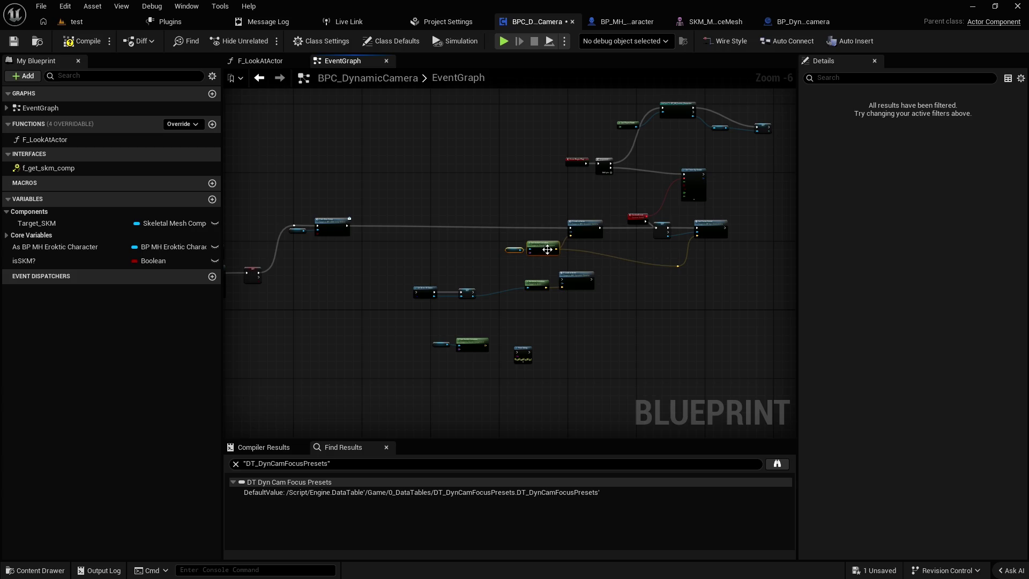
left_click(690, 285)
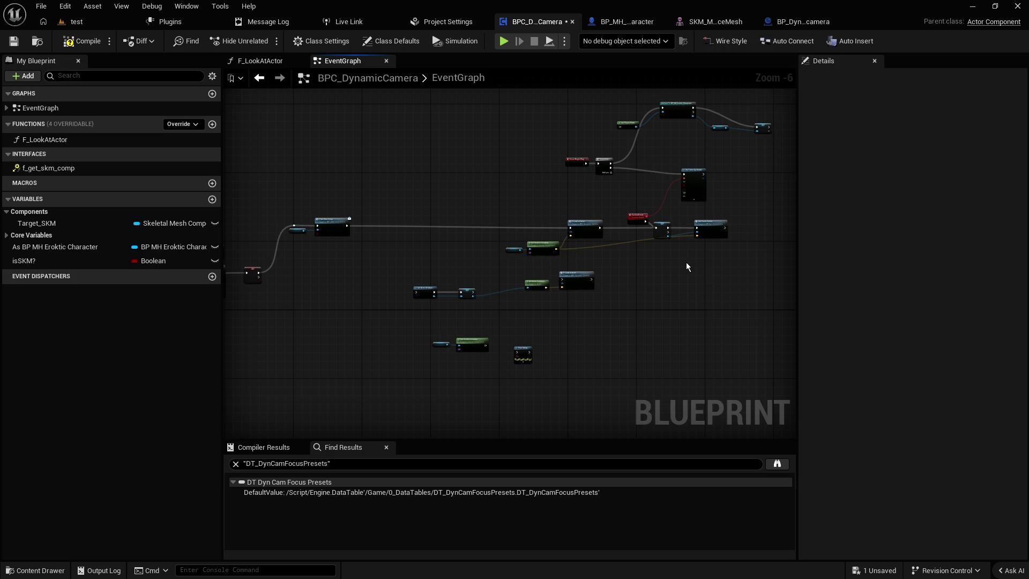
scroll(686, 263, "up", 3)
left_click_drag(650, 288, 624, 352)
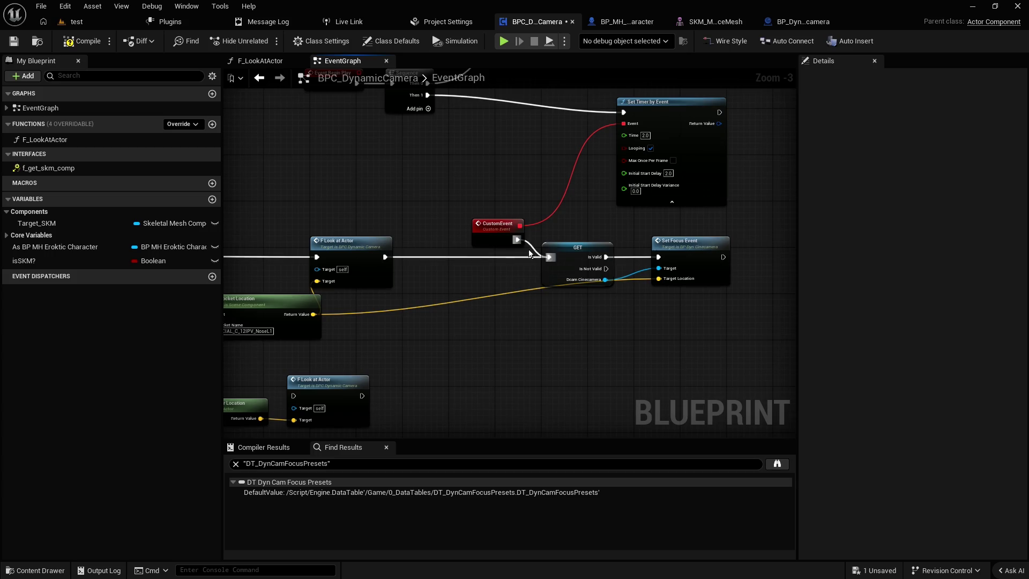
- Raise the CustomEvent node and shift Get Socket Location and Target SKM to the left
left_click(552, 245)
left_click_drag(503, 239, 508, 196)
scroll(504, 224, "down", 2)
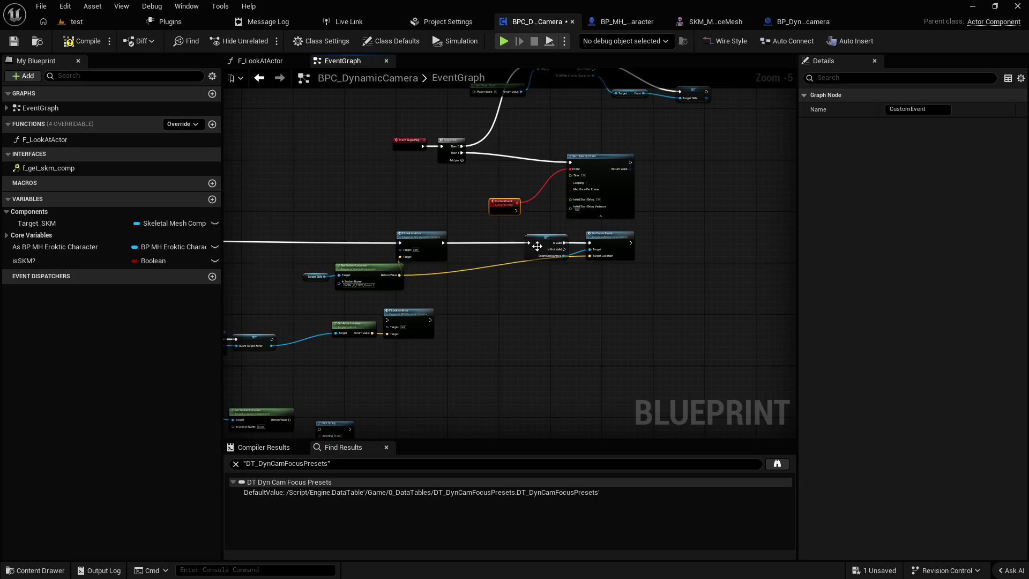
scroll(537, 246, "up", 3)
left_click(593, 217)
scroll(424, 286, "down", 2)
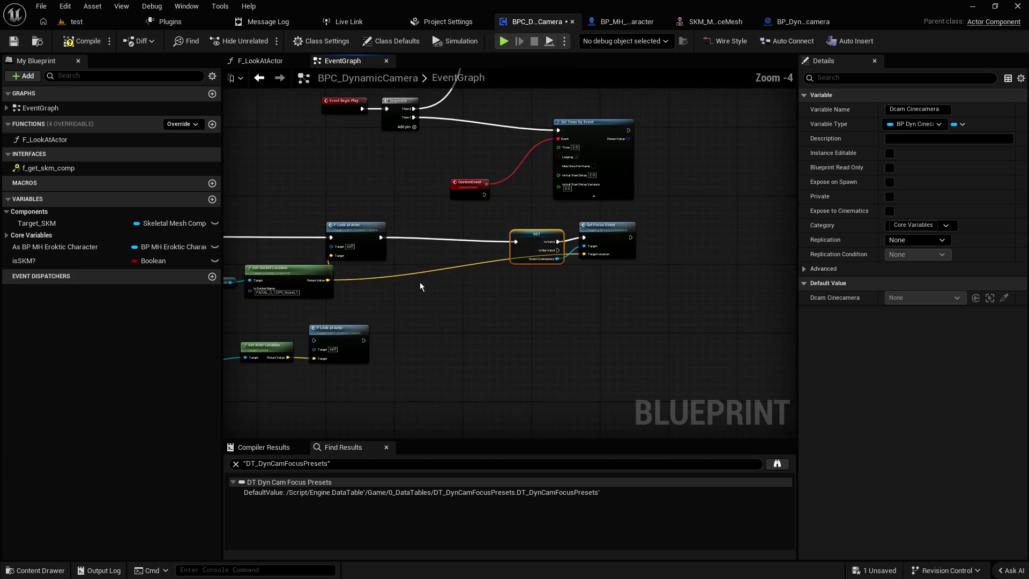
scroll(424, 286, "down", 1)
left_click(426, 285)
scroll(429, 282, "down", 2)
left_click(432, 280, "shift")
scroll(362, 260, "up", 5)
left_click_drag(495, 229, 613, 205)
left_click_drag(597, 301, 537, 302)
left_click(573, 229)
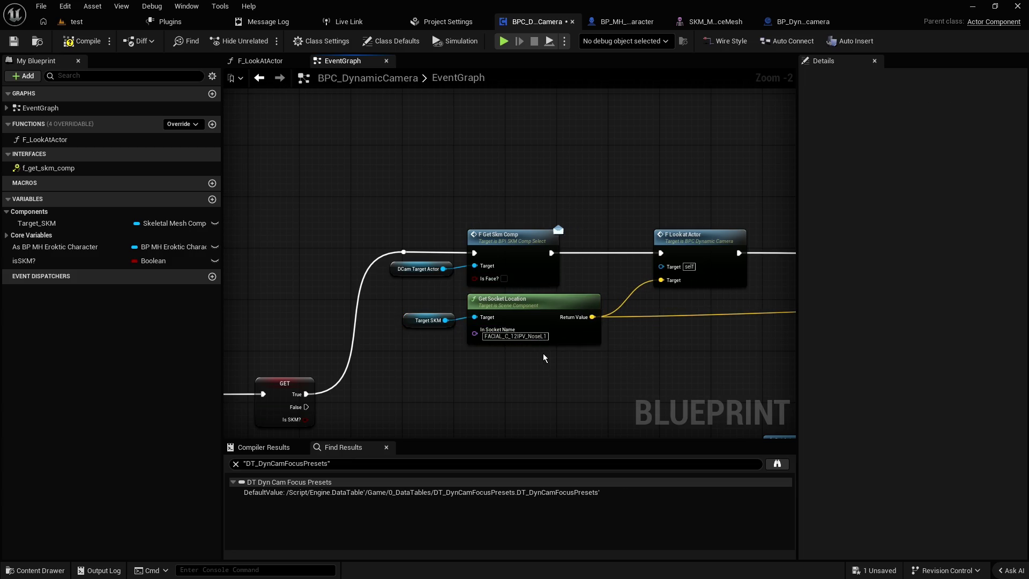
- Move the five Get Skm Comp and socket nodes right and nudge F Look at Actor left
left_click_drag(415, 321, 420, 312)
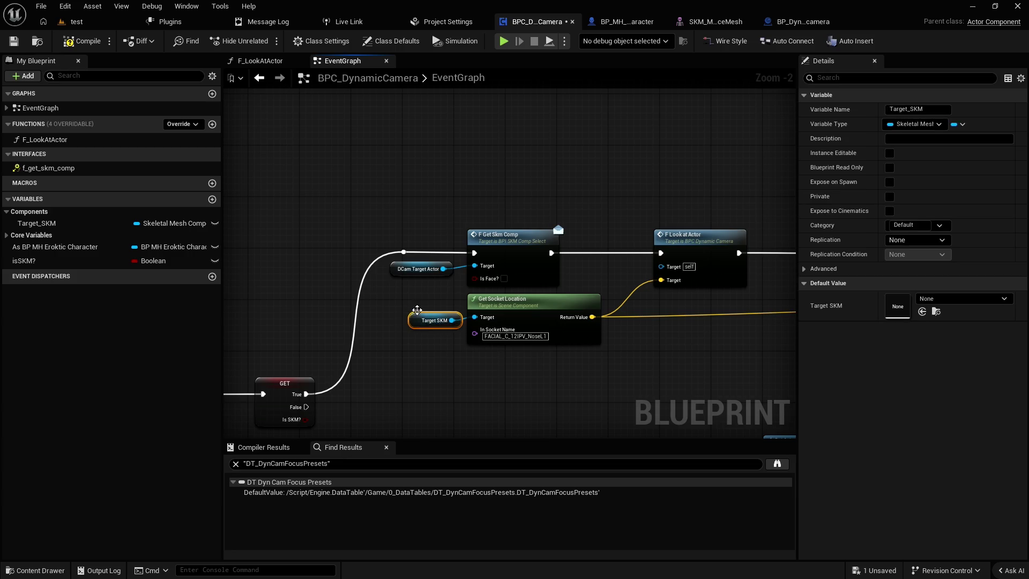
mouse_move(614, 357)
left_mouse_down()
mouse_move(348, 199)
mouse_move(270, 200)
left_mouse_up()
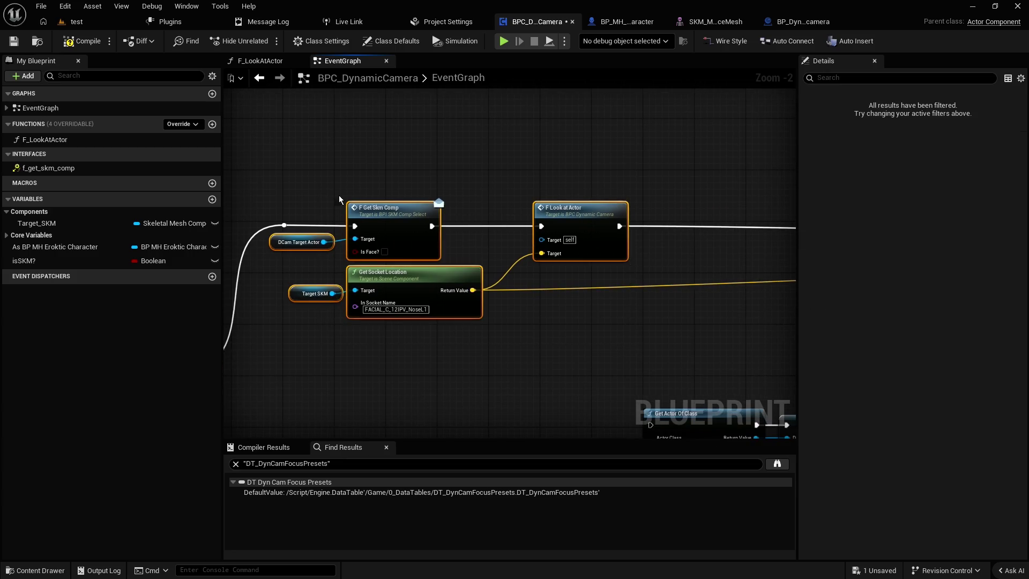
left_click_drag(429, 213, 532, 214)
left_click(616, 246)
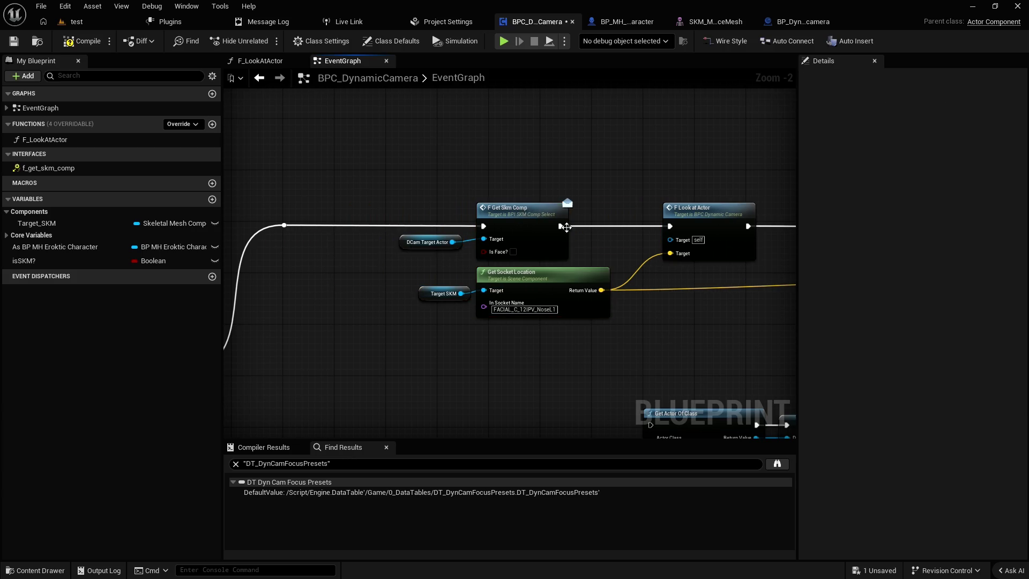
left_click_drag(691, 227, 673, 220)
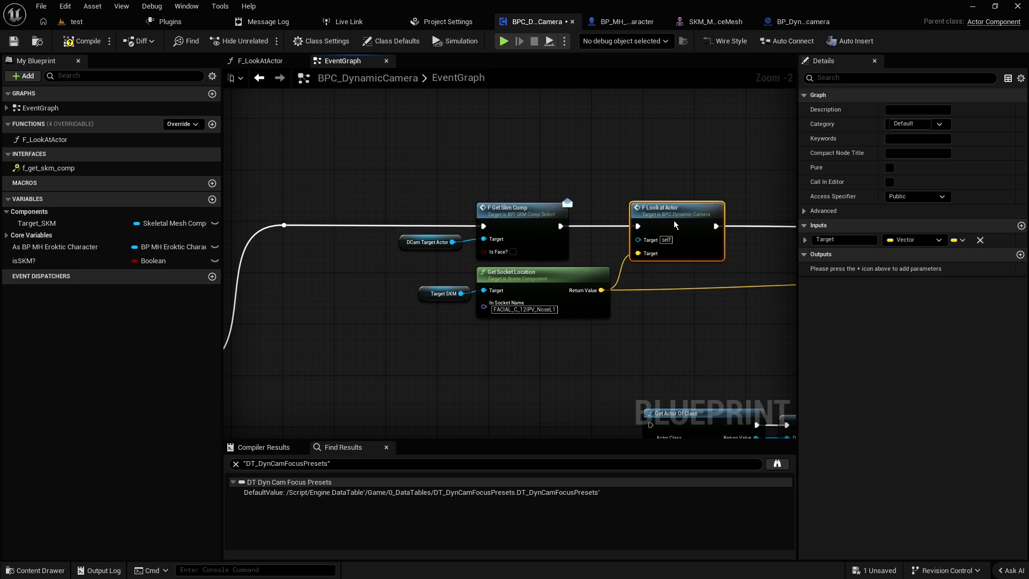
left_click(706, 348)
left_click_drag(759, 328, 409, 328)
scroll(409, 324, "down", 3)
scroll(503, 316, "up", 4)
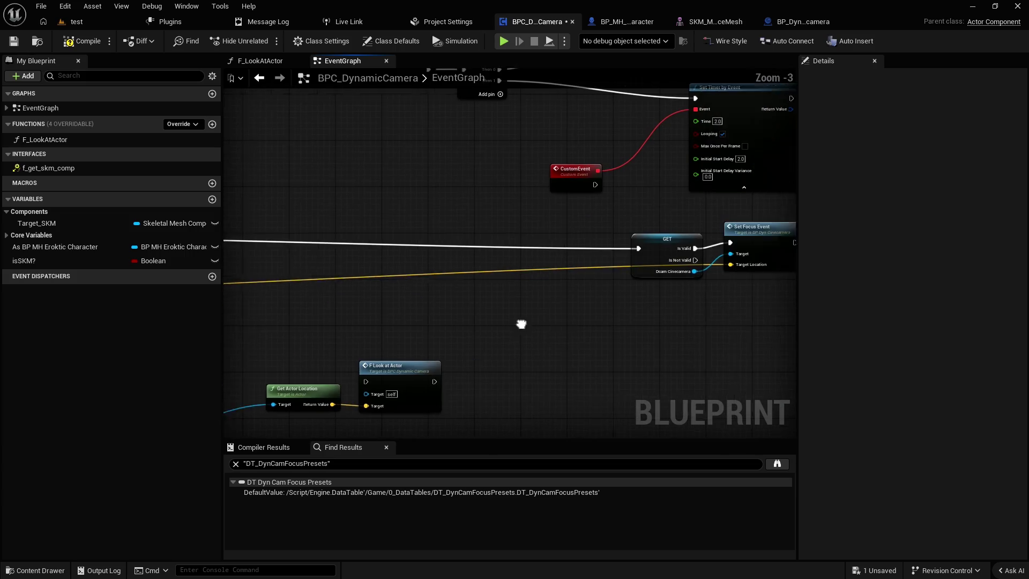
scroll(574, 274, "down", 2)
left_click_drag(315, 311, 460, 277)
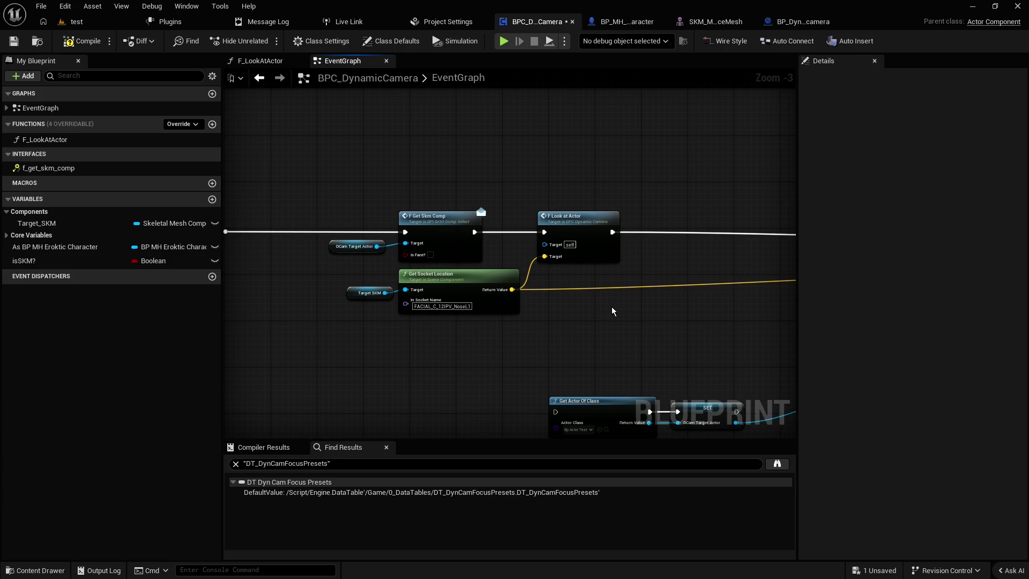
- Place the GET camera and Set Focus Event nodes right next to F Look at Actor
left_click_drag(629, 304, 322, 266)
scroll(343, 268, "down", 2)
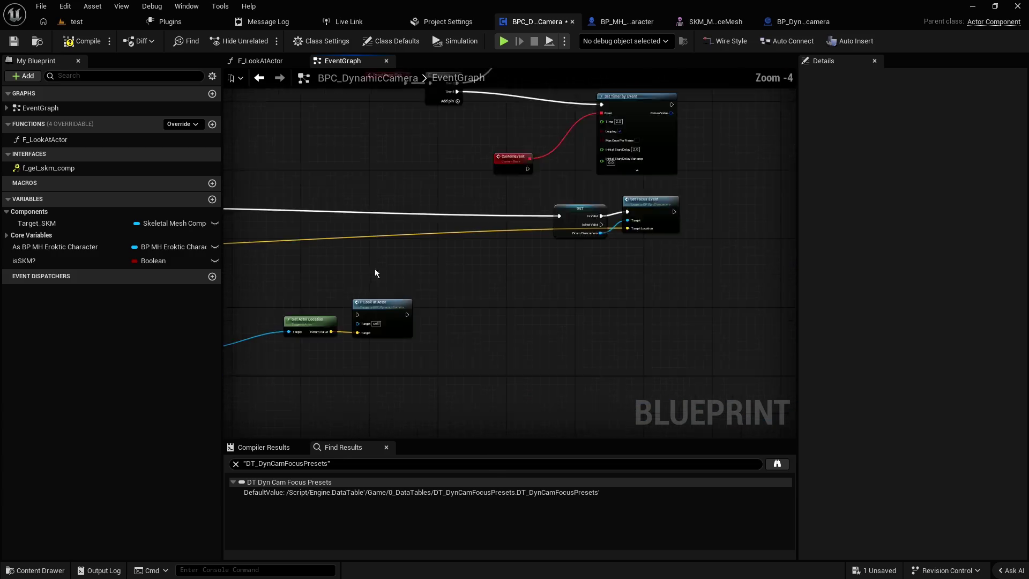
left_click_drag(528, 222, 378, 206)
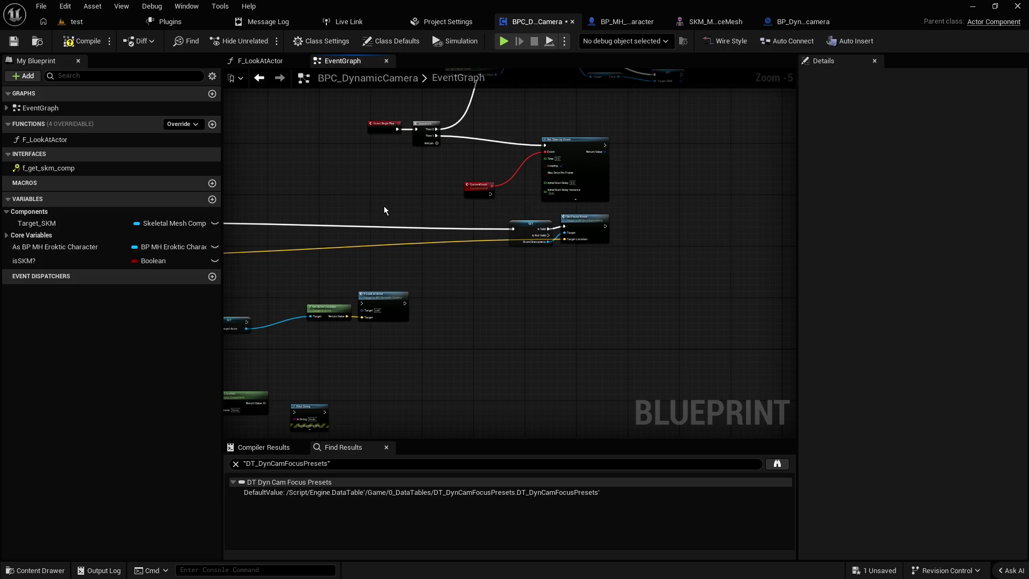
mouse_move(522, 228)
left_mouse_down()
mouse_move(322, 231)
mouse_move(592, 263)
mouse_move(581, 278)
mouse_move(560, 277)
mouse_move(344, 251)
left_mouse_up()
left_click_drag(594, 247, 402, 252)
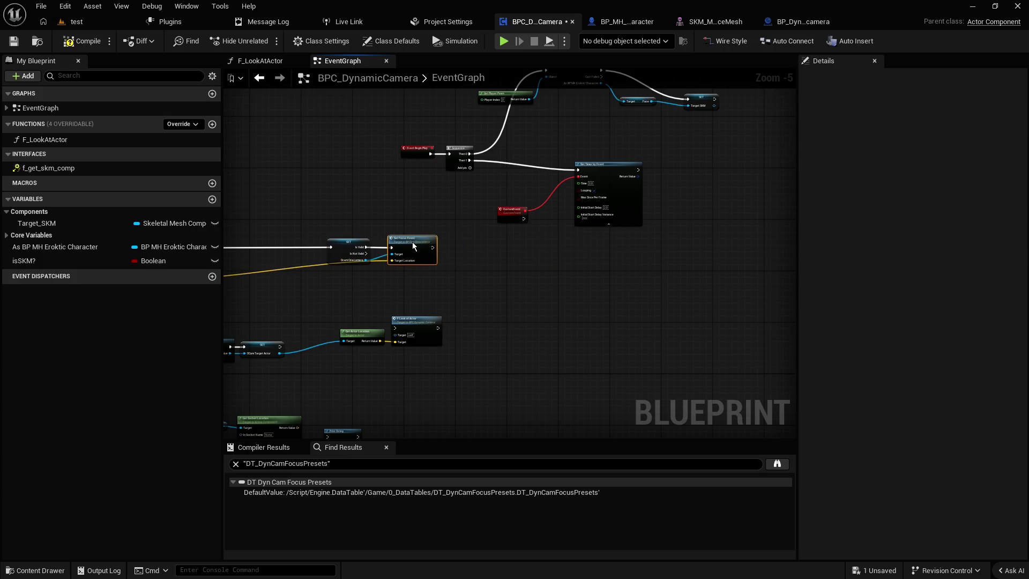
left_click_drag(345, 208, 434, 278)
scroll(467, 283, "up", 1)
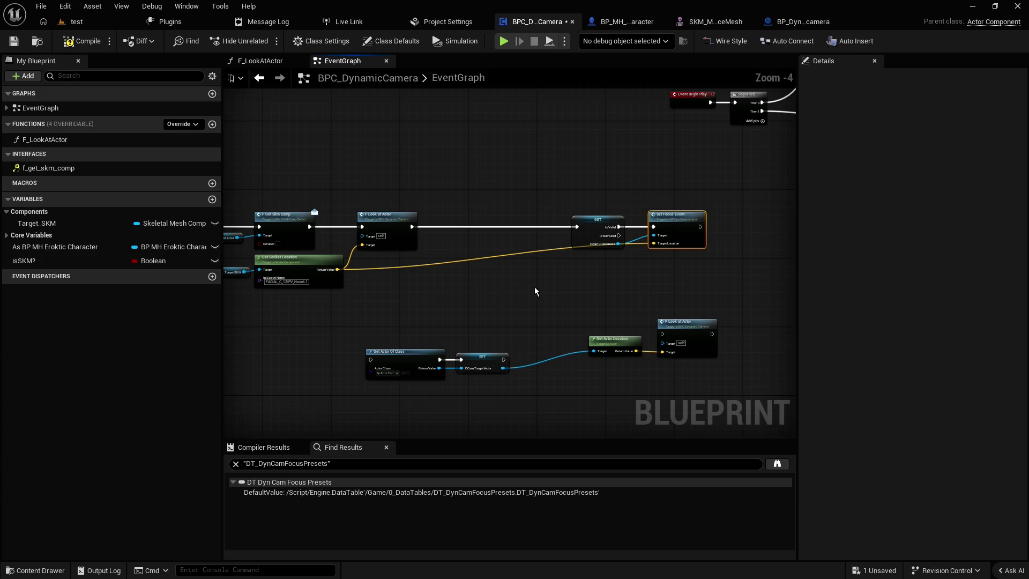
scroll(644, 297, "up", 1)
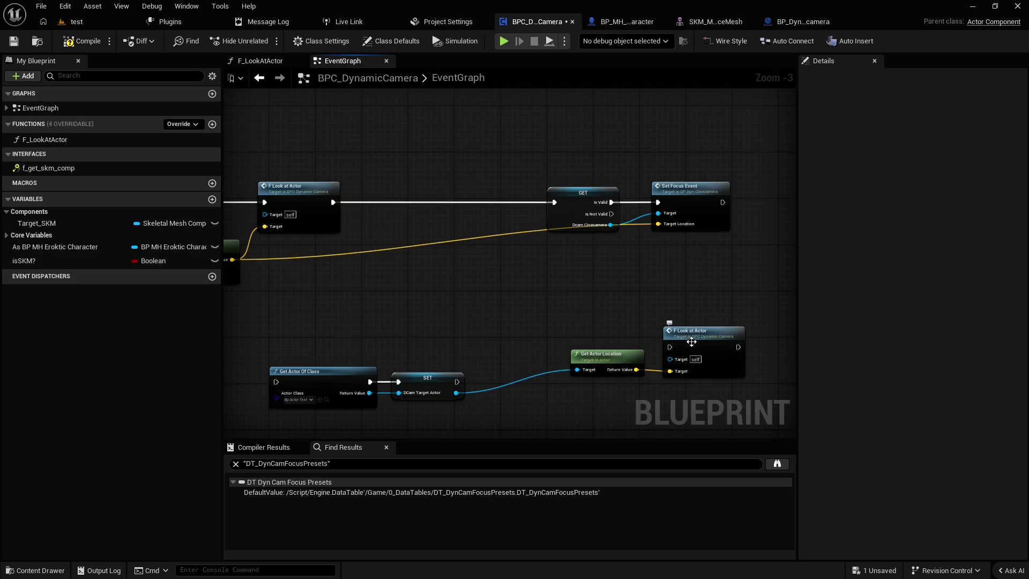
left_click(675, 188)
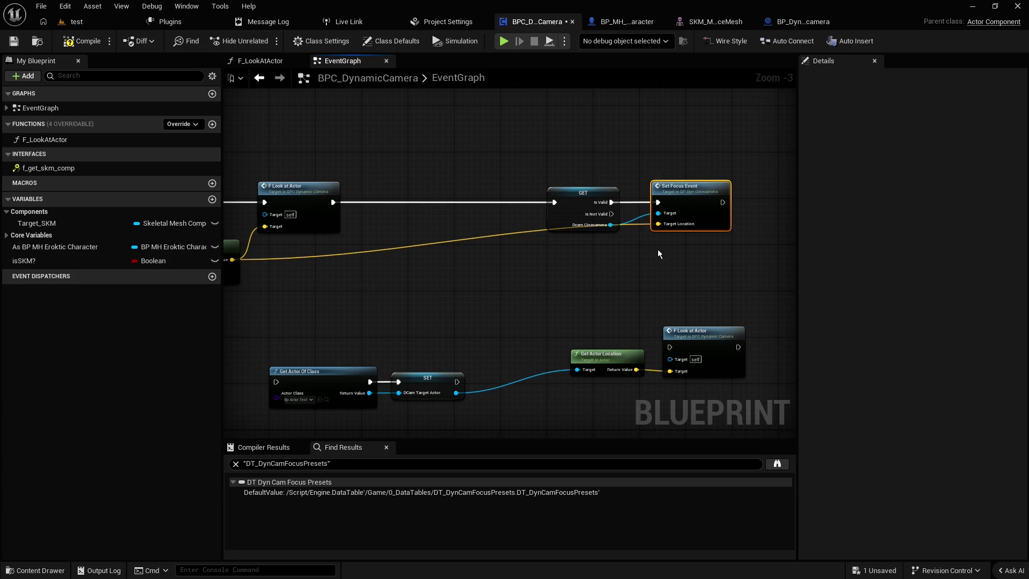
left_click_drag(576, 267, 638, 268)
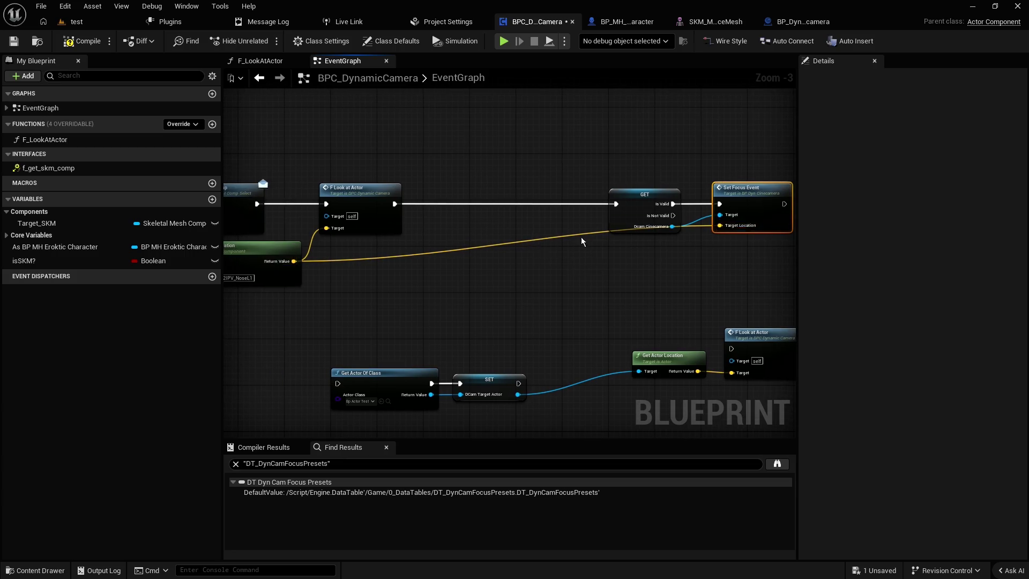
left_click(659, 194)
left_click_drag(659, 194, 671, 194)
mouse_move(749, 167)
left_mouse_down()
mouse_move(643, 215)
mouse_move(477, 189)
left_mouse_up()
left_click(420, 262)
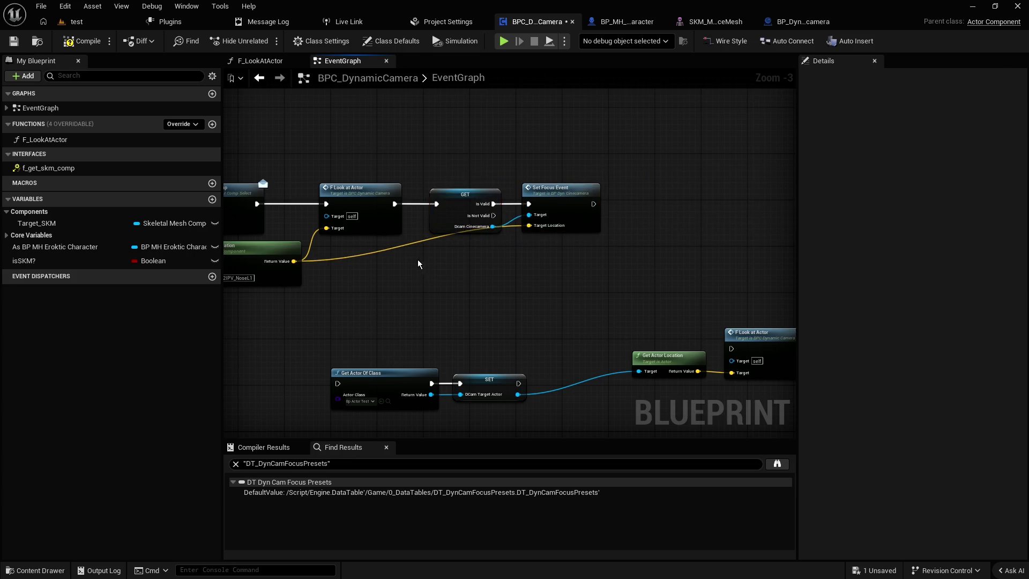
- Add a bend point to straighten the yellow location wire and shift the four lower-row nodes left
double_click(407, 252)
mouse_move(429, 263)
left_mouse_down()
mouse_move(504, 266)
mouse_move(531, 282)
mouse_move(378, 267)
left_mouse_up()
scroll(498, 266, "down", 1)
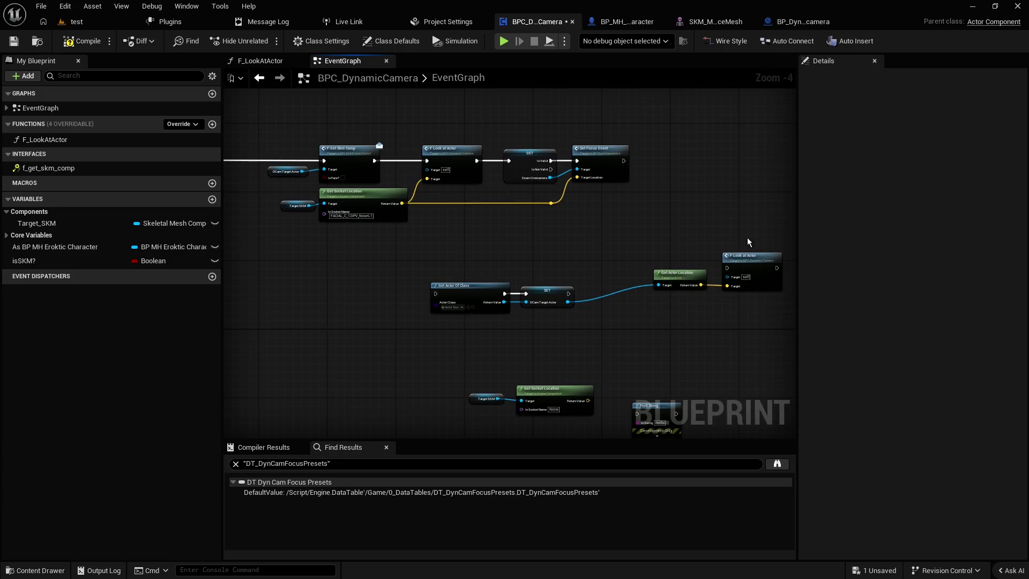
left_click(747, 256)
left_click_drag(716, 282, 656, 300)
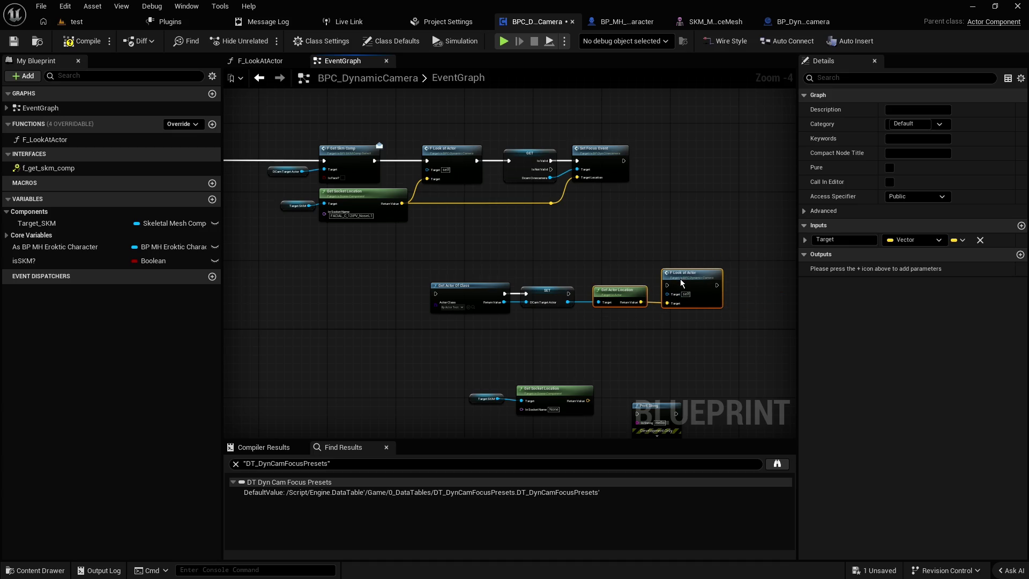
left_click(608, 270)
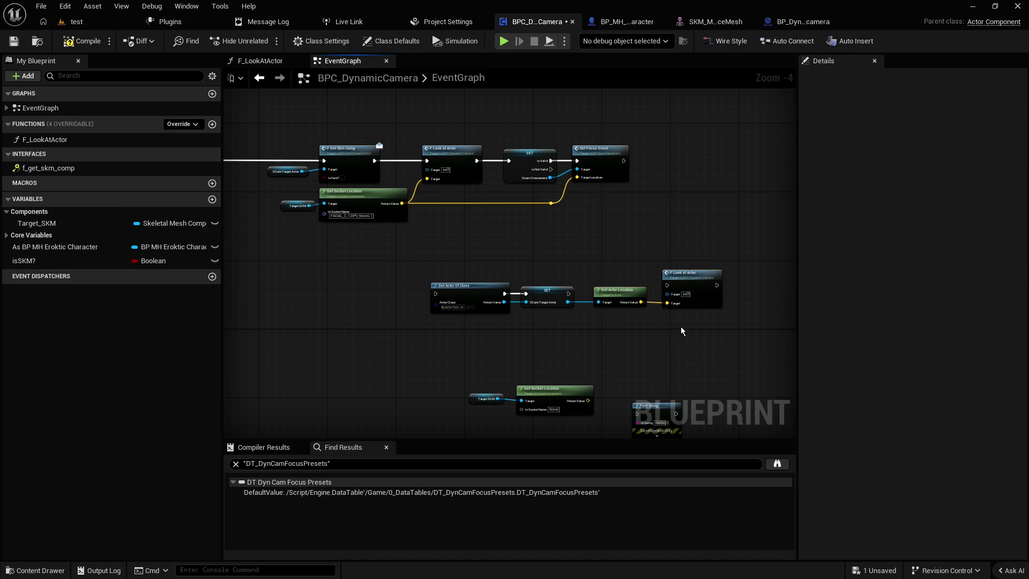
left_click(442, 149)
left_click_drag(690, 334, 469, 286)
mouse_move(697, 279)
left_mouse_down()
mouse_move(518, 279)
mouse_move(533, 278)
left_mouse_up()
left_click(432, 205)
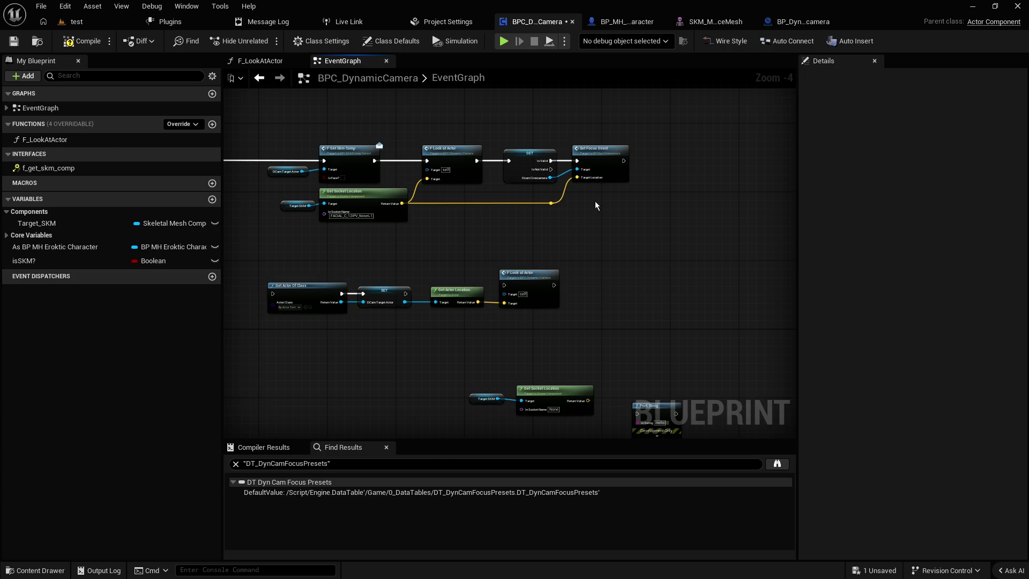
- Select the Look at Actor, GET and Set Focus Event group, then view the isSKM? branch
left_click_drag(612, 208, 452, 123)
left_click(434, 115)
left_click_drag(637, 236, 453, 139)
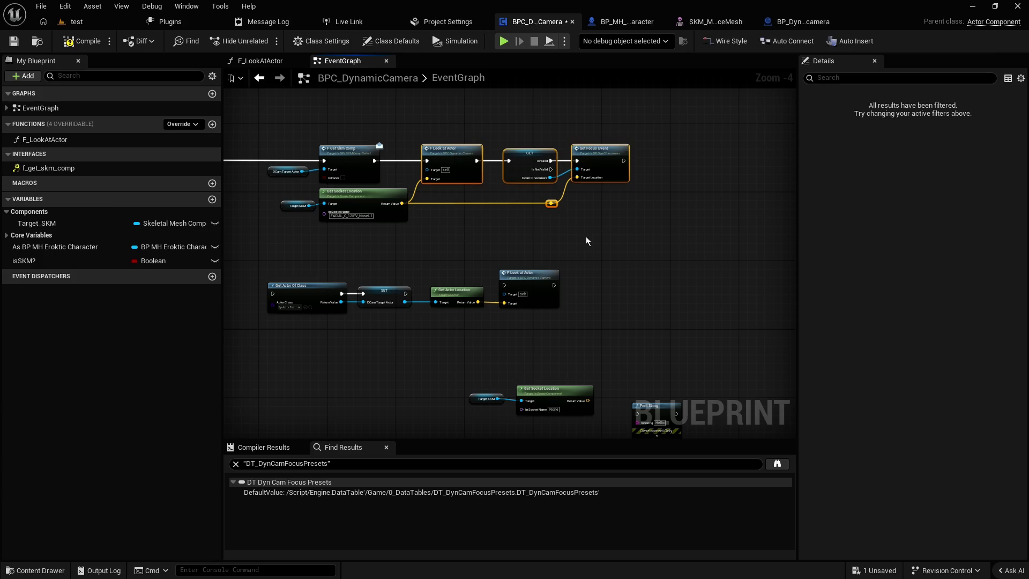
mouse_move(586, 240)
left_mouse_down()
mouse_move(627, 234)
mouse_move(718, 332)
mouse_move(435, 271)
left_mouse_up()
left_click(452, 245)
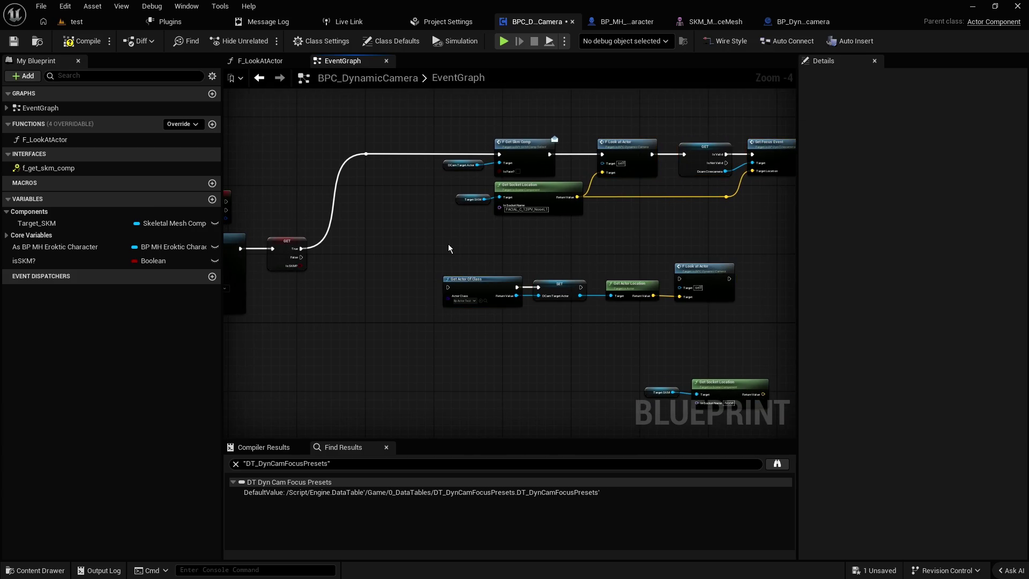
scroll(448, 243, "up", 1)
left_click_drag(411, 222, 523, 234)
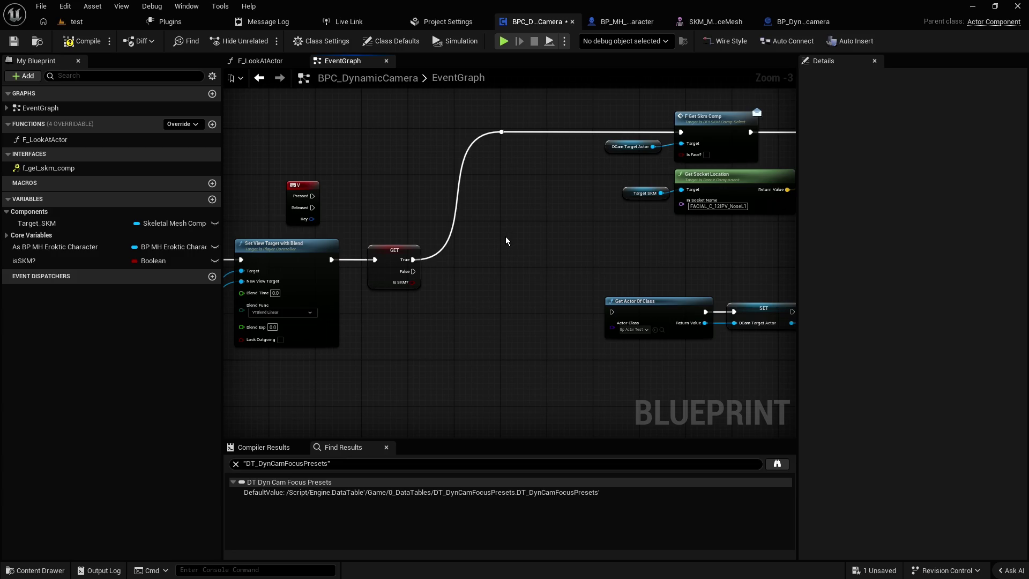
scroll(502, 239, "up", 1)
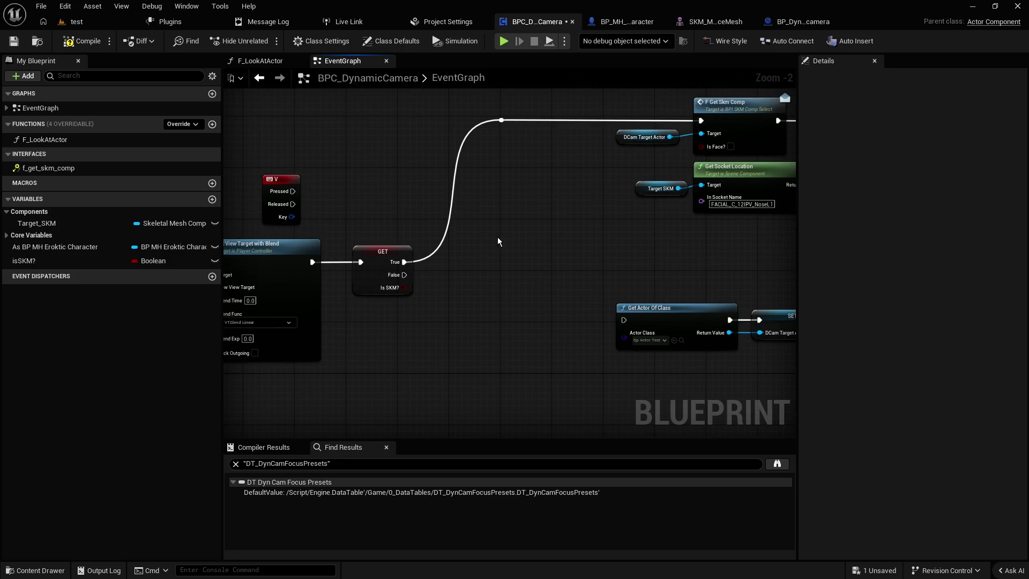
mouse_move(526, 217)
left_mouse_down()
mouse_move(464, 218)
mouse_move(425, 247)
mouse_move(341, 253)
left_mouse_up()
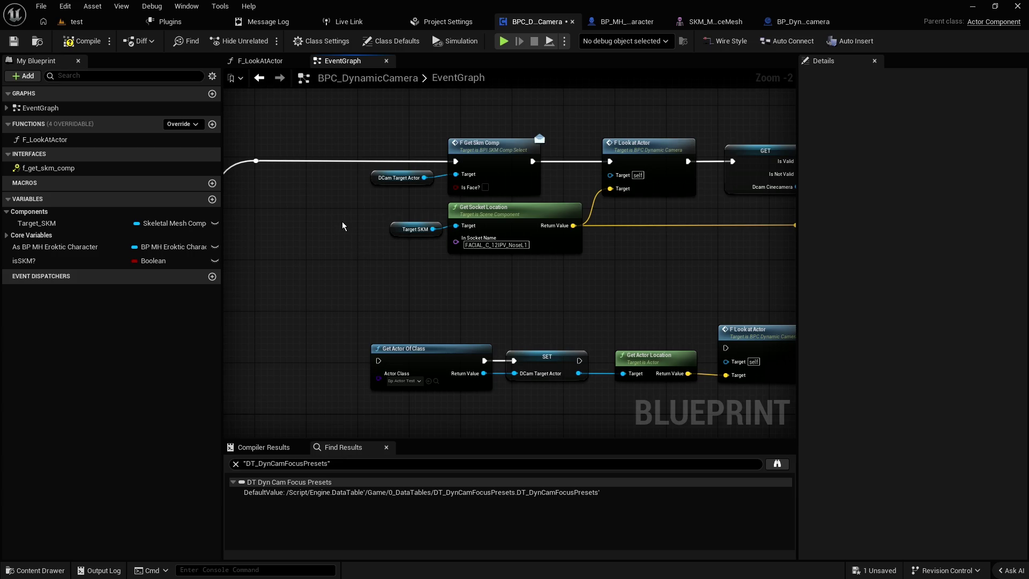
scroll(346, 224, "up", 1)
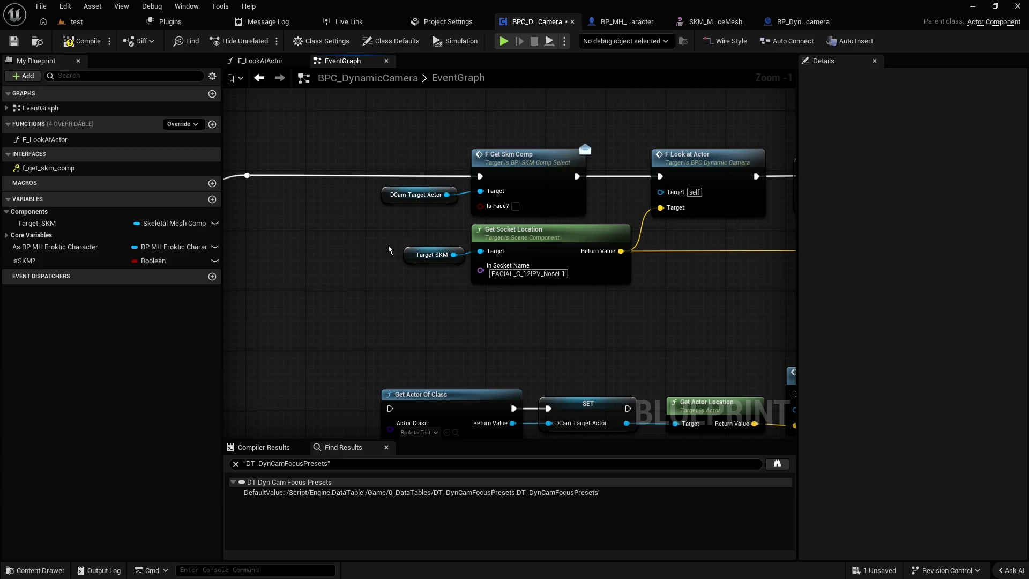
scroll(390, 249, "down", 3)
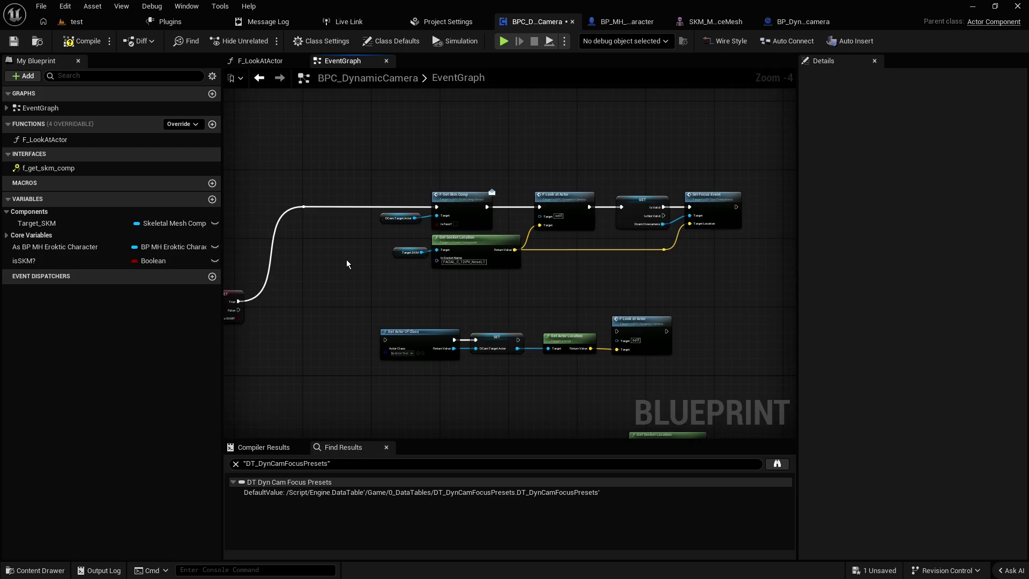
mouse_move(346, 259)
left_mouse_down()
mouse_move(453, 253)
mouse_move(504, 233)
left_mouse_up()
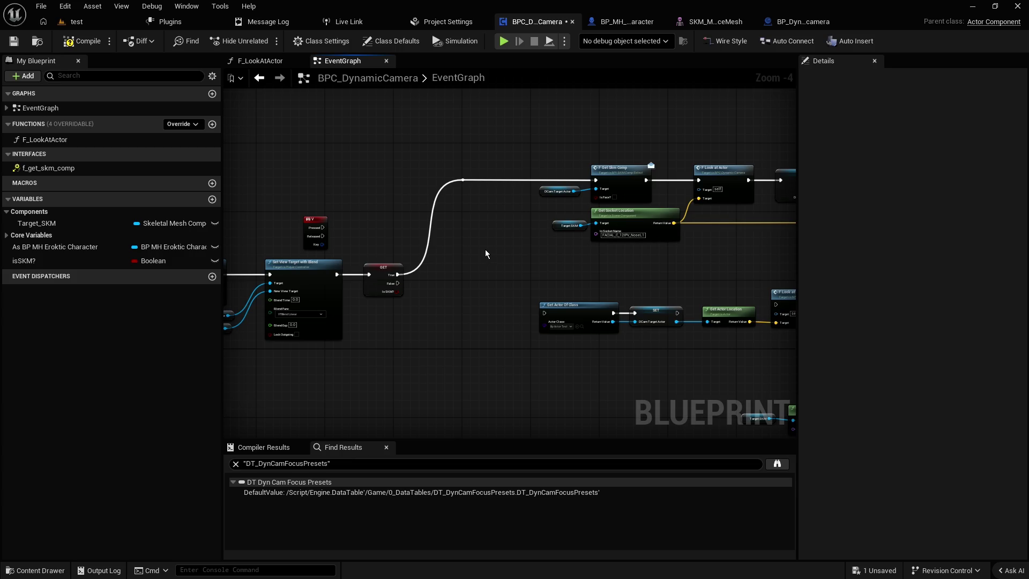
mouse_move(485, 254)
left_mouse_down()
mouse_move(696, 201)
mouse_move(464, 247)
left_mouse_up()
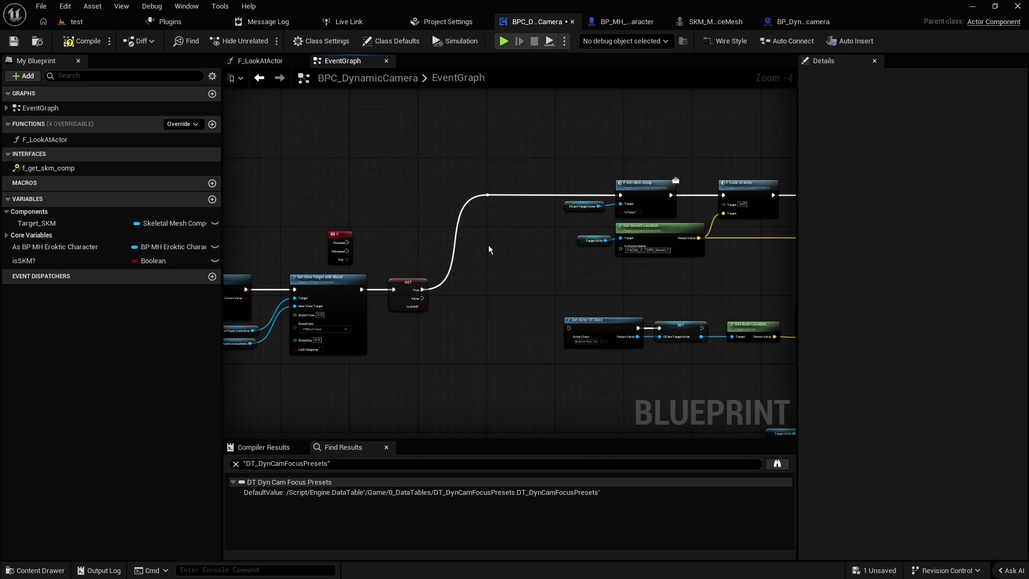
scroll(528, 249, "up", 1)
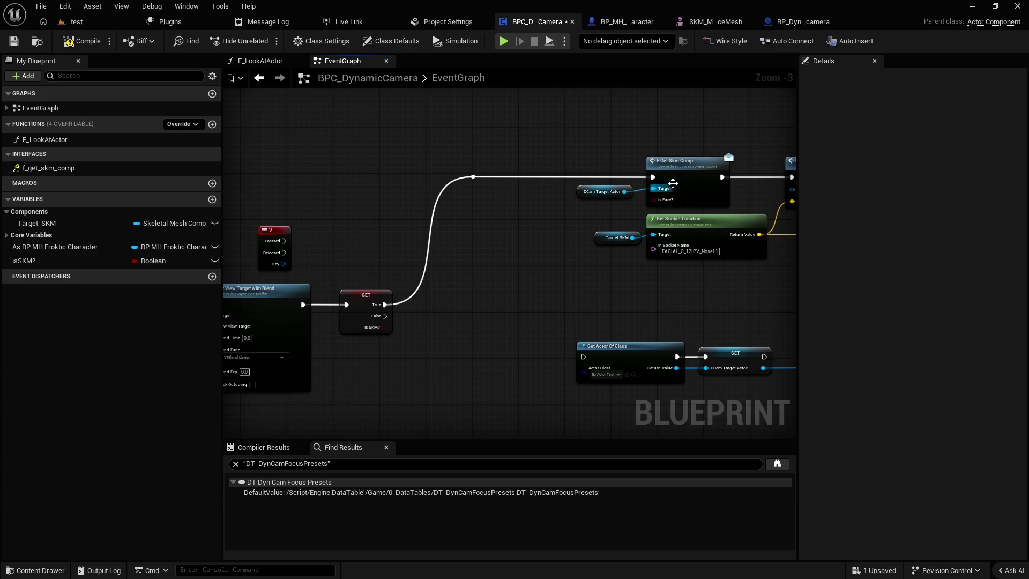
left_click_drag(652, 276, 592, 272)
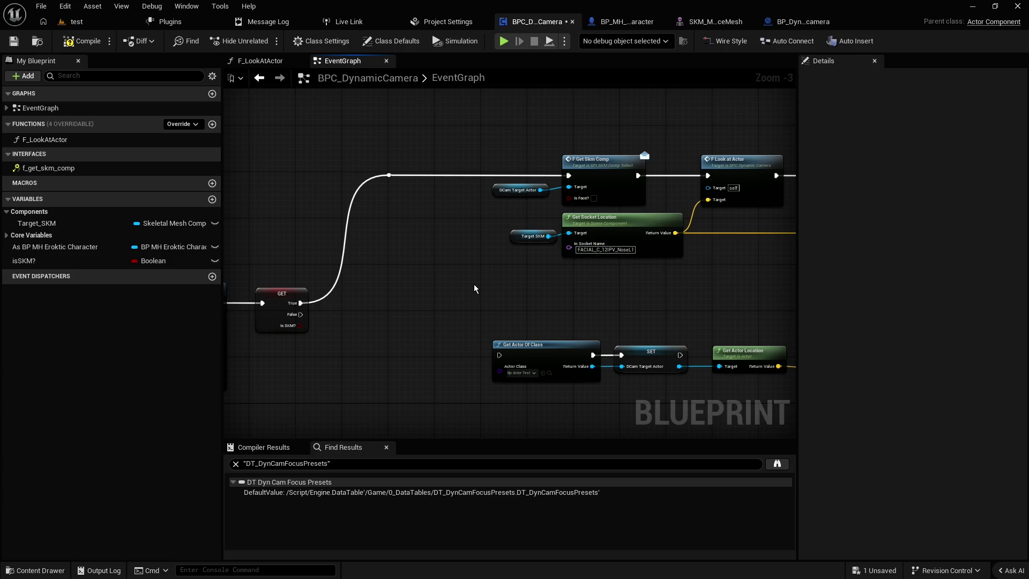
mouse_move(418, 297)
left_mouse_down()
mouse_move(669, 252)
mouse_move(616, 181)
left_mouse_up()
mouse_move(501, 288)
left_mouse_down()
mouse_move(491, 294)
mouse_move(523, 278)
left_mouse_up()
scroll(524, 278, "down", 2)
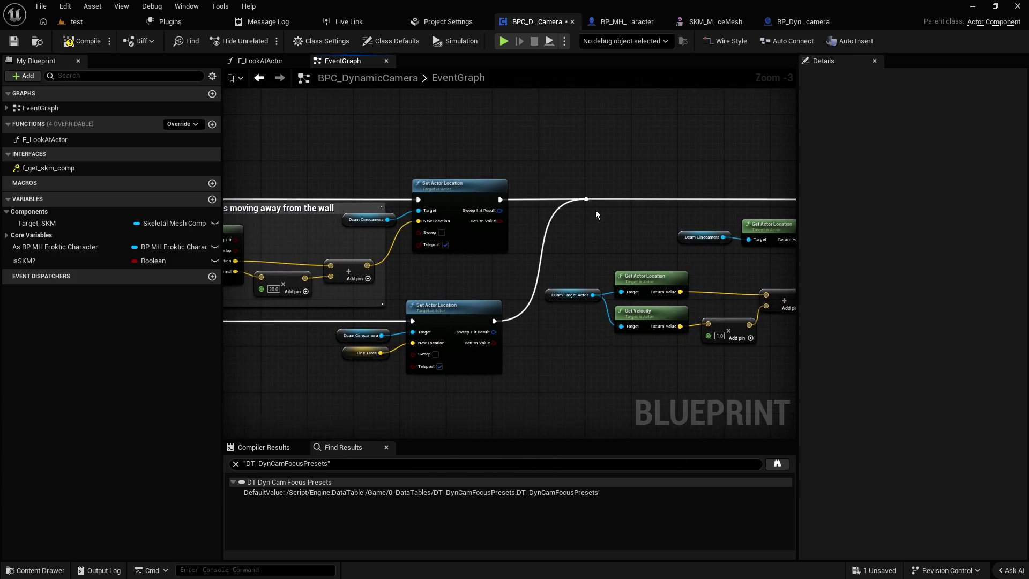
left_click_drag(611, 201, 368, 188)
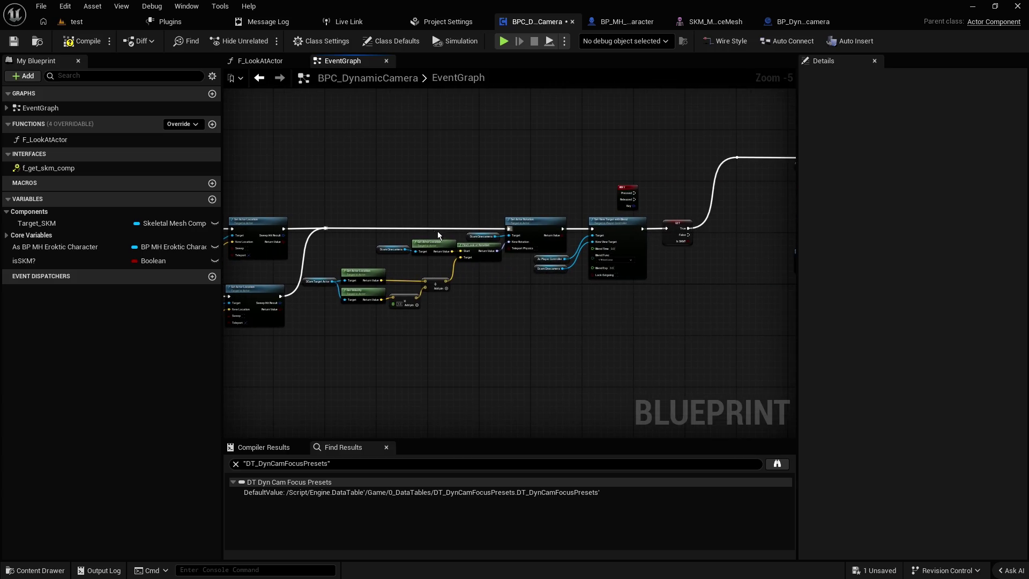
scroll(433, 230, "up", 2)
mouse_move(516, 317)
left_mouse_down()
mouse_move(614, 234)
mouse_move(555, 113)
mouse_move(303, 132)
left_mouse_up()
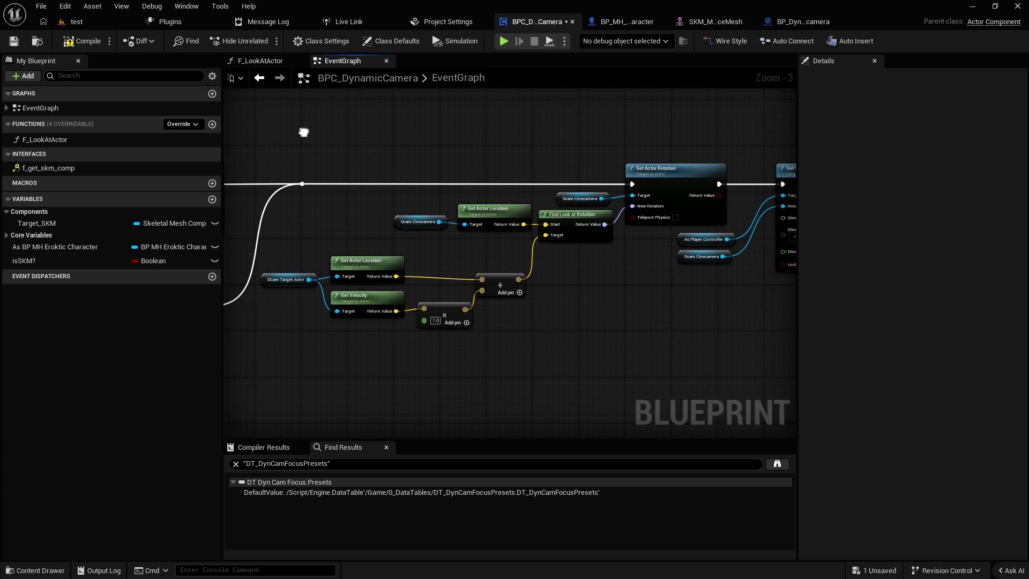
scroll(551, 127, "down", 2)
scroll(351, 159, "up", 1)
left_click_drag(352, 159, 504, 142)
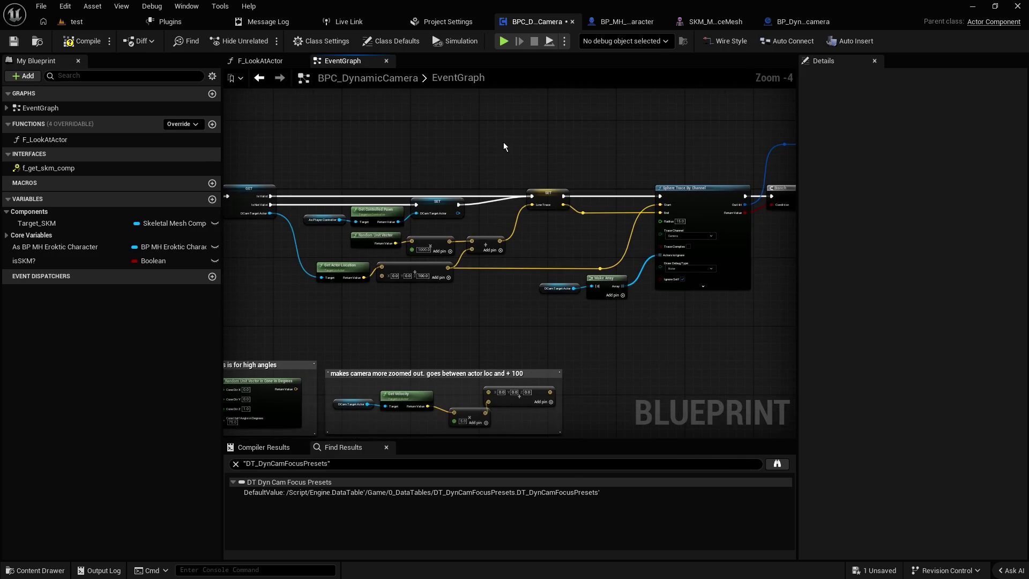
scroll(356, 297, "up", 1)
mouse_move(355, 298)
left_mouse_down()
mouse_move(432, 299)
mouse_move(528, 218)
mouse_move(443, 278)
mouse_move(447, 286)
left_mouse_up()
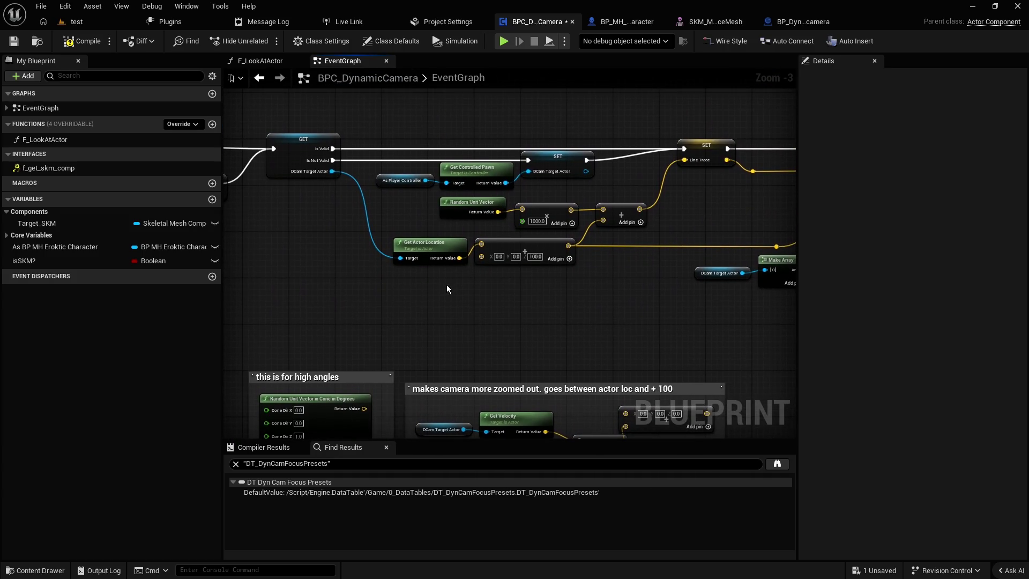
scroll(503, 298, "down", 1)
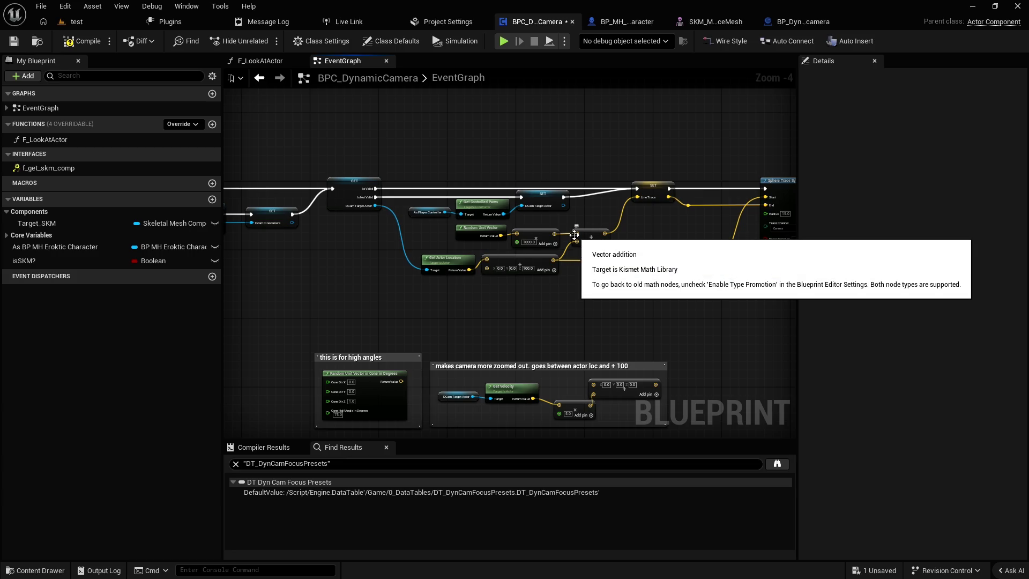
scroll(532, 234, "up", 1)
scroll(532, 234, "up", 1)
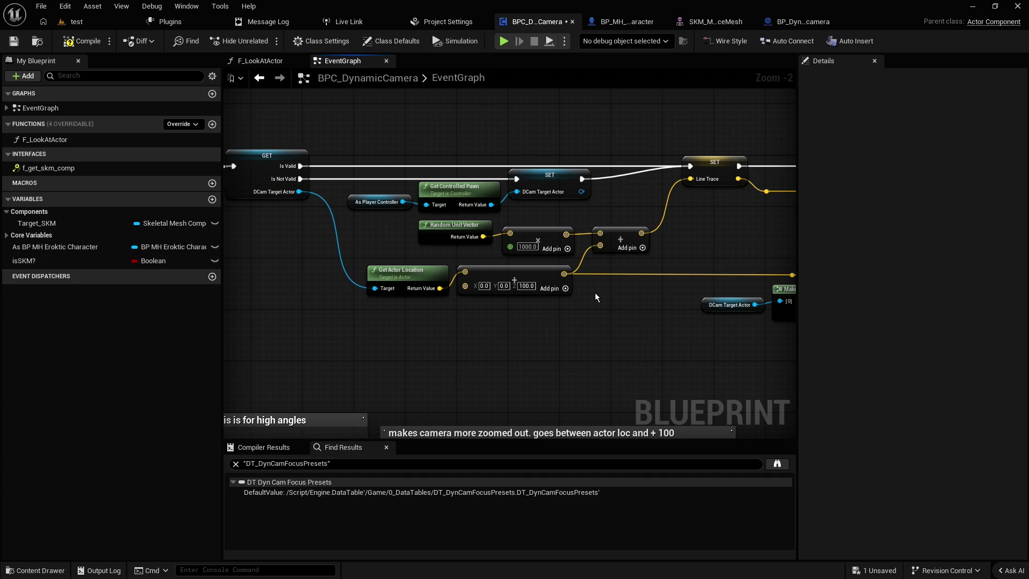
scroll(595, 295, "down", 1)
left_click_drag(678, 318, 413, 176)
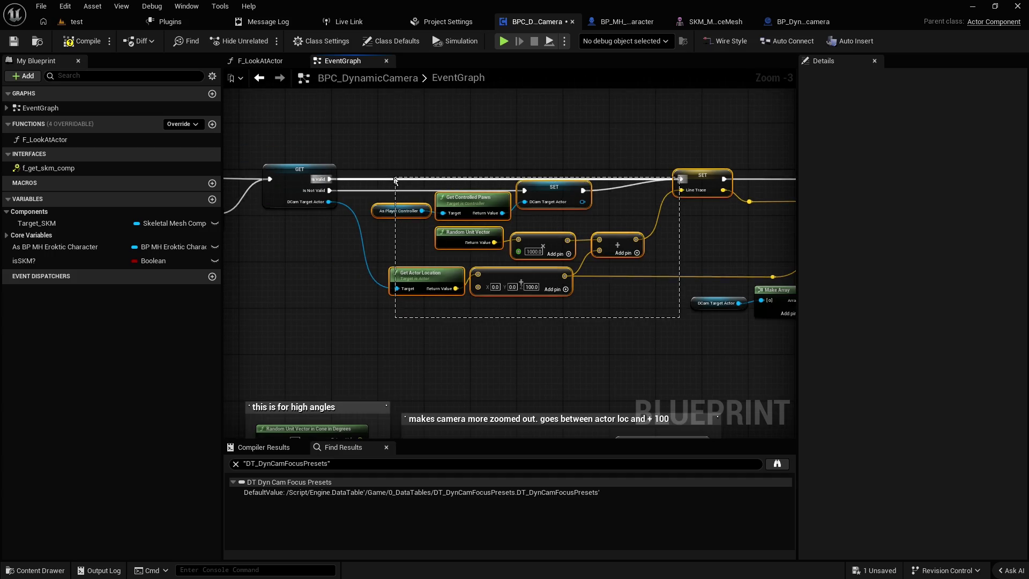
left_click(394, 135)
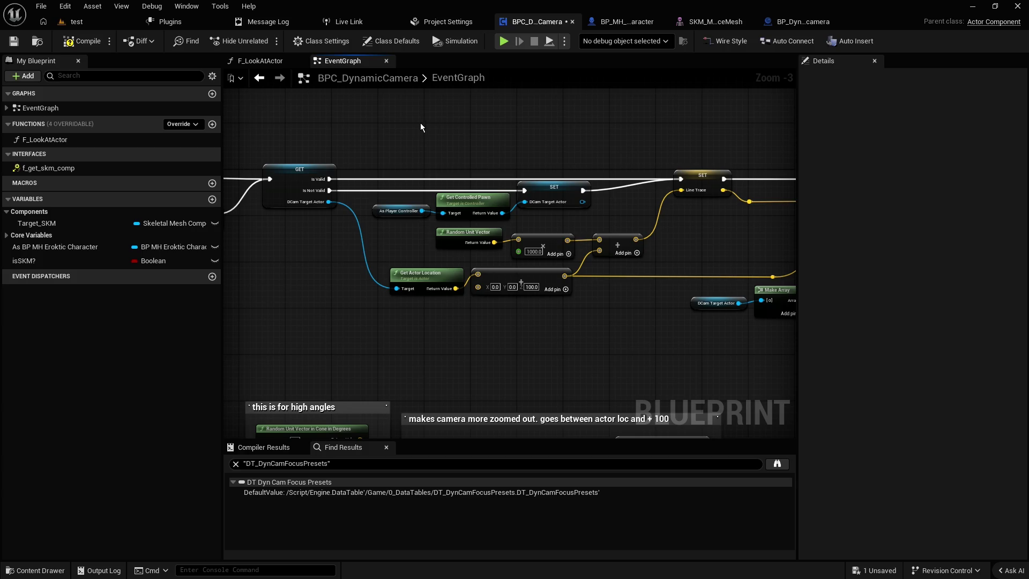
key("1")
mouse_move(516, 150)
left_mouse_down()
mouse_move(753, 193)
mouse_move(418, 167)
left_mouse_up()
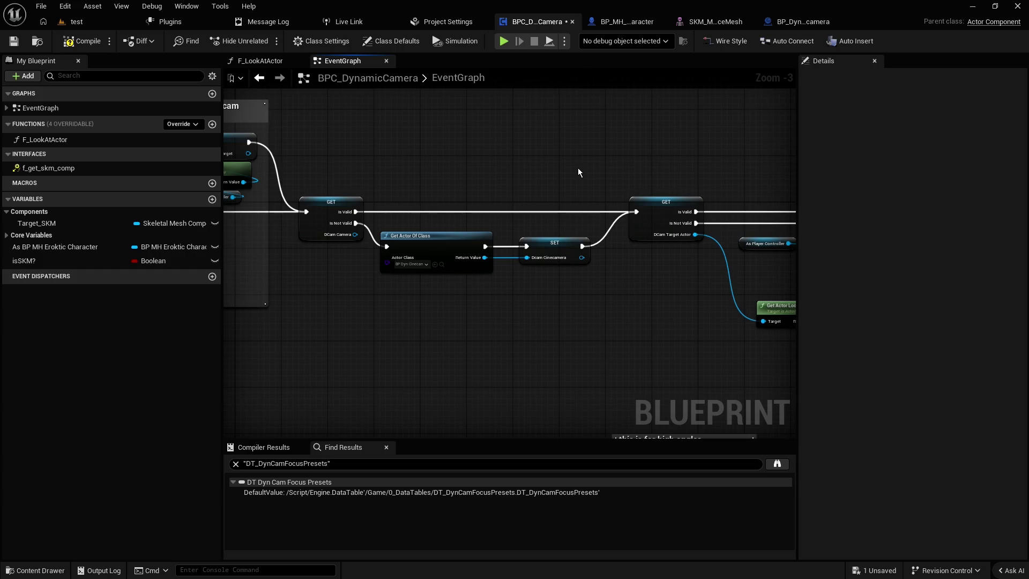
left_click_drag(578, 168, 318, 147)
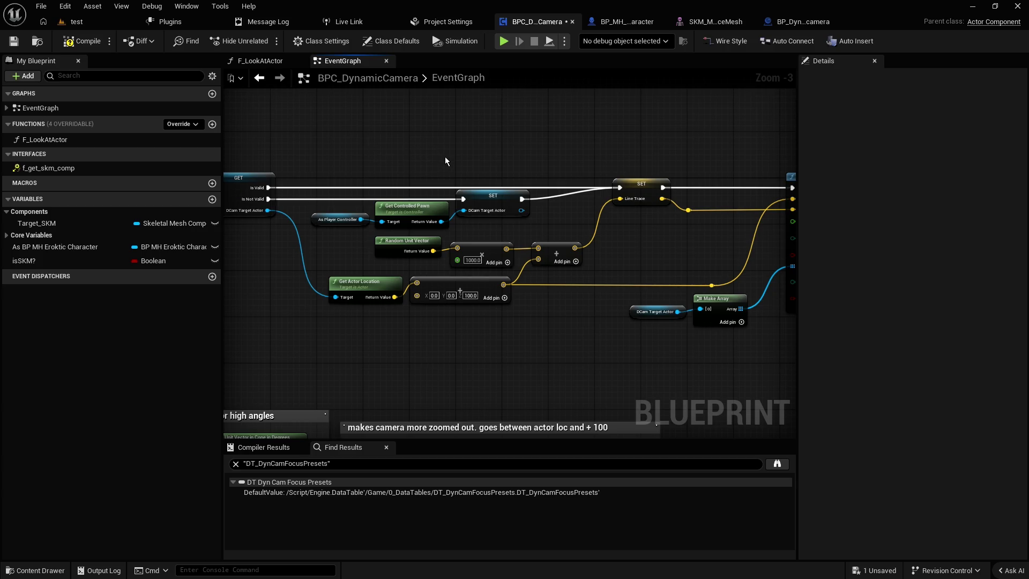
scroll(446, 156, "down", 1)
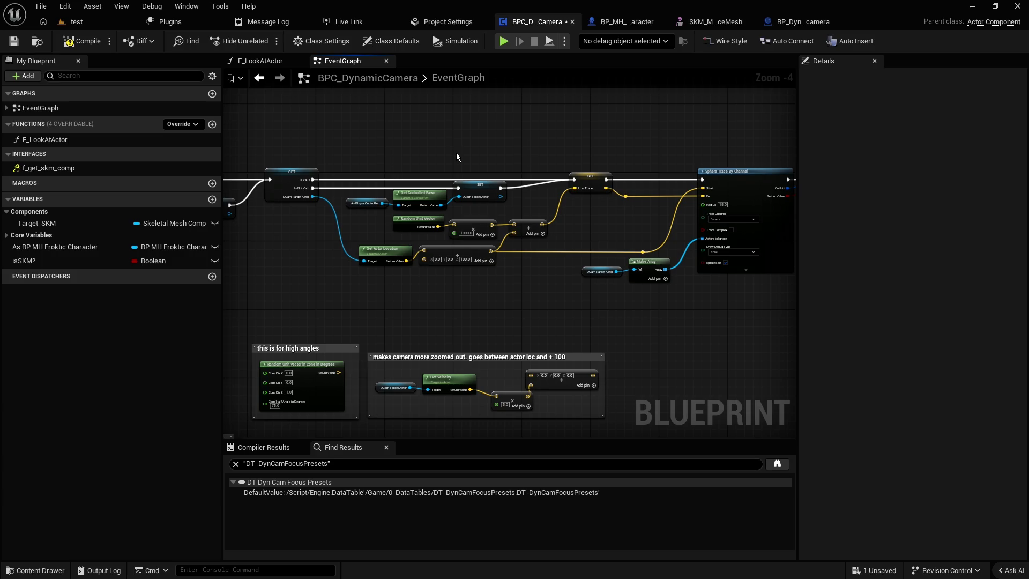
scroll(457, 157, "up", 1)
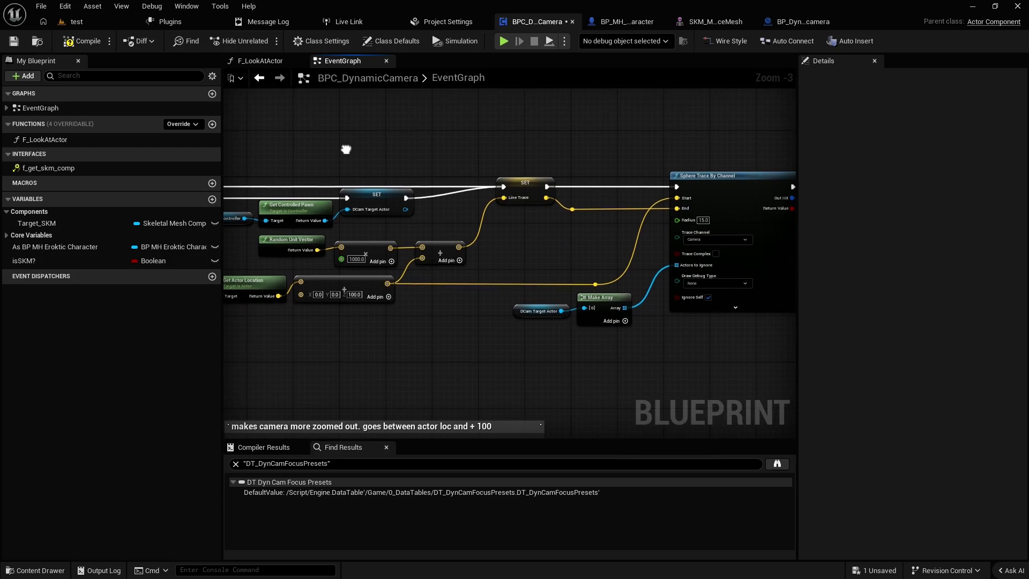
mouse_move(468, 156)
left_mouse_down()
mouse_move(404, 149)
mouse_move(609, 336)
mouse_move(504, 151)
left_mouse_up()
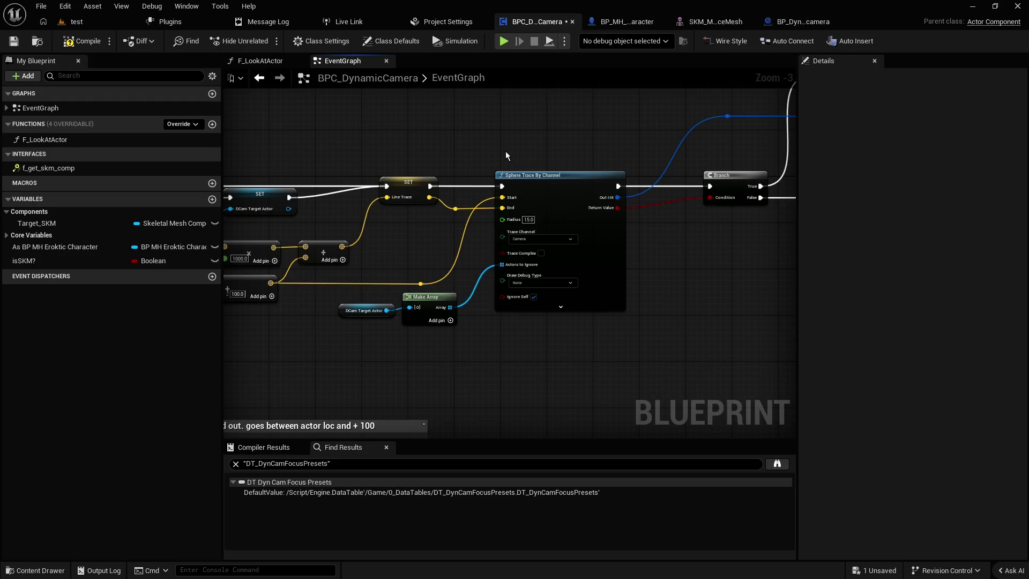
scroll(461, 194, "up", 2)
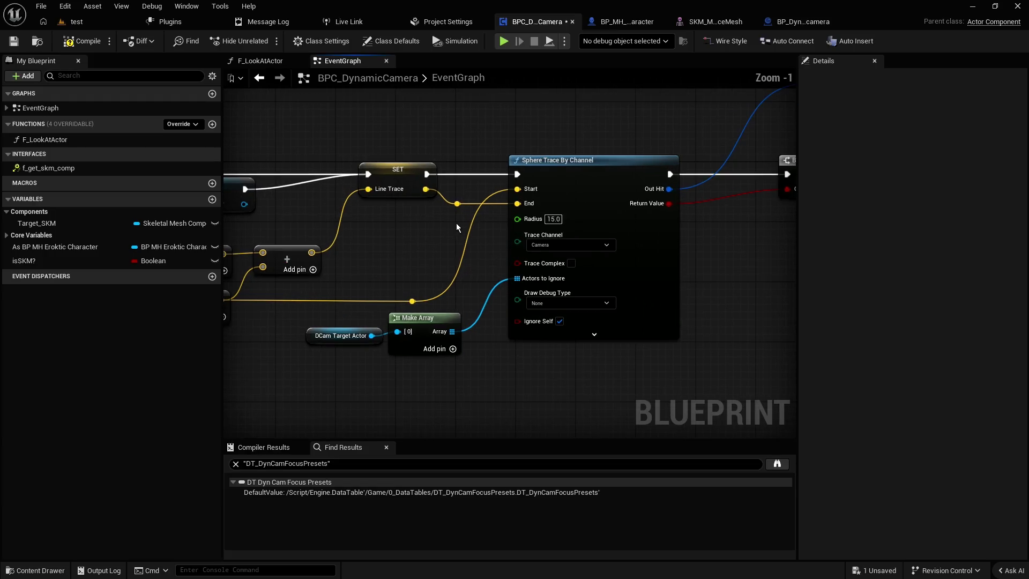
mouse_move(449, 211)
left_mouse_down()
mouse_move(464, 194)
mouse_move(463, 204)
left_mouse_up()
mouse_move(494, 137)
left_mouse_down()
mouse_move(413, 139)
mouse_move(448, 224)
mouse_move(345, 230)
left_mouse_up()
scroll(415, 269, "down", 1)
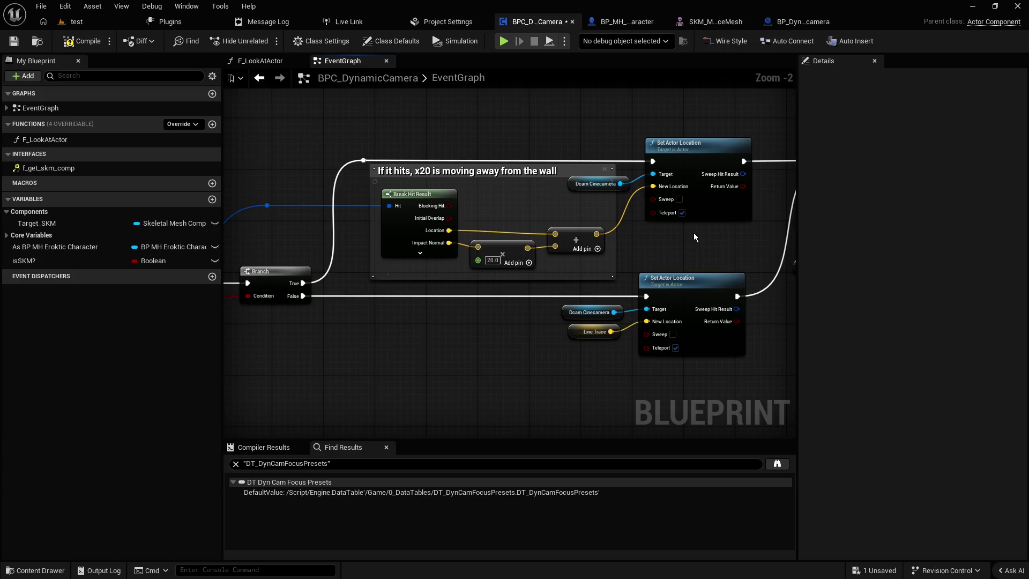
left_click_drag(693, 232, 396, 227)
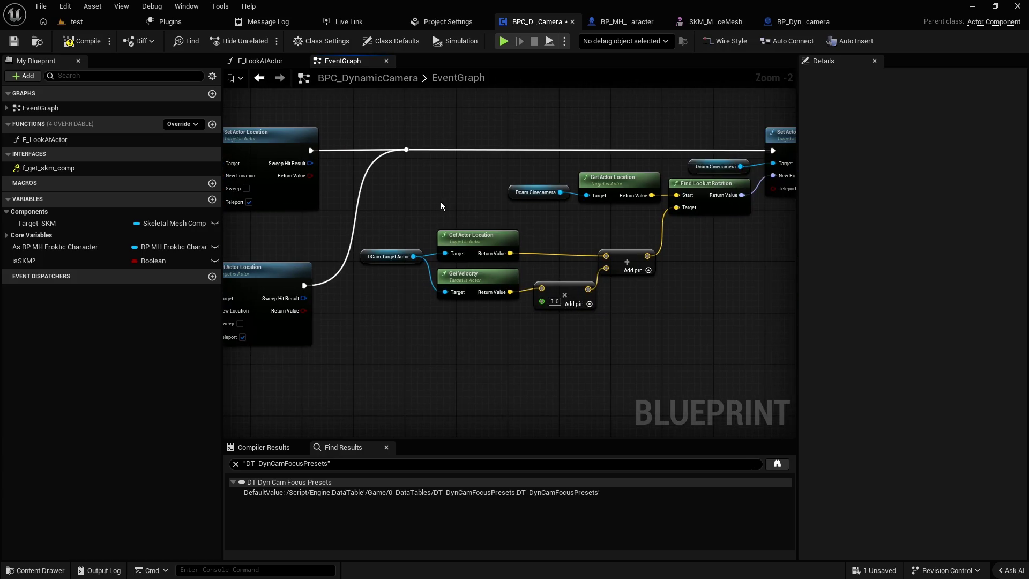
left_click_drag(522, 223, 423, 233)
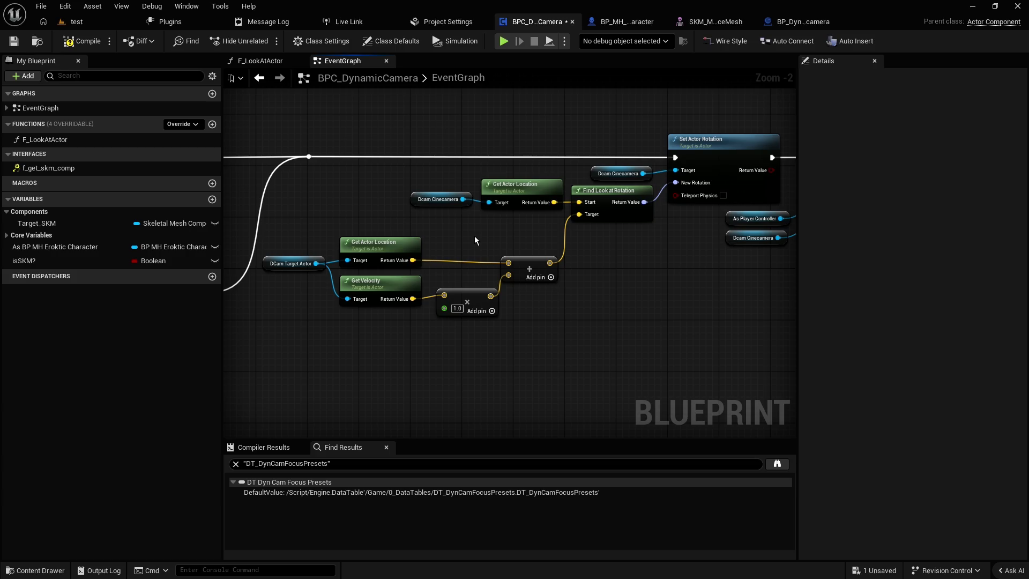
mouse_move(475, 237)
left_mouse_down()
mouse_move(340, 214)
mouse_move(646, 214)
left_mouse_up()
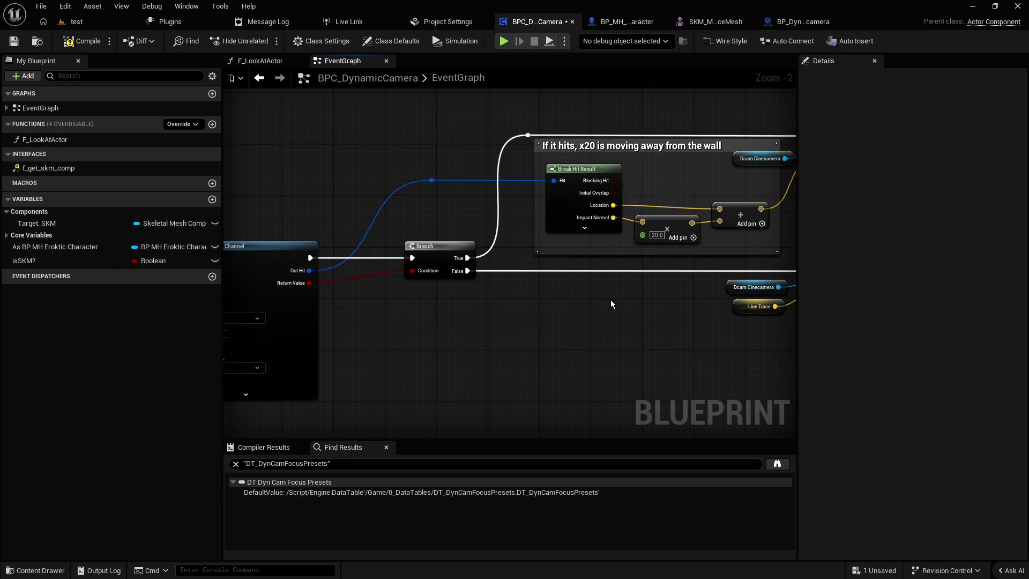
left_click_drag(610, 300, 217, 310)
left_click_drag(613, 260, 382, 272)
left_click_drag(631, 246, 366, 278)
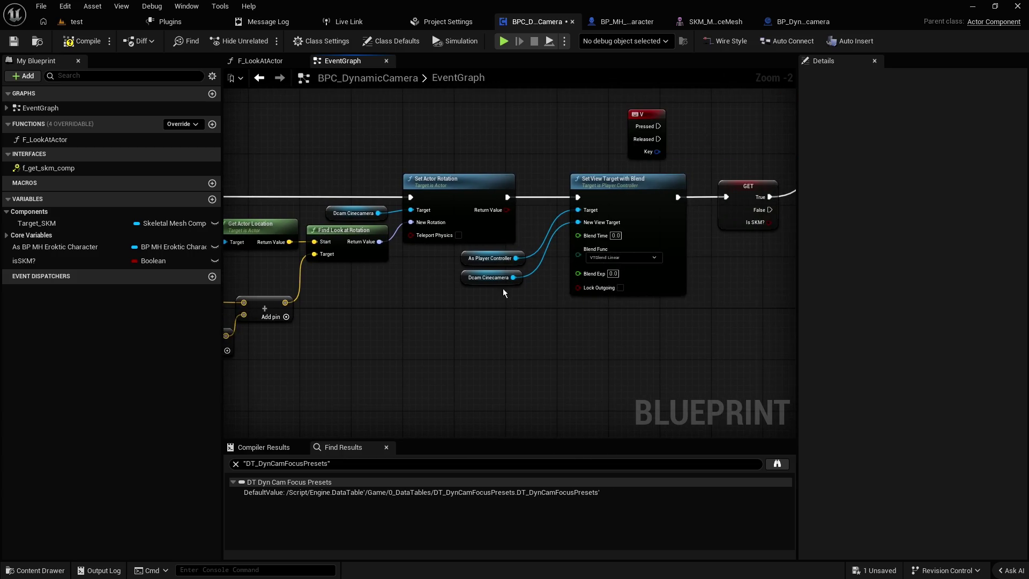
left_click_drag(738, 237, 509, 255)
mouse_move(613, 221)
left_mouse_down()
mouse_move(503, 280)
mouse_move(391, 291)
left_mouse_up()
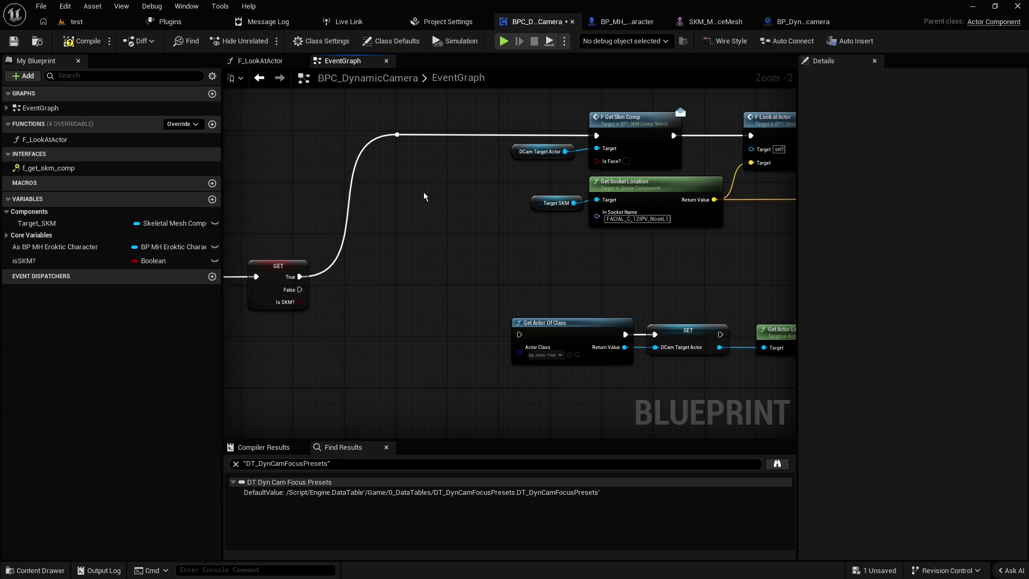
scroll(424, 198, "down", 4)
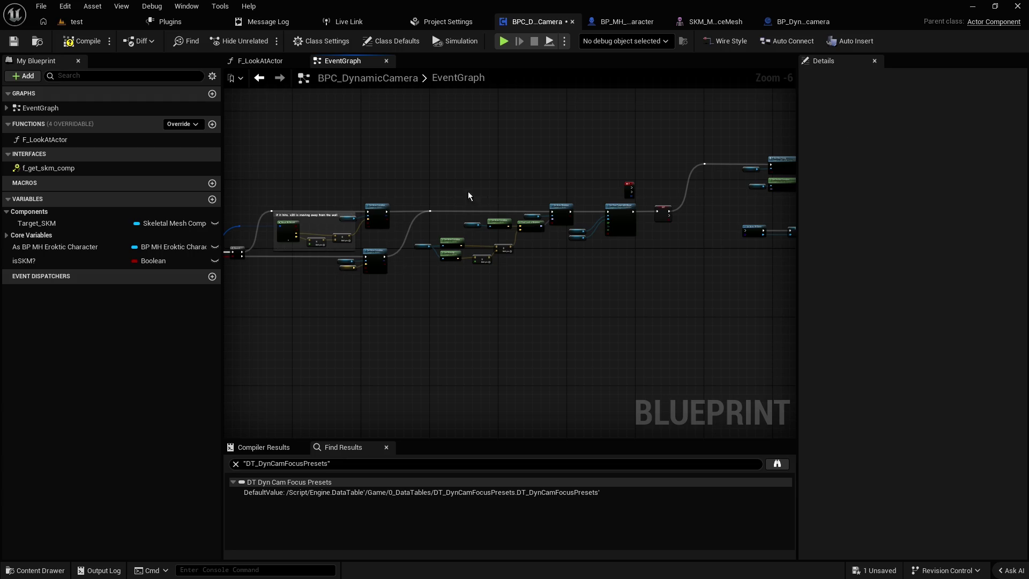
- Review the DynCam check and wall-hit comment groups, then compile and save BPC_DynamicCamera
mouse_move(748, 183)
left_mouse_down()
mouse_move(795, 142)
mouse_move(469, 223)
left_mouse_up()
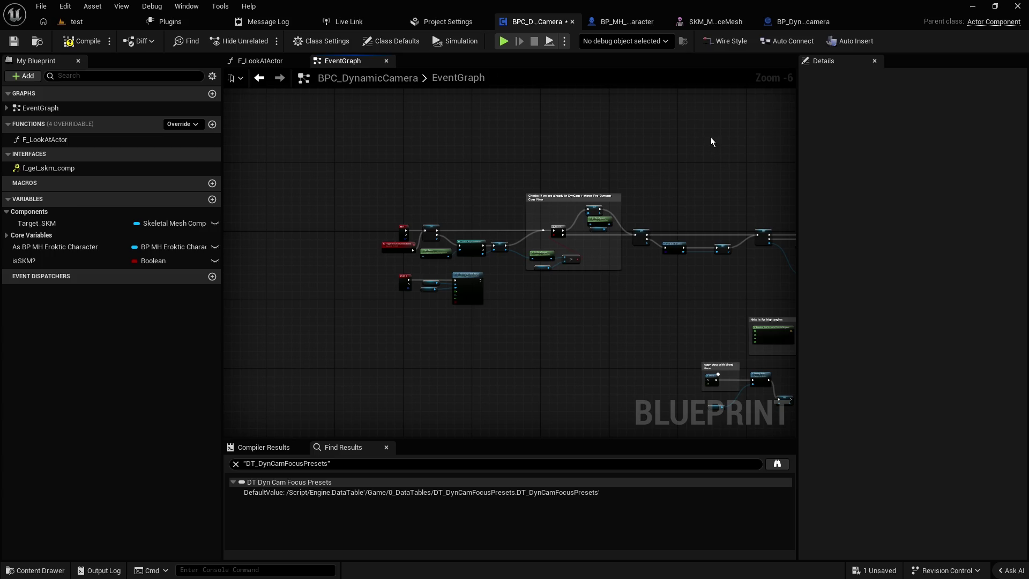
left_click_drag(711, 139, 466, 154)
left_click_drag(750, 141, 417, 141)
left_click_drag(600, 157, 468, 157)
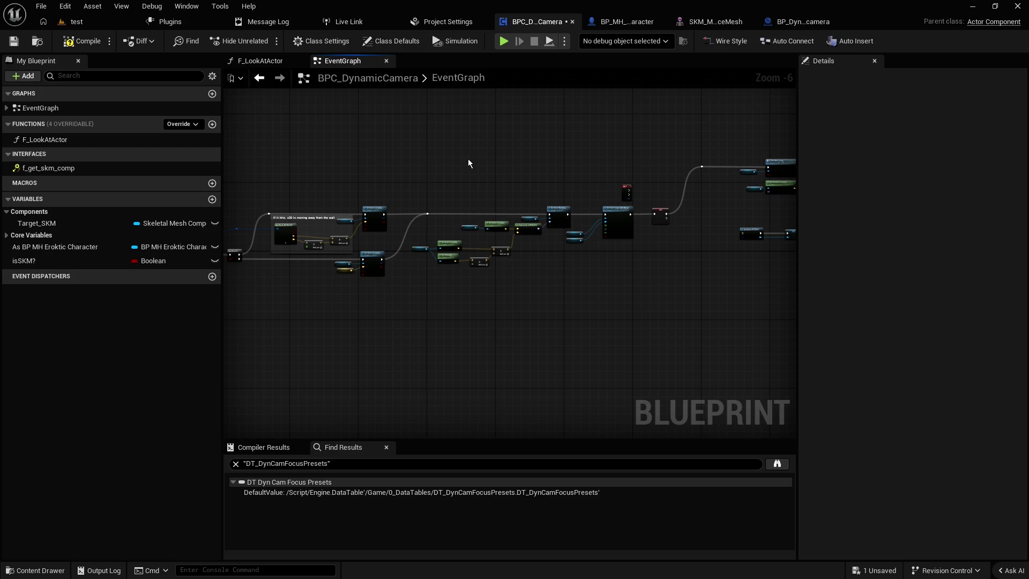
left_click(82, 42)
left_click(14, 42)
scroll(481, 175, "up", 2)
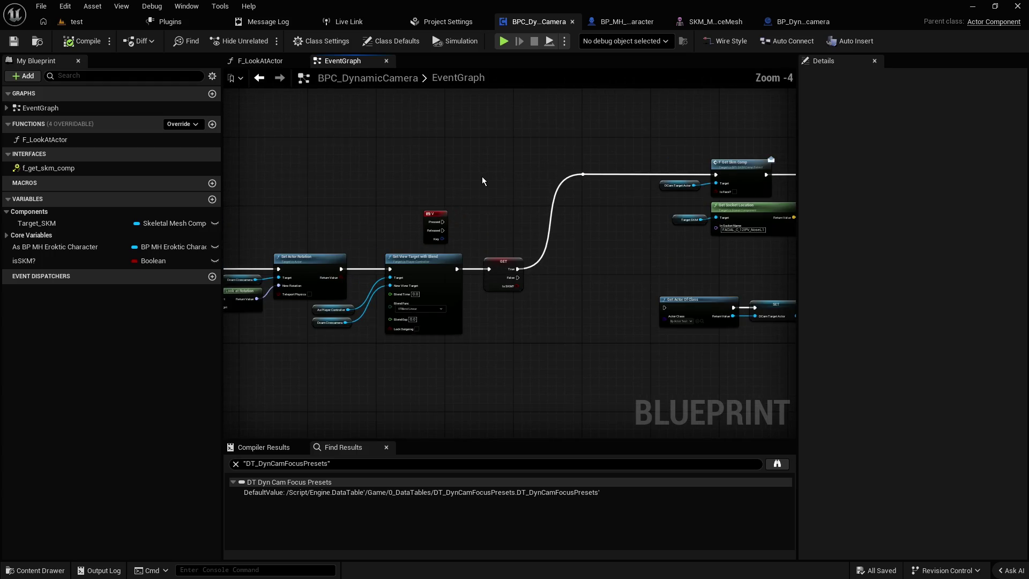
- Reposition the top Get Skm Comp / Get Socket Location node chain in the graph
left_click_drag(471, 173, 387, 199)
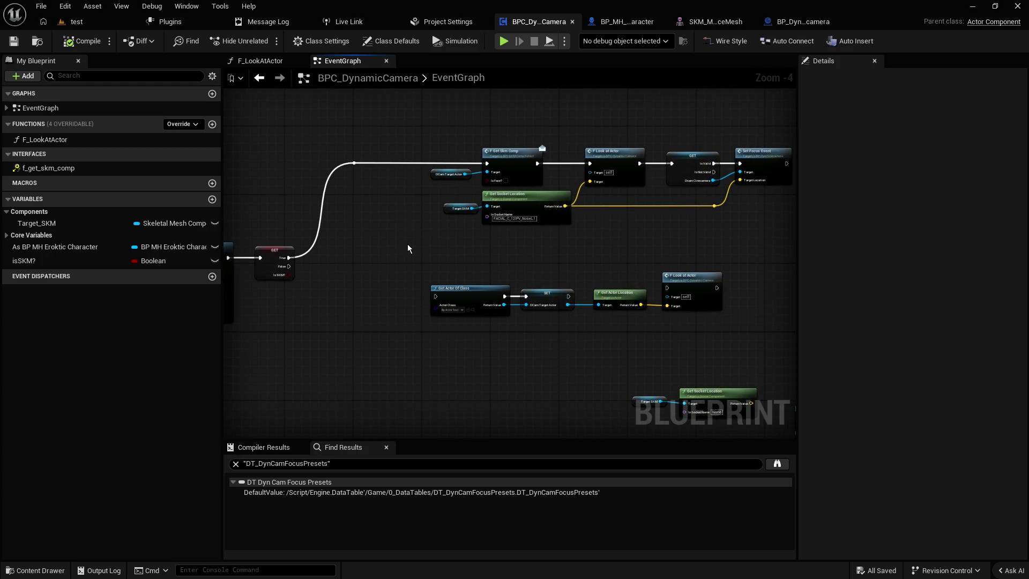
left_click_drag(477, 240, 368, 249)
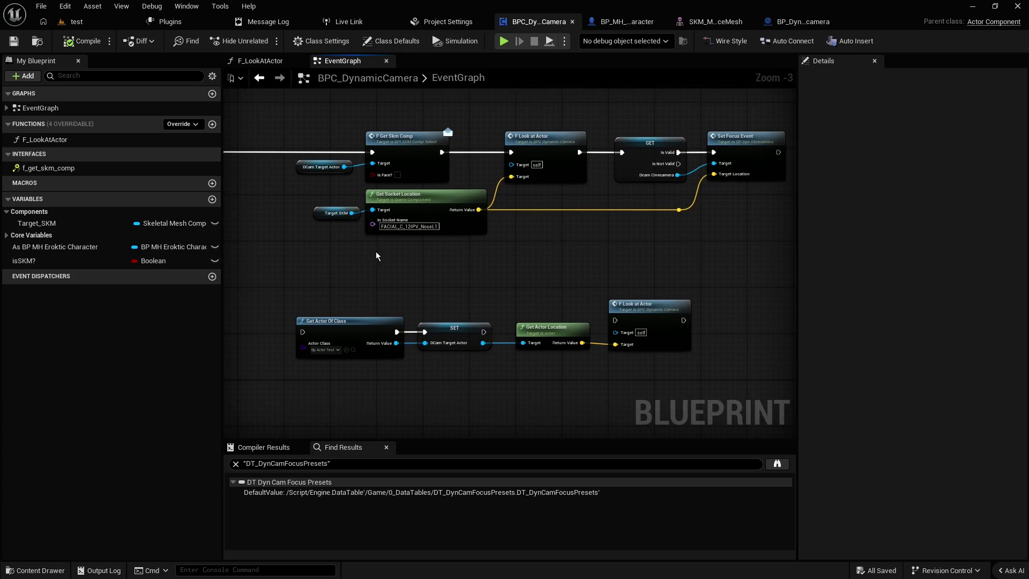
scroll(647, 247, "down", 1)
left_click_drag(735, 248, 381, 137)
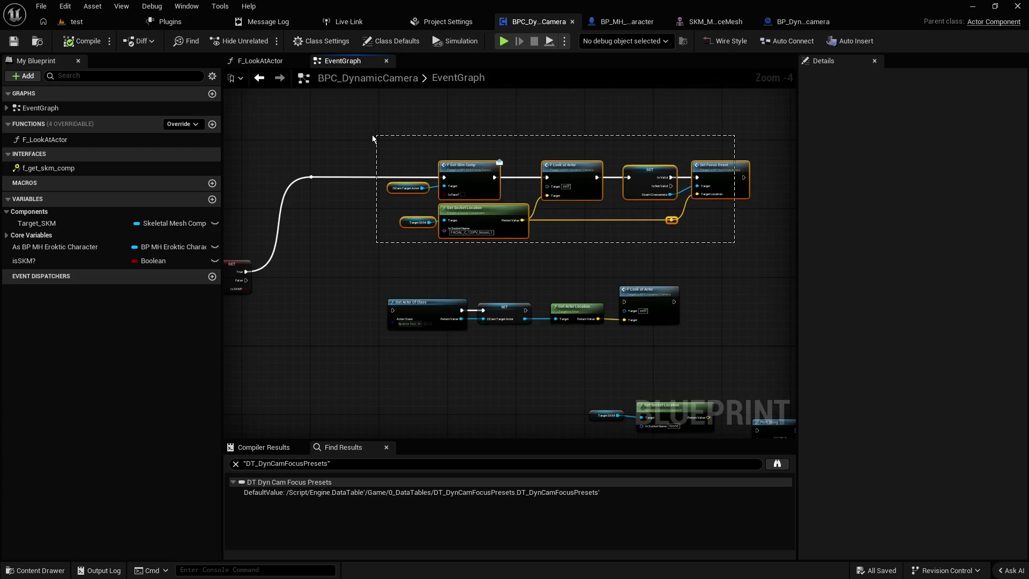
left_click_drag(475, 167, 384, 166)
left_click(336, 141)
scroll(329, 140, "up", 1)
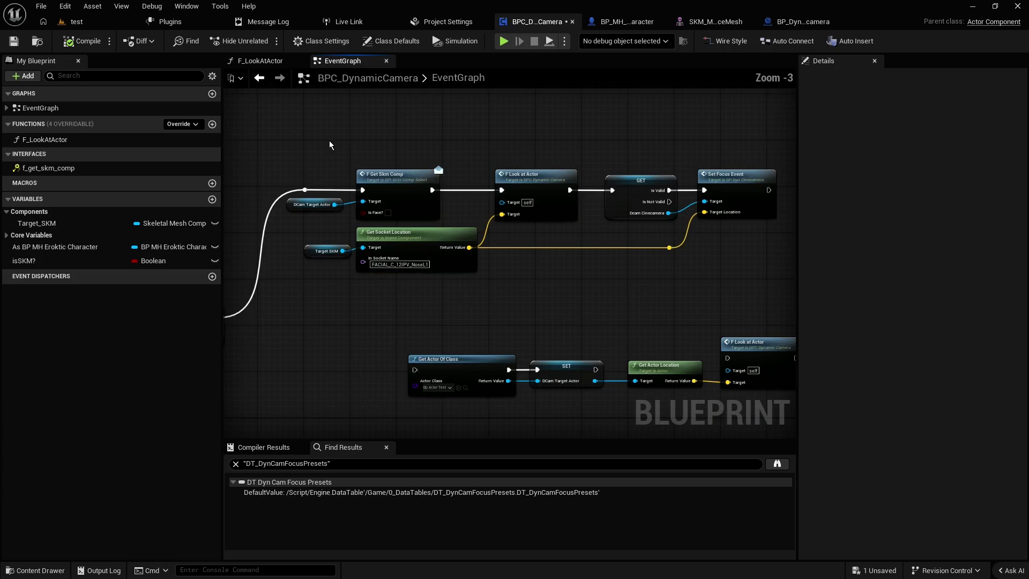
scroll(428, 139, "down", 1)
mouse_move(715, 135)
left_mouse_down()
mouse_move(330, 232)
mouse_move(348, 234)
left_mouse_up()
left_click_drag(406, 169, 469, 169)
left_click(422, 141)
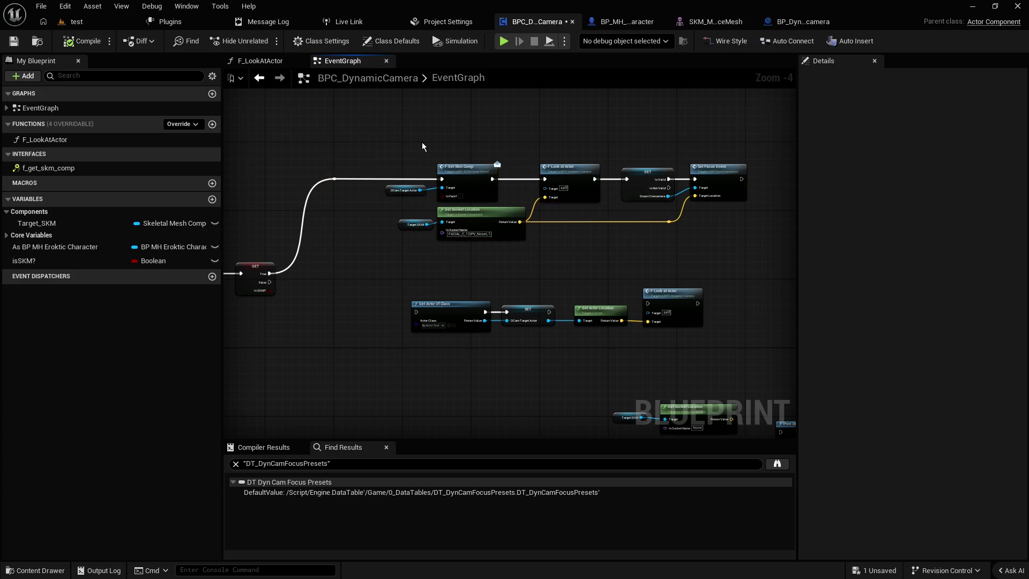
scroll(411, 149, "up", 2)
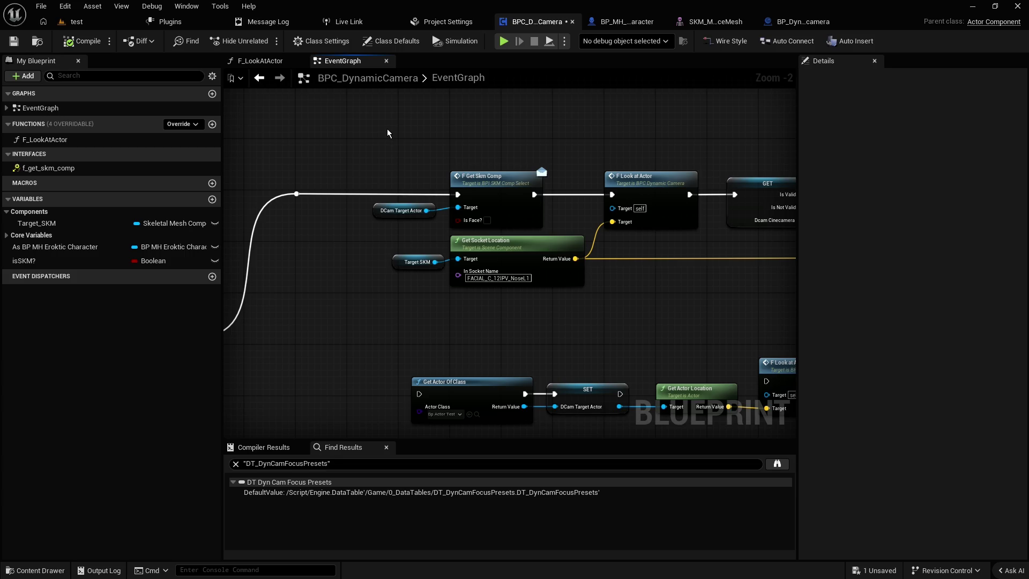
- Nudge DCam Target Actor and F Get Skm Comp slightly right, then recenter the upper chains
left_click_drag(369, 131, 474, 221)
left_click_drag(490, 181, 522, 180)
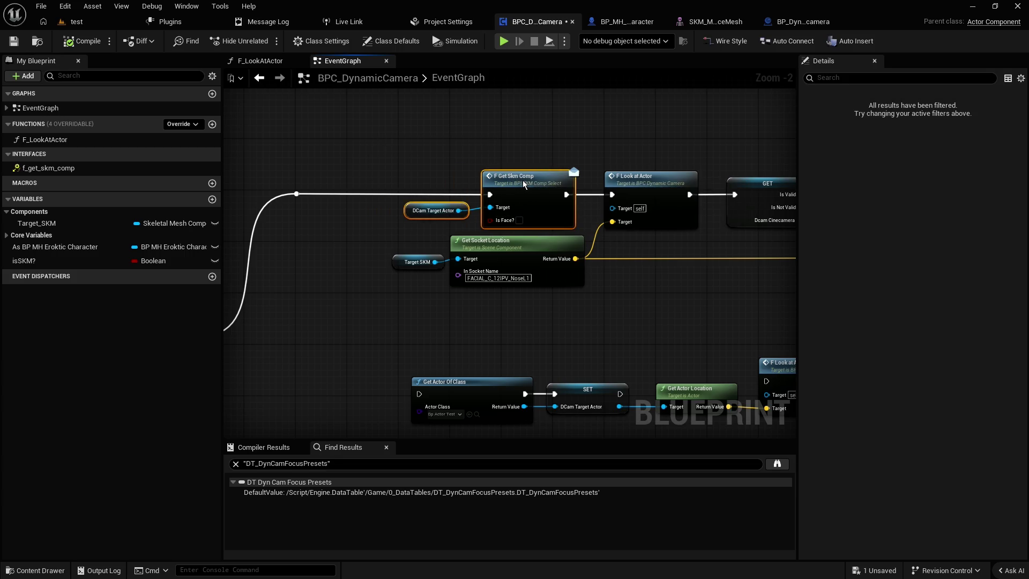
left_click(459, 147)
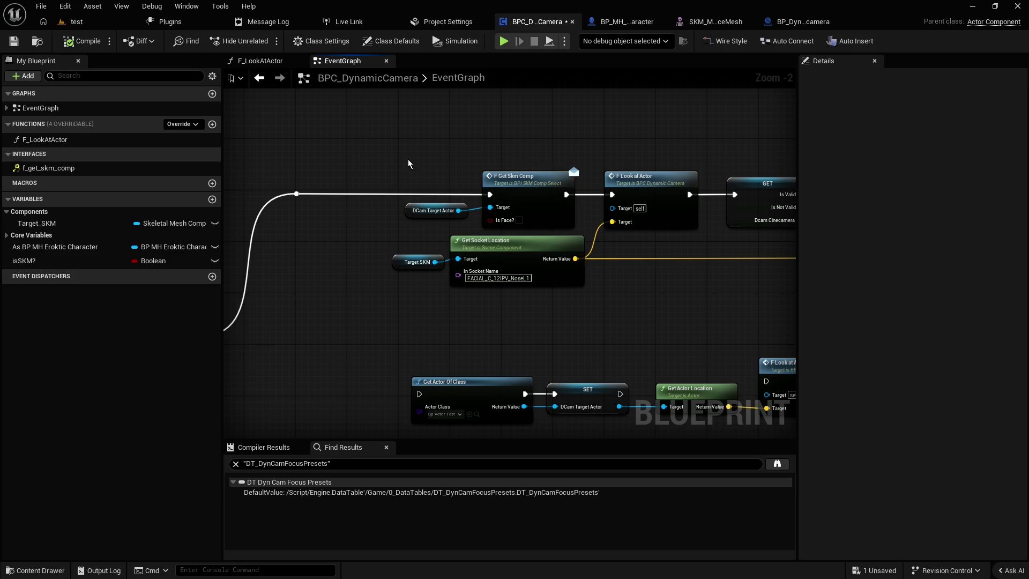
scroll(407, 163, "down", 2)
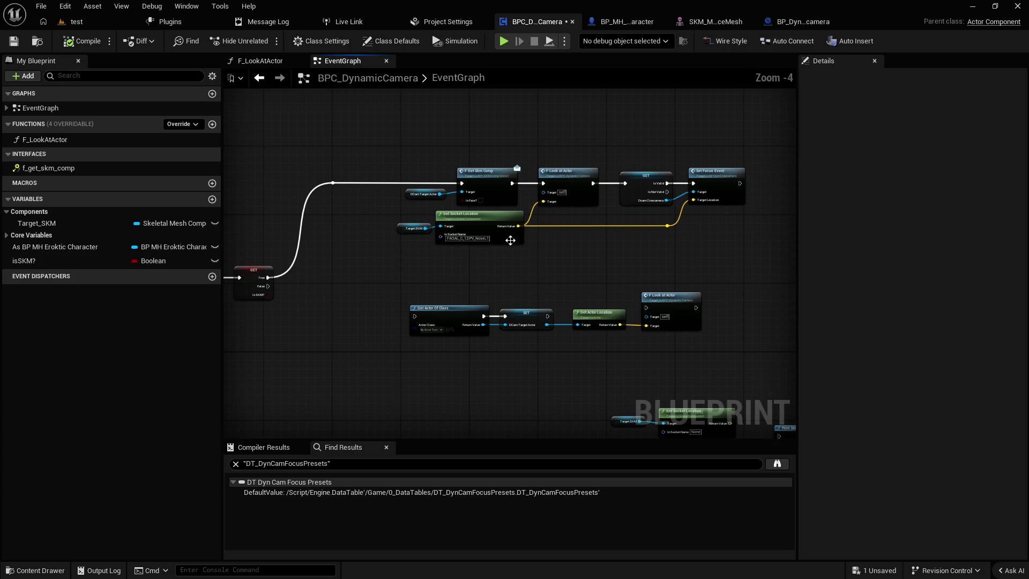
scroll(537, 260, "up", 1)
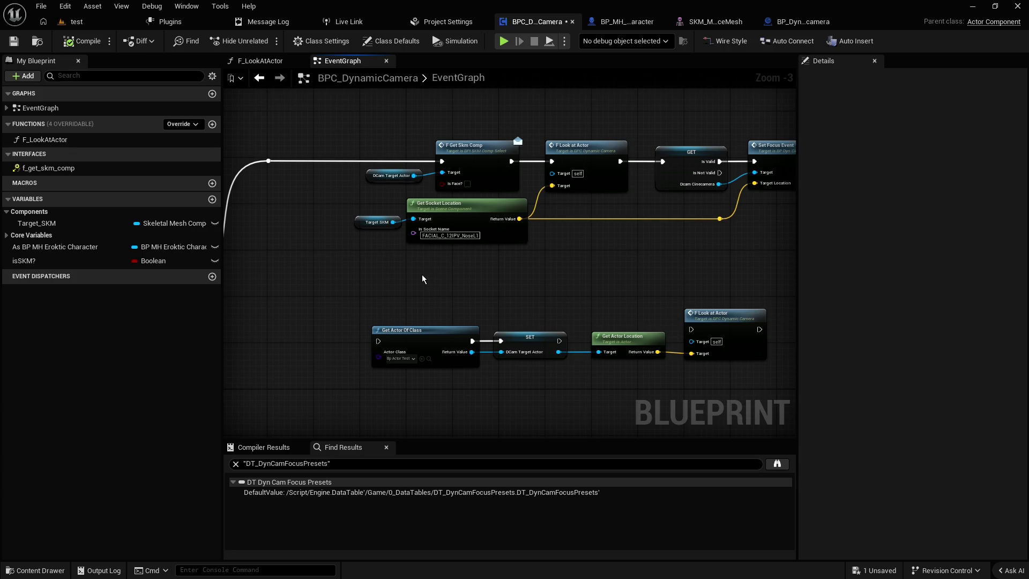
mouse_move(514, 271)
left_mouse_down()
mouse_move(469, 269)
mouse_move(471, 284)
left_mouse_up()
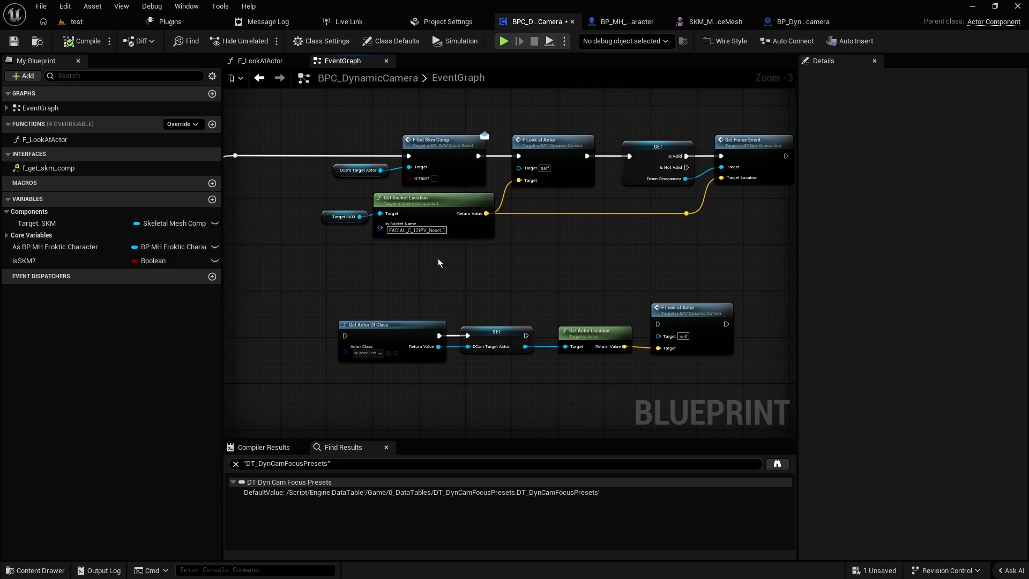
scroll(438, 260, "up", 2)
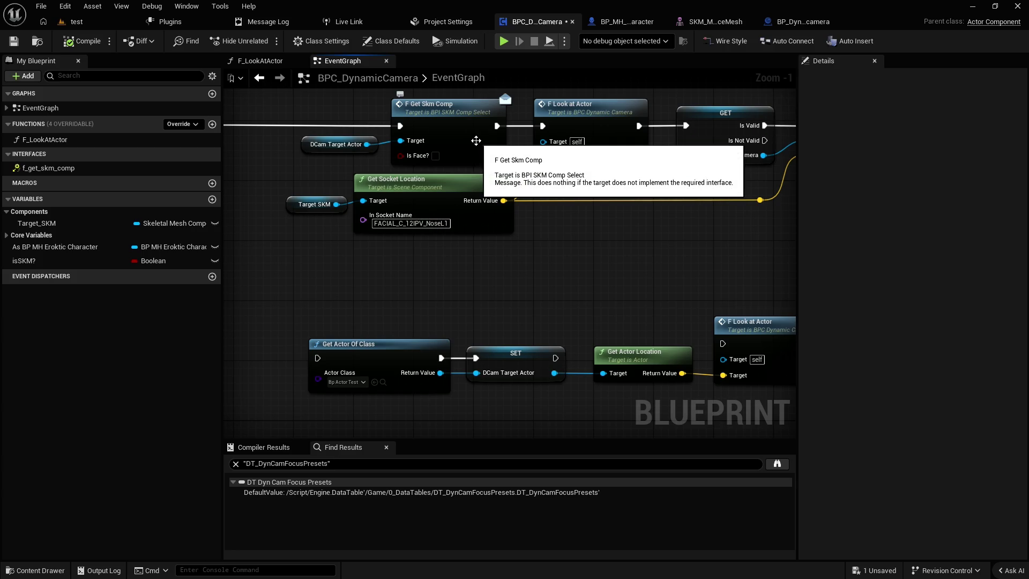
- Inspect the DCam Target Actor variable and expand the Core Variables category
left_click(458, 180)
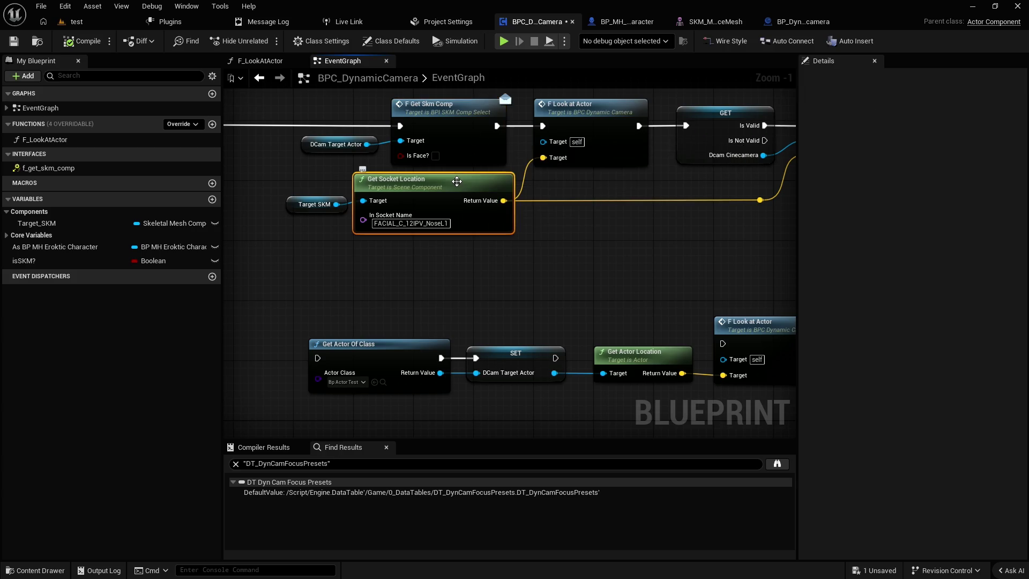
left_click(450, 257)
key("ctrl+space")
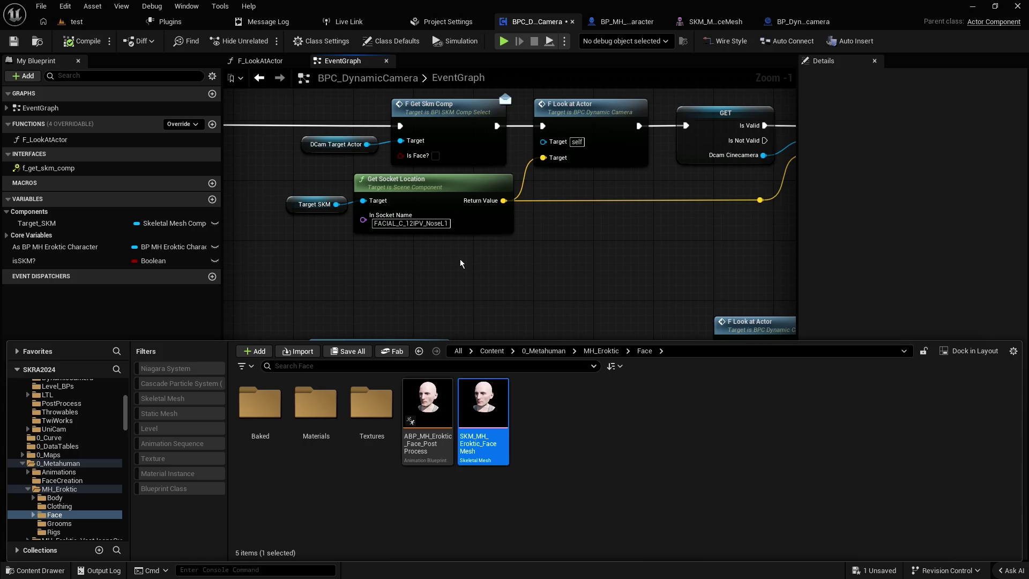
left_click(506, 292)
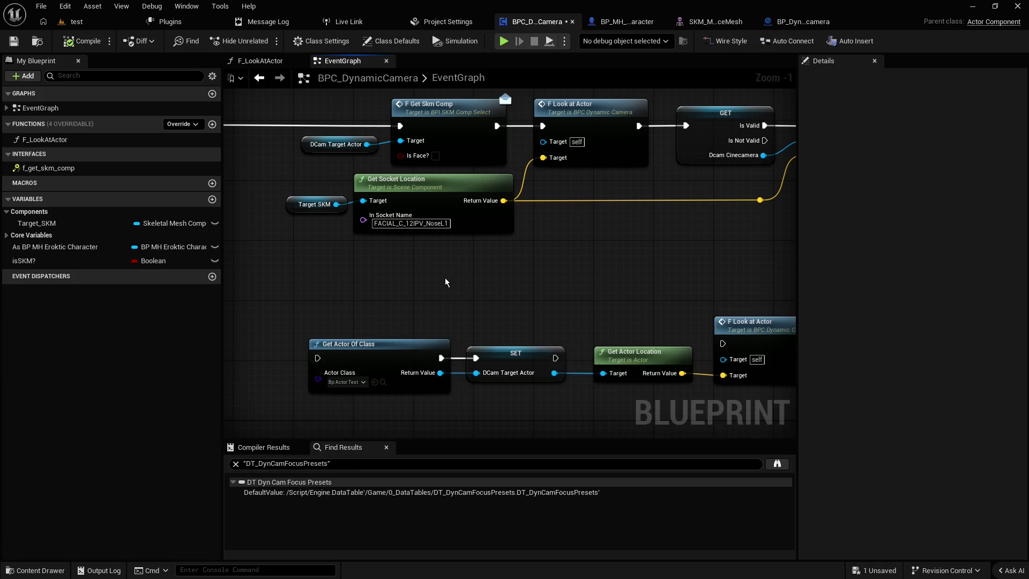
left_click(330, 144)
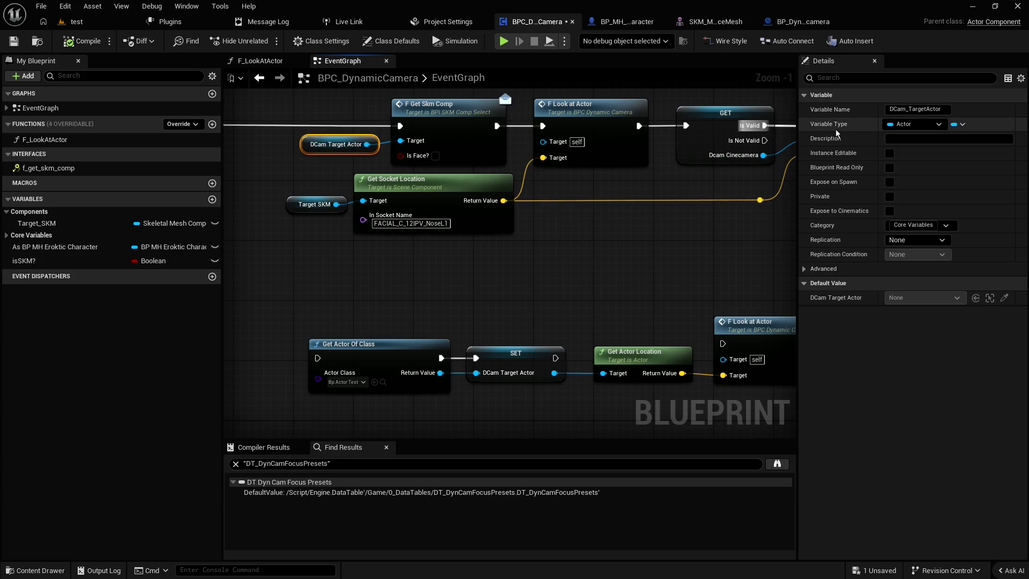
left_click(302, 221)
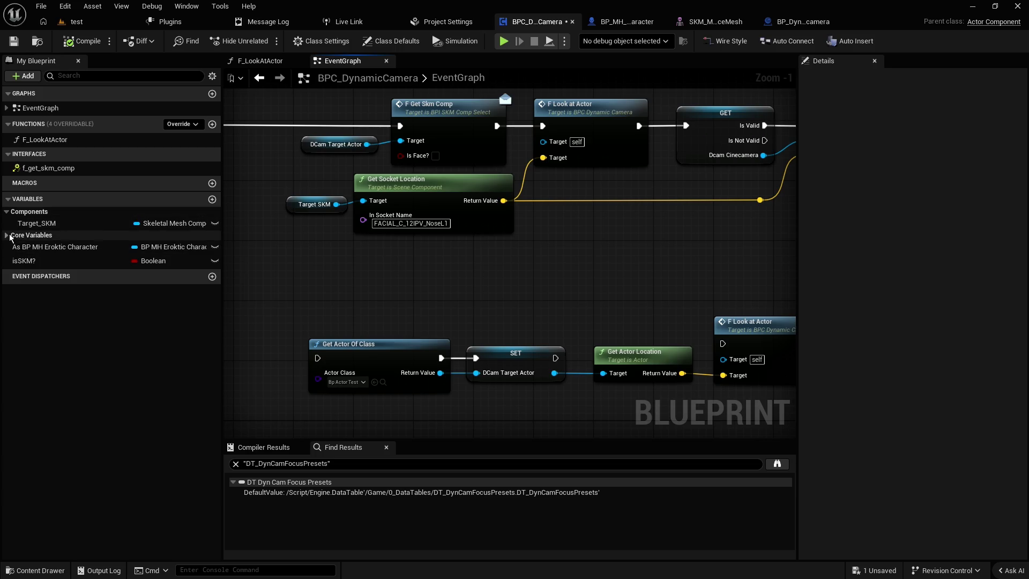
left_click(64, 235)
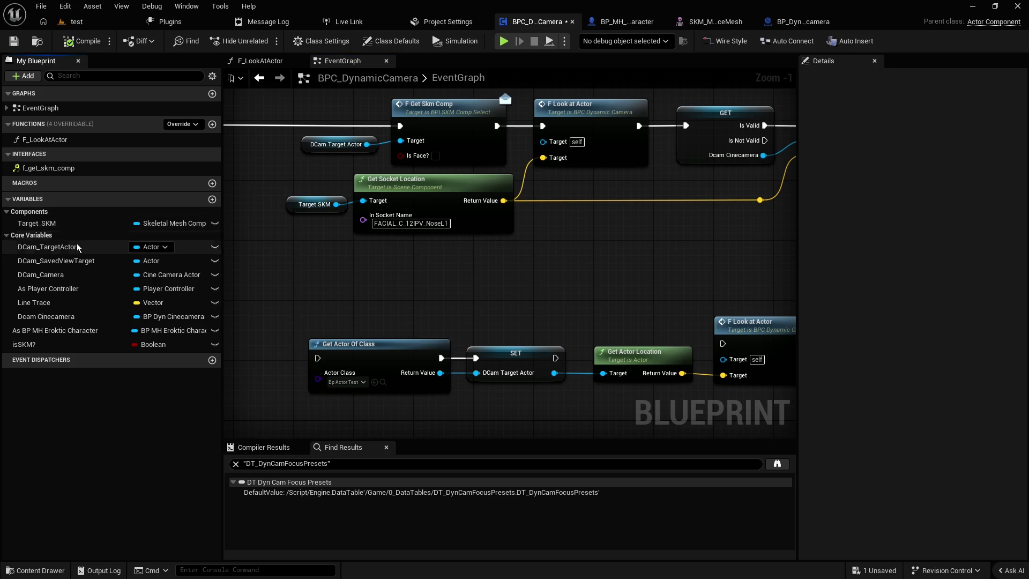
right_click(41, 319)
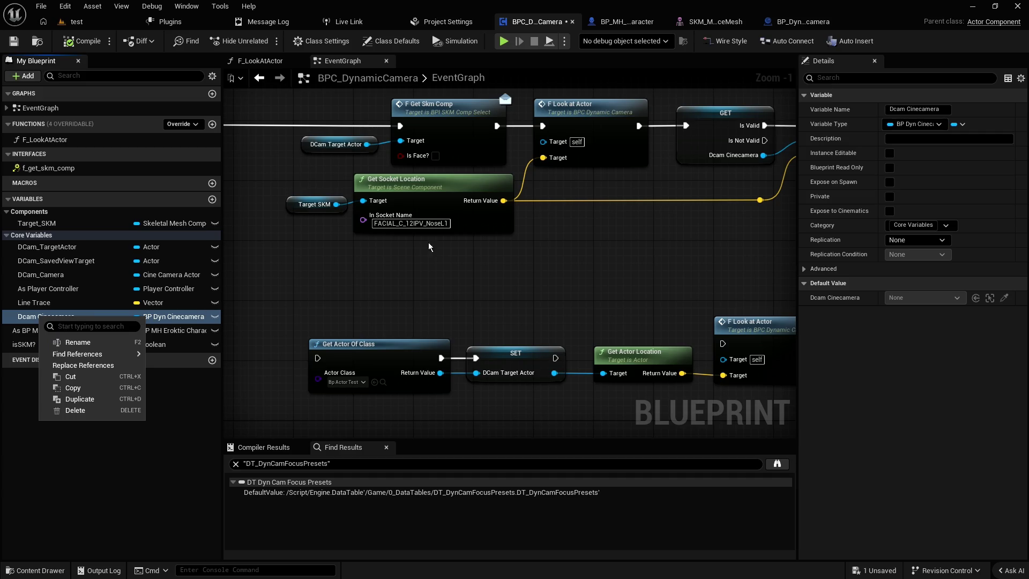
left_click(846, 122)
- Save BPC_DynamicCamera from the Content Drawer with Ctrl+S
key("ctrl+space")
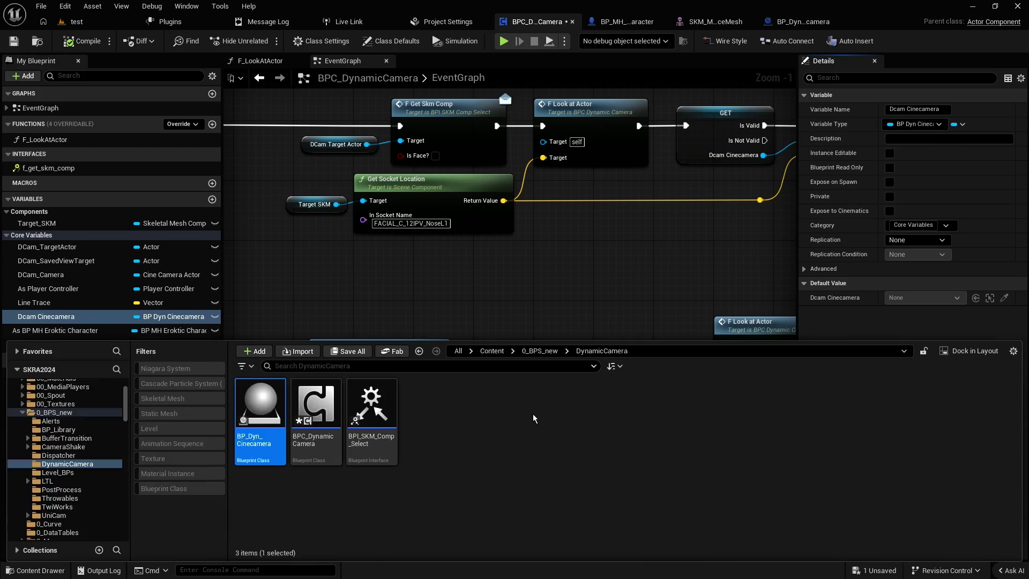
left_click(335, 405)
key("ctrl+s")
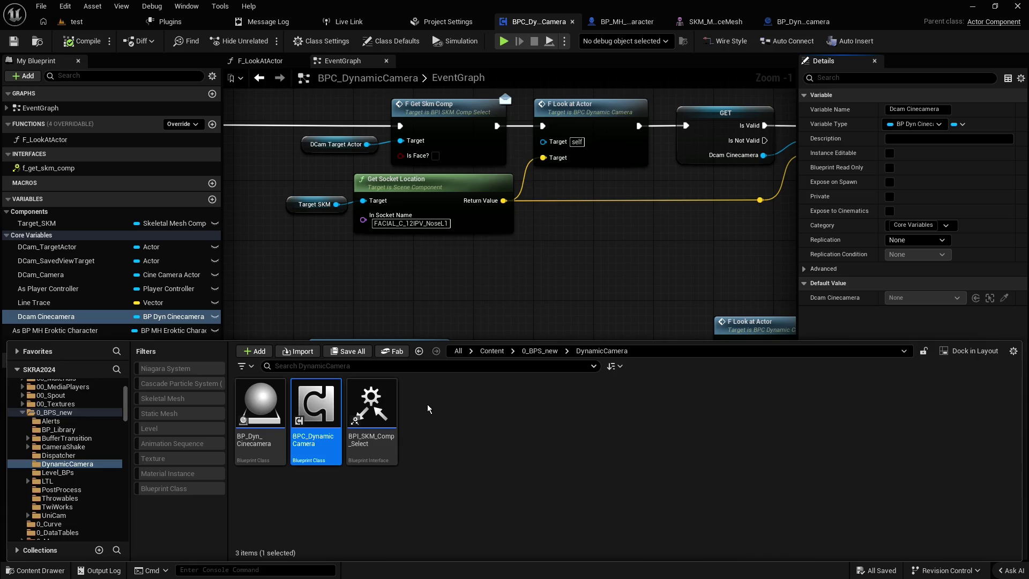
- Add a Blueprint Structure named Struct_TargetActor_SKM in DynamicCamera and open it for editing
right_click(427, 404)
type("s")
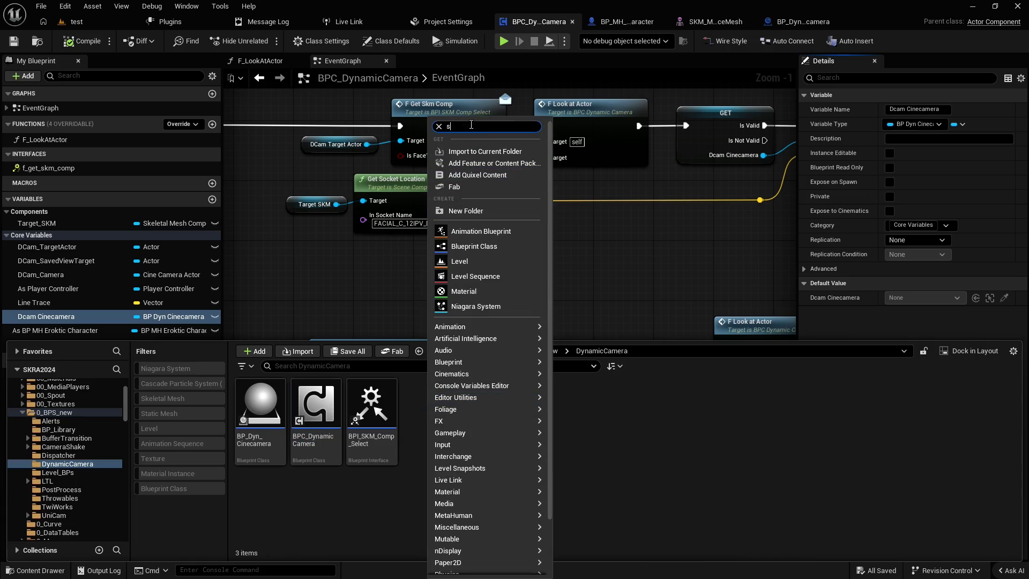
type("truct")
key("Return")
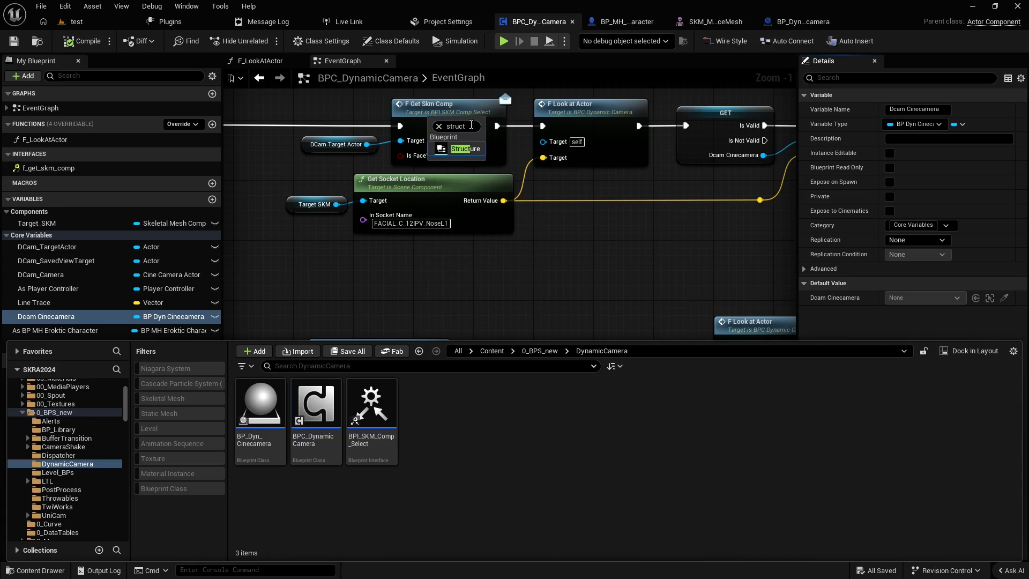
type("Struct_SKM_")
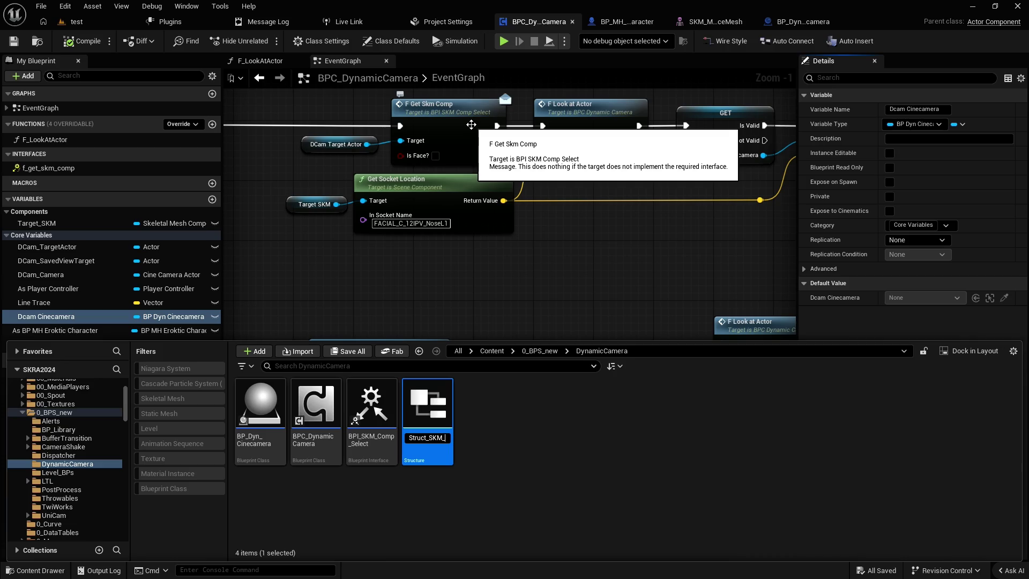
type("Ta")
key("BackSpace")
key("BackSpace")
key("BackSpace")
type("Targbe")
key("BackSpace")
type("tActor_SL")
key("BackSpace")
type("KM")
key("Return")
left_click(429, 402)
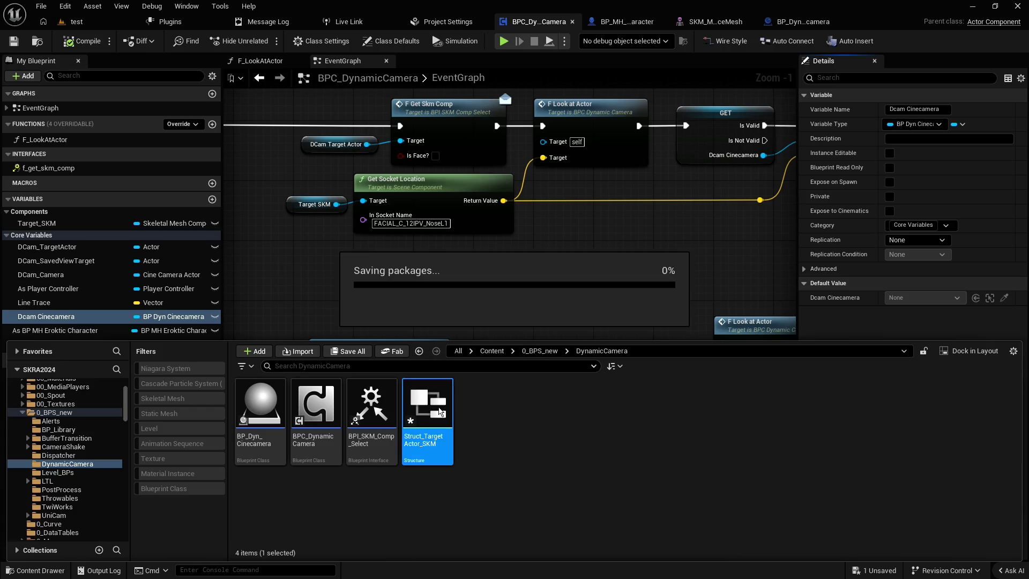
double_click(429, 402)
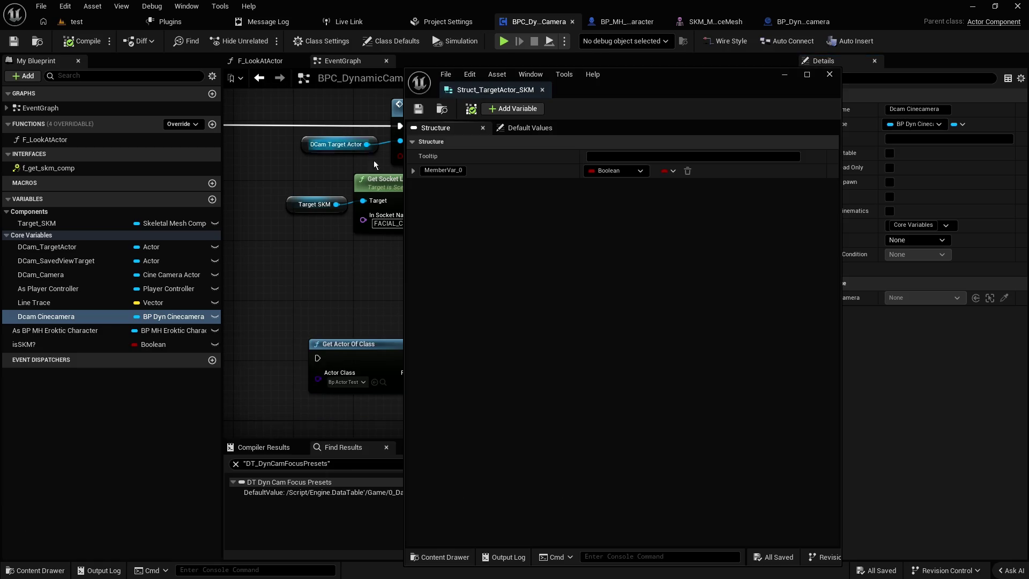
- Rename the structure's first Boolean member to isFace?
left_click(461, 171)
type("isFace?")
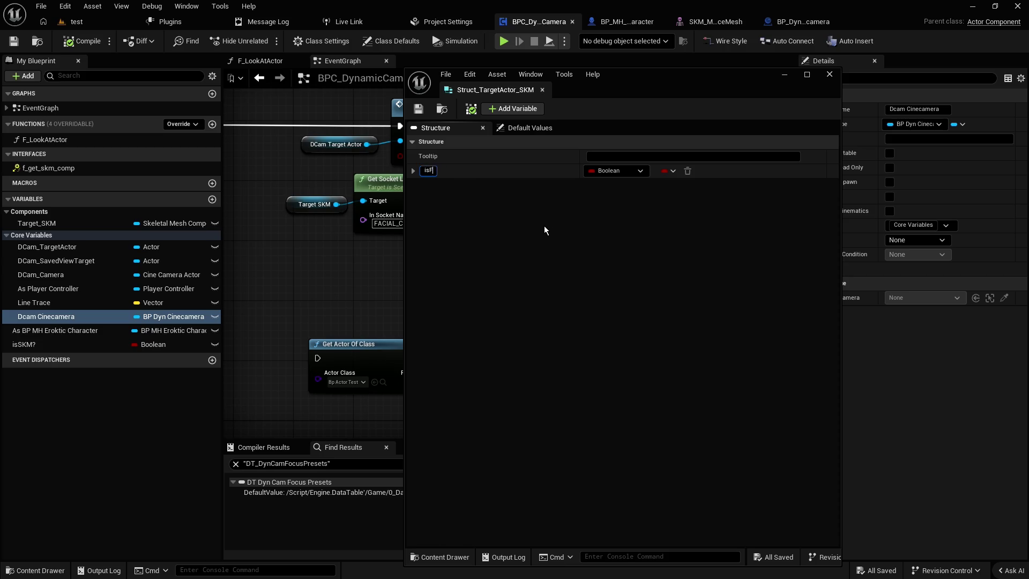
key("Return")
- Add a Name-type Socket Name member, then save and close the structure
left_click(517, 109)
mouse_move(638, 83)
left_mouse_down()
mouse_move(774, 82)
mouse_move(762, 78)
left_mouse_up()
left_click(567, 180)
type("Socket Name")
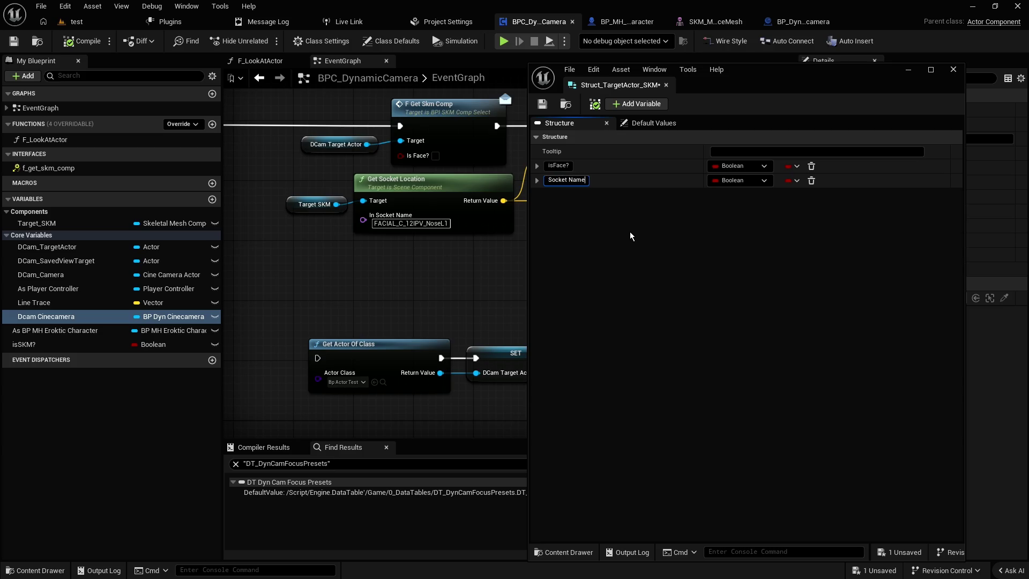
key("Return")
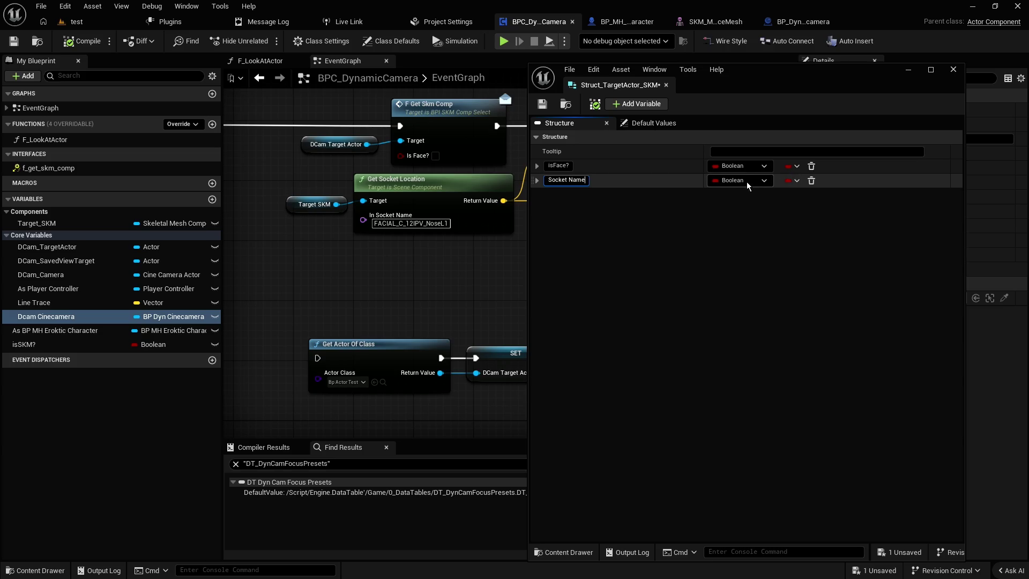
left_click(735, 180)
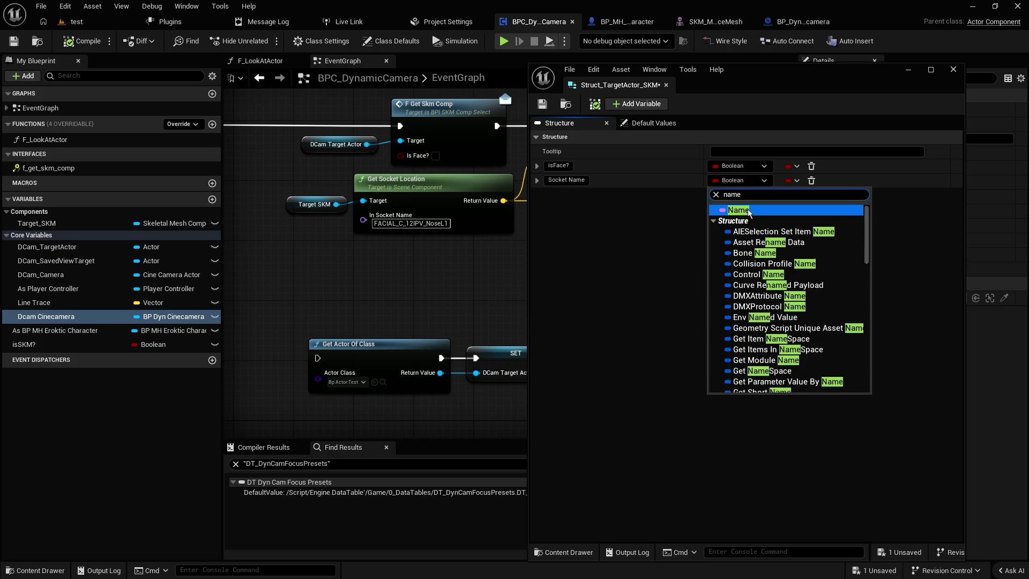
left_click(747, 209)
left_click(542, 104)
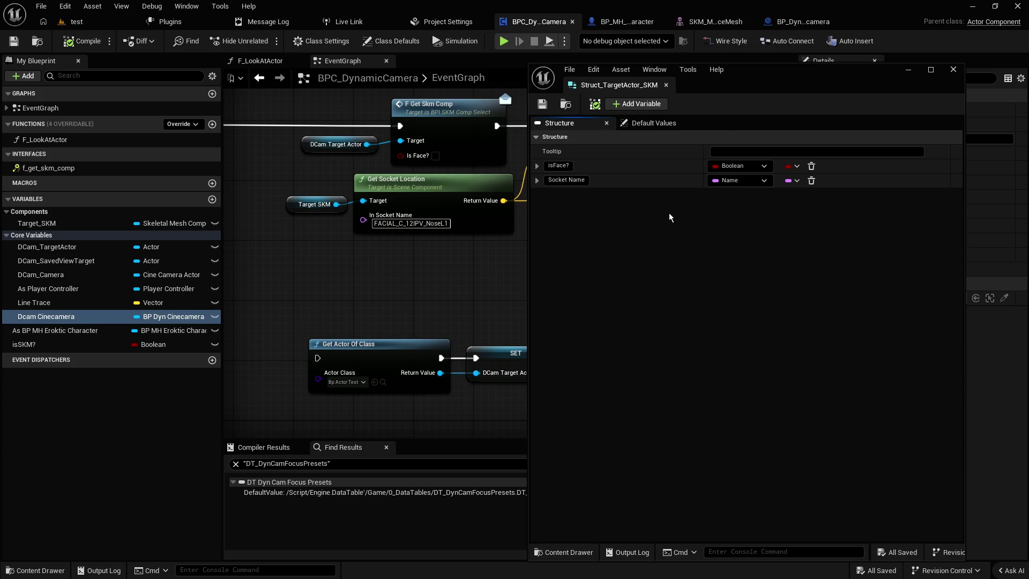
left_click(666, 85)
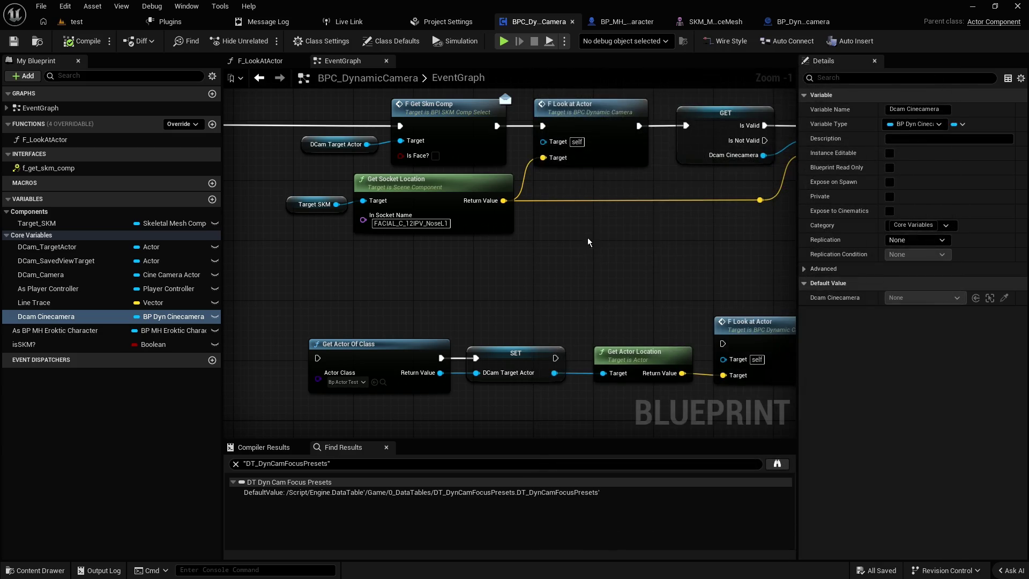
- Create a Data Table using Struct_TargetActor_SKM as its row structure
key("ctrl+space")
right_click(493, 421)
type("data ")
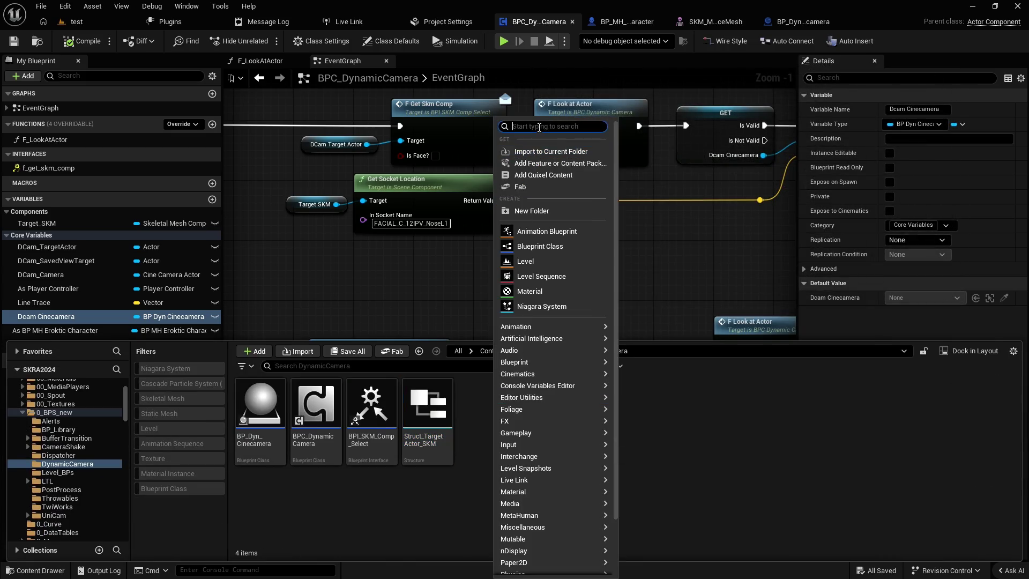
type("table")
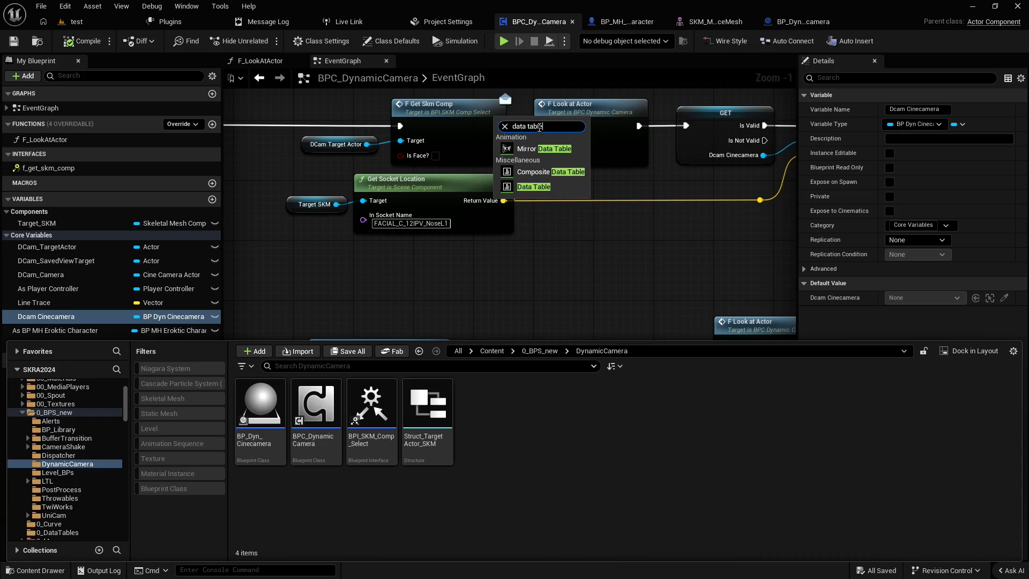
left_click(572, 187)
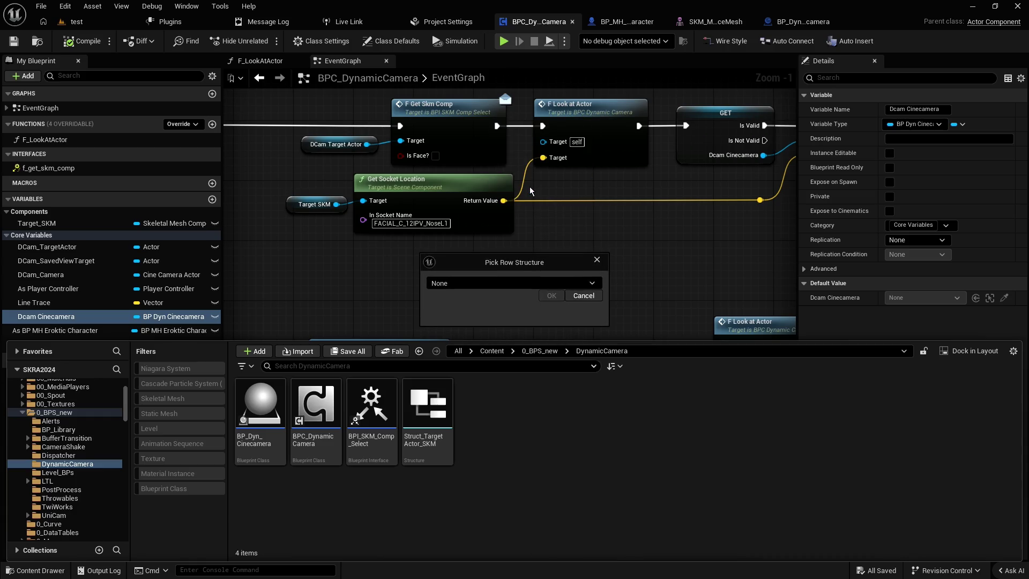
left_click(486, 283)
type("target")
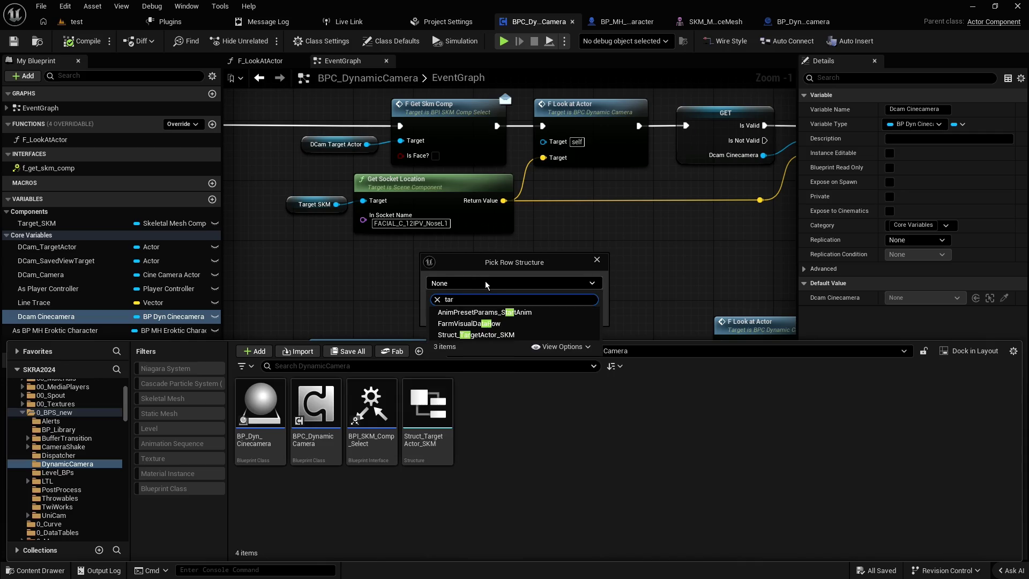
left_click(476, 335)
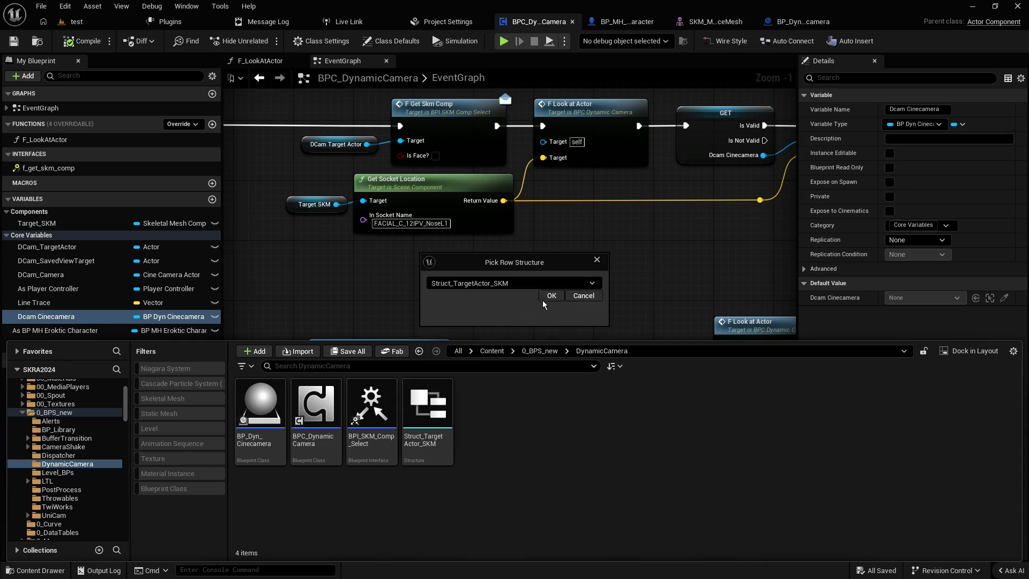
left_click(549, 296)
- Name the new data table DT_TargetActor_SKM
type("DT_S")
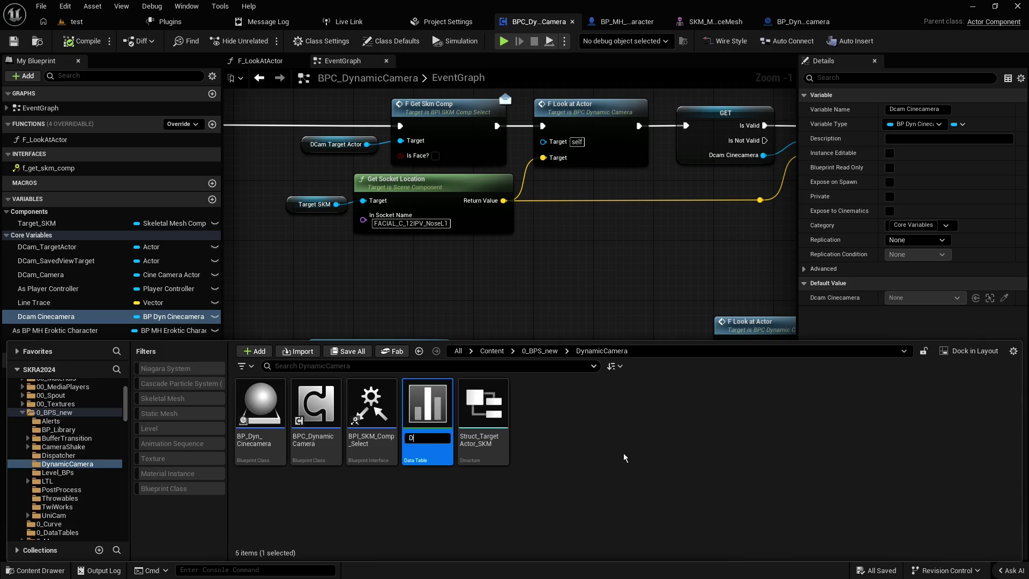
key("BackSpace")
type("TargetActo")
type("r_")
type("SKM")
key("Return")
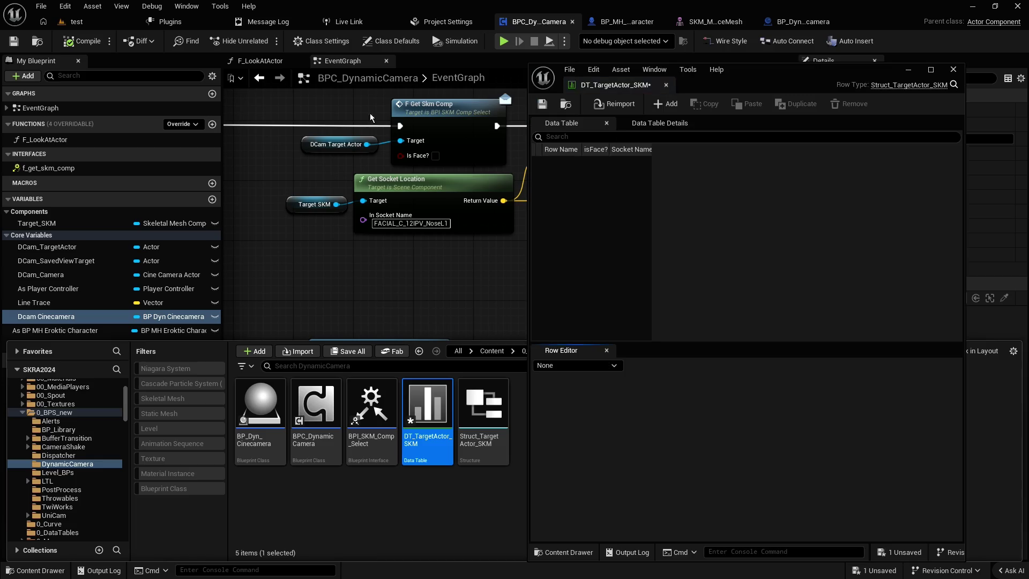
- Save DT_TargetActor_SKM, dock it in the main tab bar, and add a row renamed Nose
key("ctrl+s")
left_click_drag(622, 85, 876, 20)
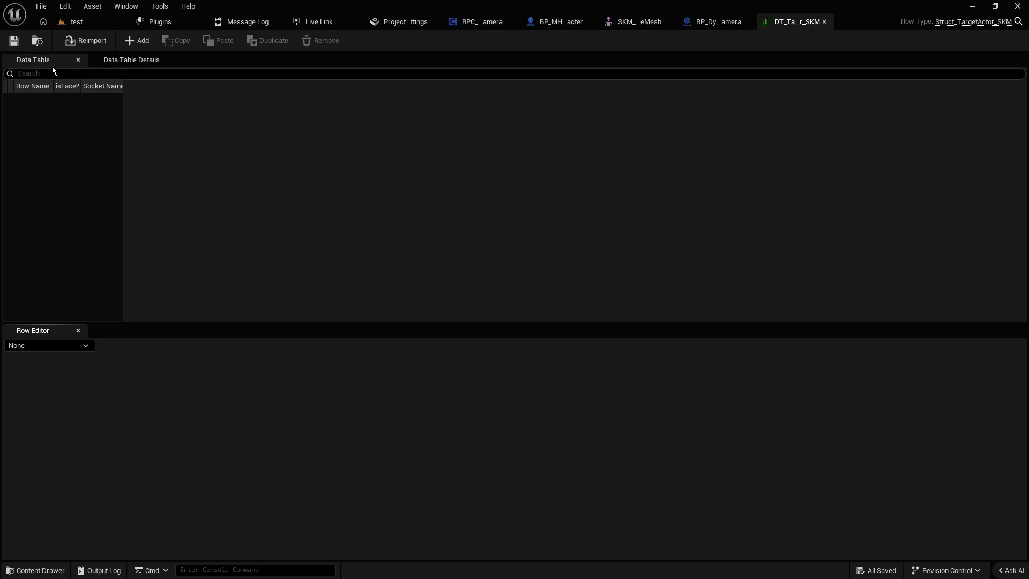
left_click(136, 41)
left_click(38, 100)
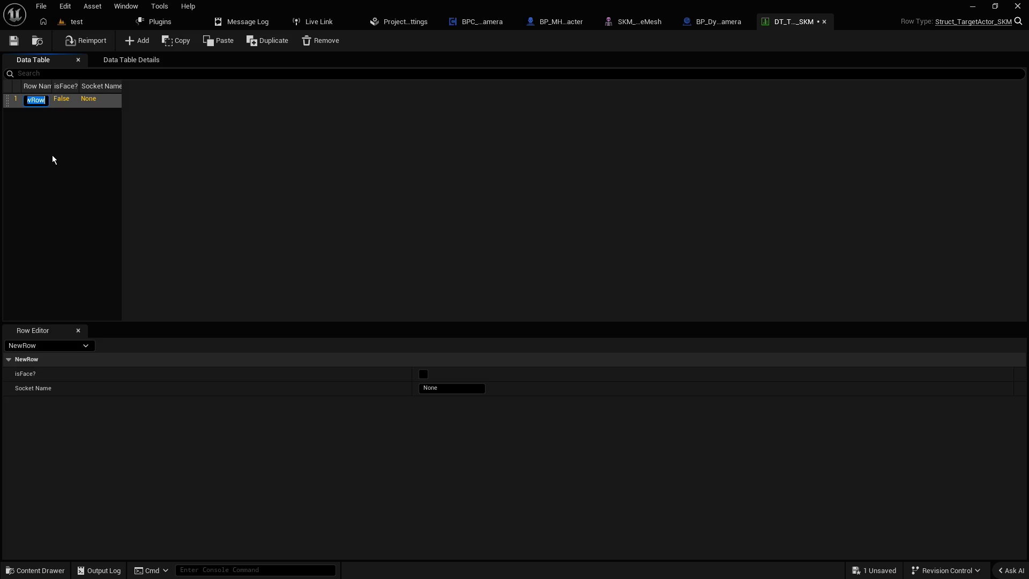
type("Nose")
key("Return")
- Tick isFace? on the Nose row and copy the socket name from the camera graph
left_click(422, 375)
left_click(643, 24)
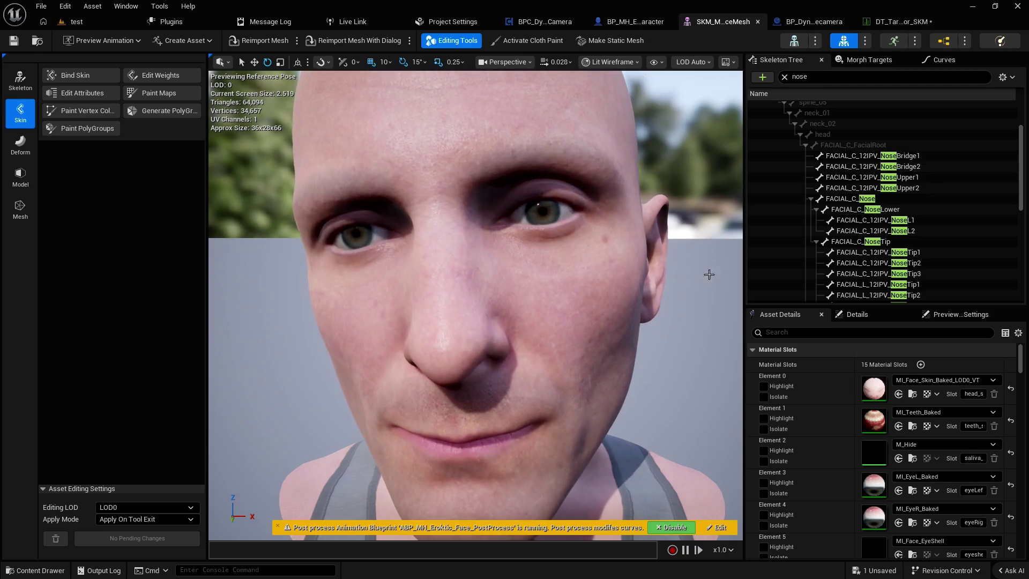
left_click(811, 26)
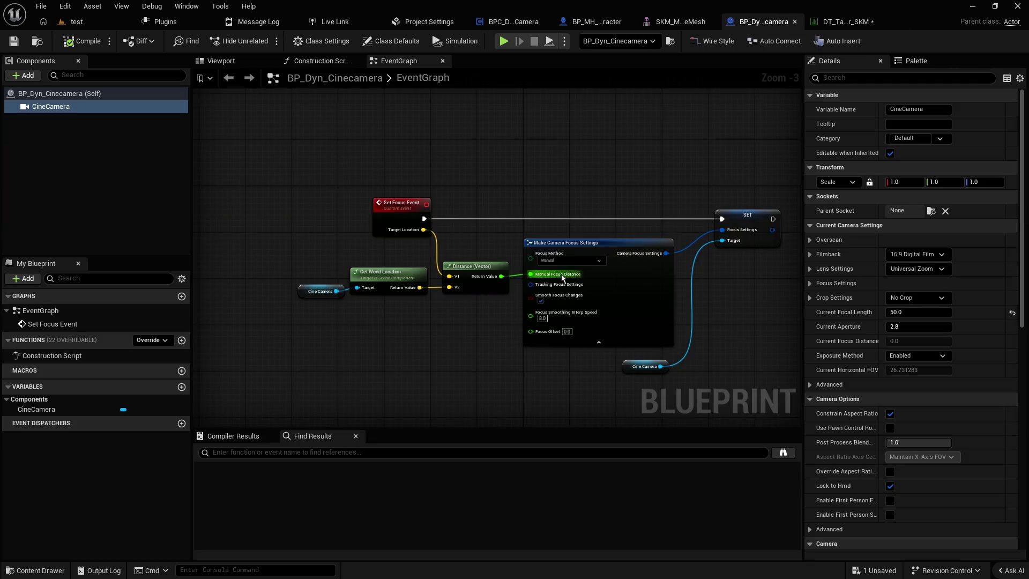
scroll(518, 352, "up", 2)
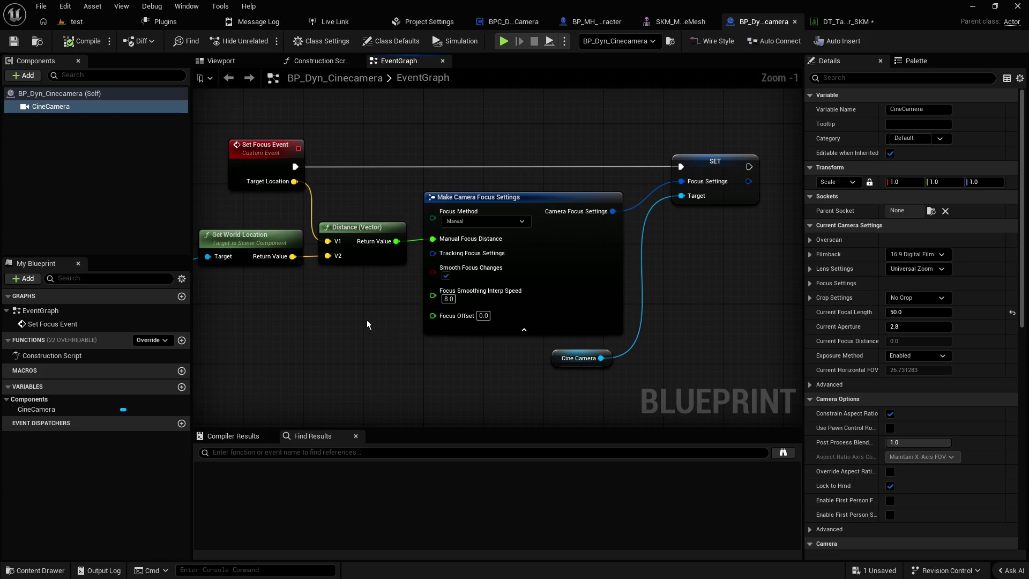
left_click_drag(367, 320, 486, 331)
left_click(515, 27)
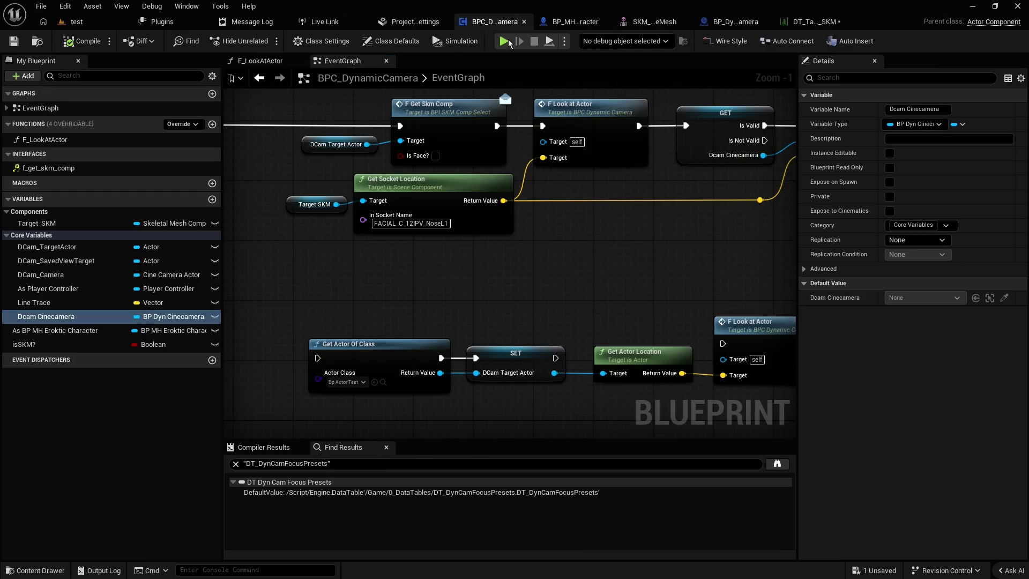
left_click(410, 223)
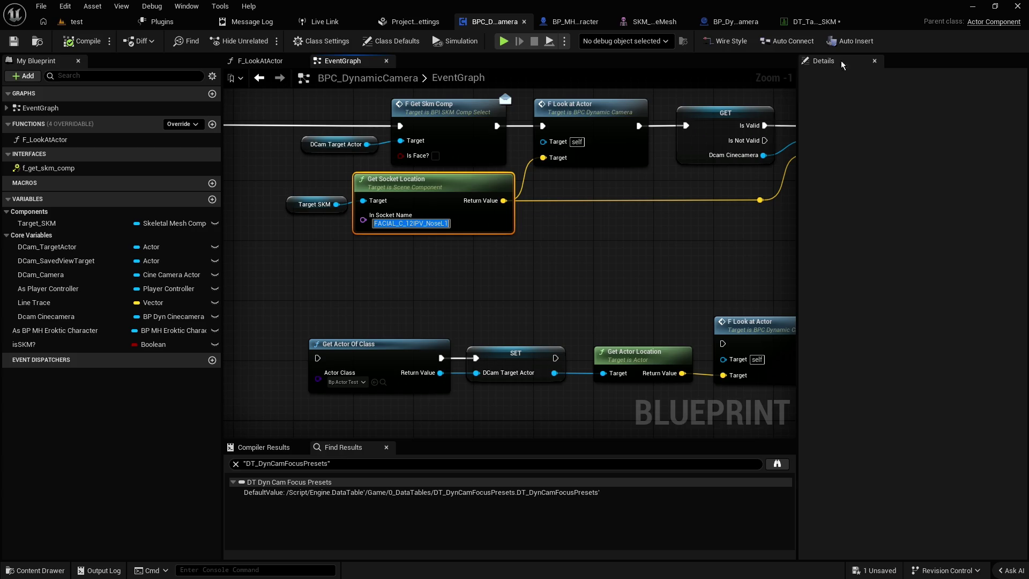
- Paste FACIAL_C_12IPV_NoseL1 into the Nose row's Socket Name and review the row
left_click(813, 22)
left_click(455, 388)
type("FACIAL_C_12IPV_NoseL1")
key("Return")
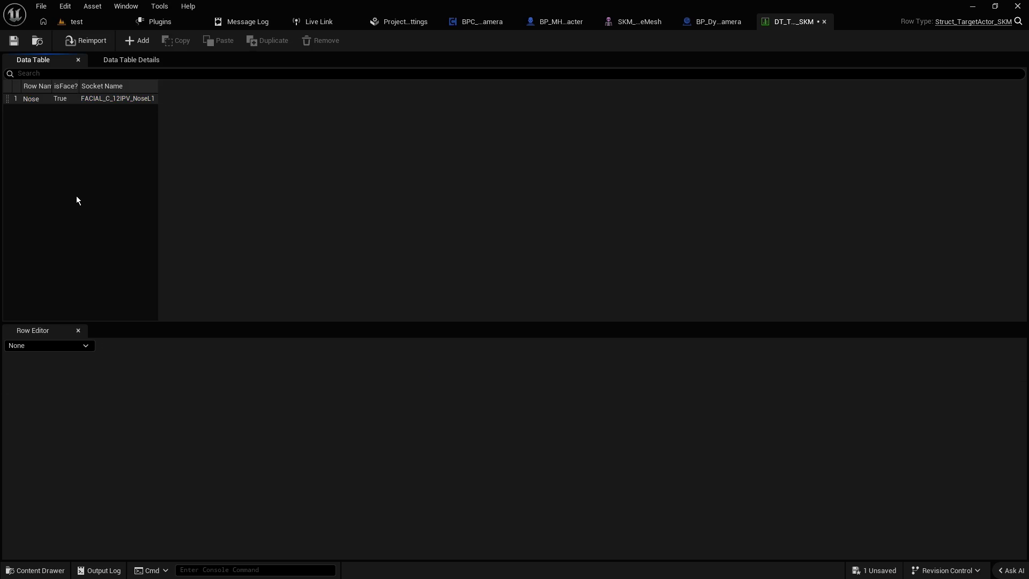
left_click(24, 100)
left_click(30, 140)
- Inspect the face mesh's nose bones, from FACIAL_C_NoseTip to FACIAL_R_12IPV_NoseUpper2, then return to BPC_DynamicCamera
left_click(659, 22)
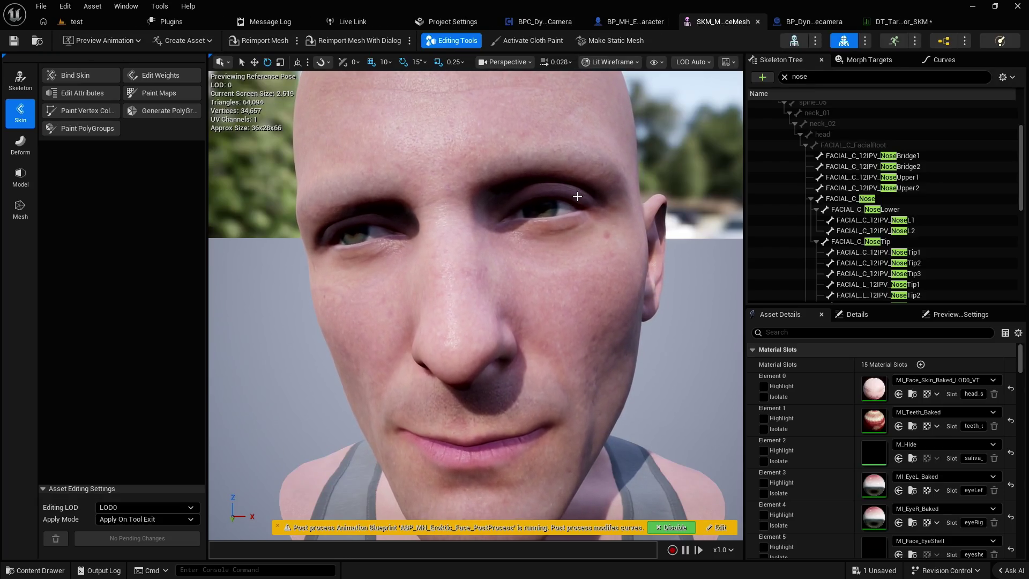
left_click(855, 242)
scroll(864, 257, "down", 2)
left_click(864, 254)
scroll(860, 262, "down", 2)
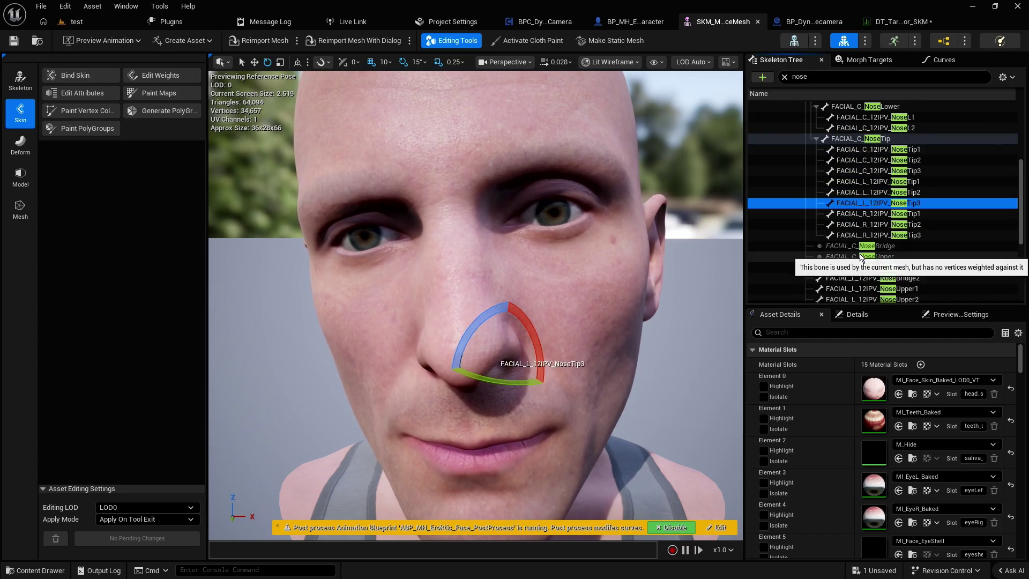
left_click(851, 277)
scroll(852, 268, "down", 4)
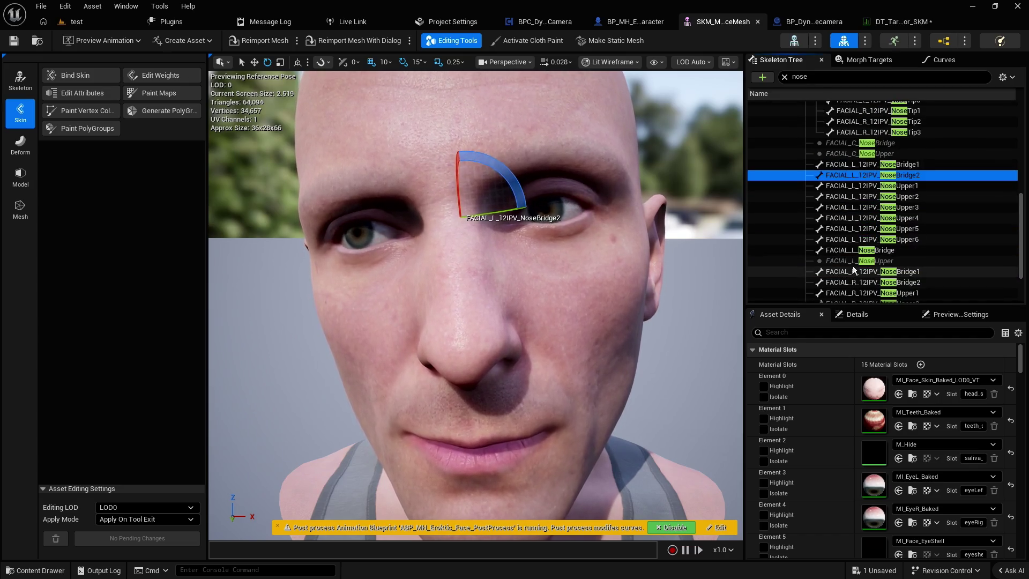
left_click(847, 228)
scroll(852, 255, "down", 3)
left_click(852, 234)
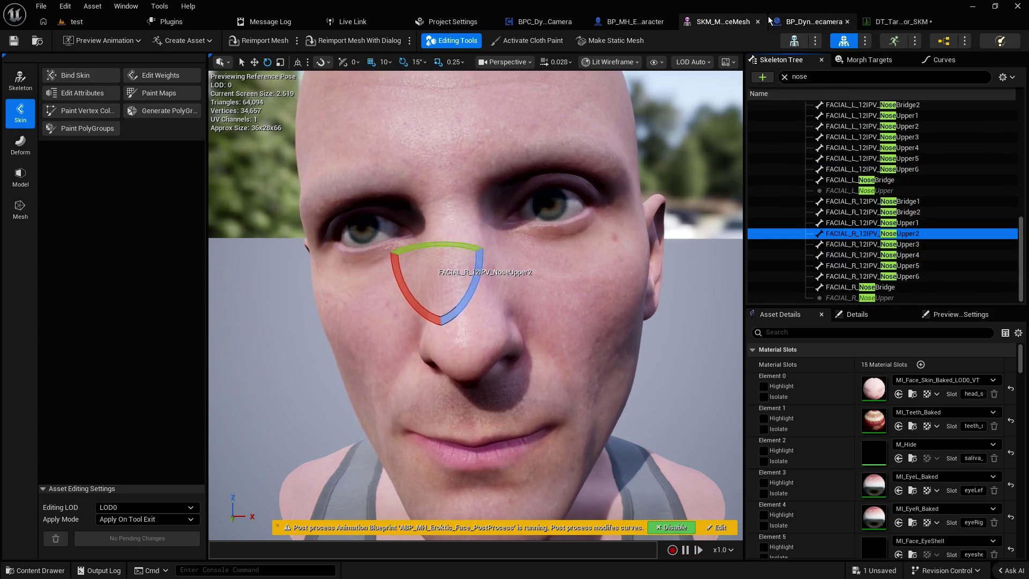
left_click(545, 21)
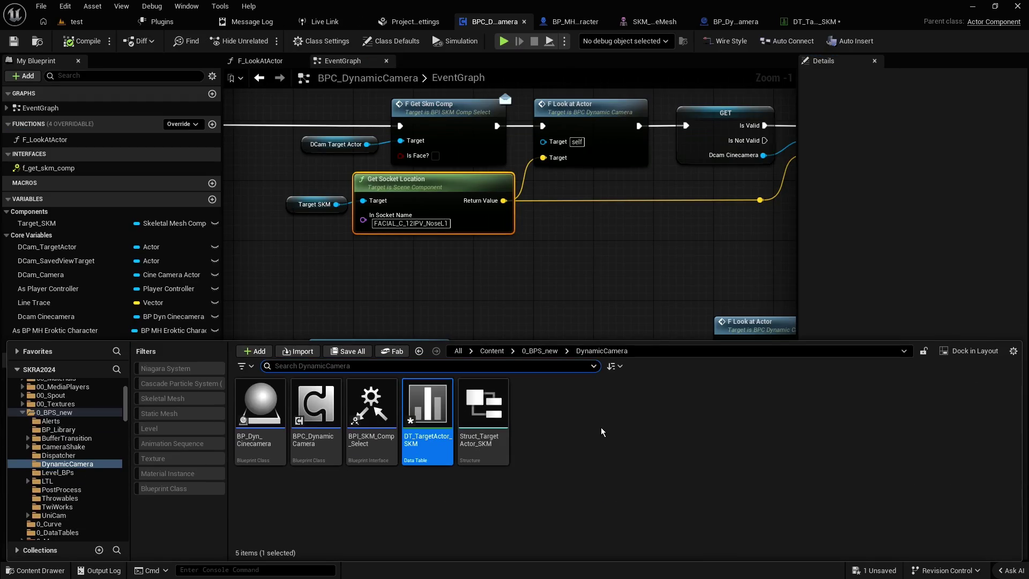
- Locate the body mesh asset from BP_MH_Eroktic_Character's Mesh component
left_click(576, 22)
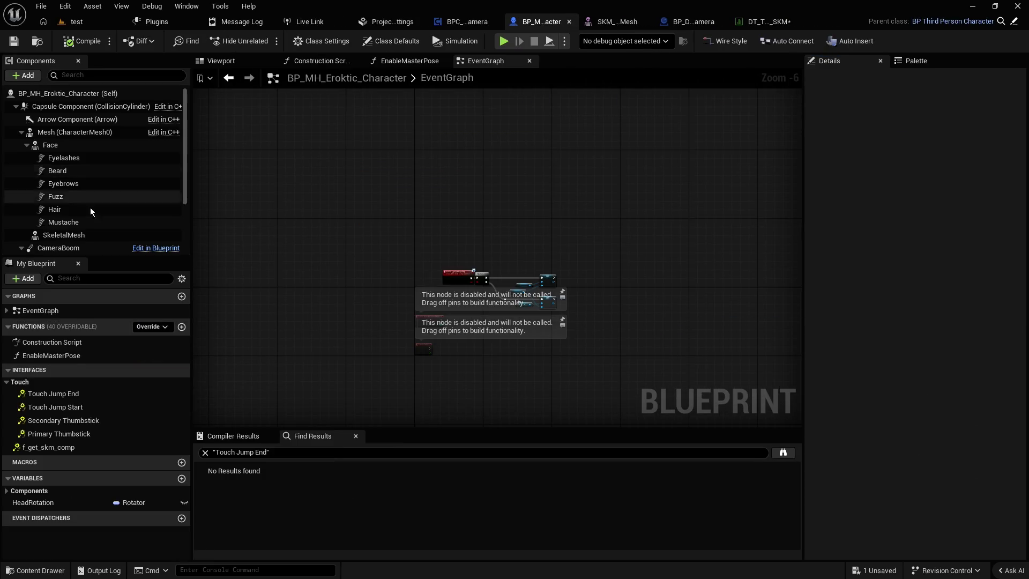
left_click(64, 132)
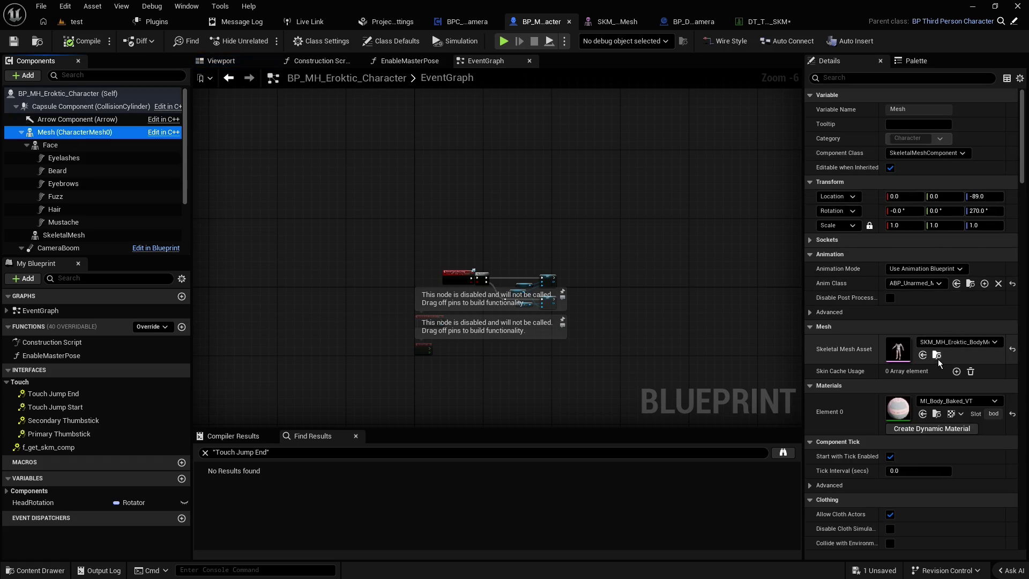
left_click(939, 356)
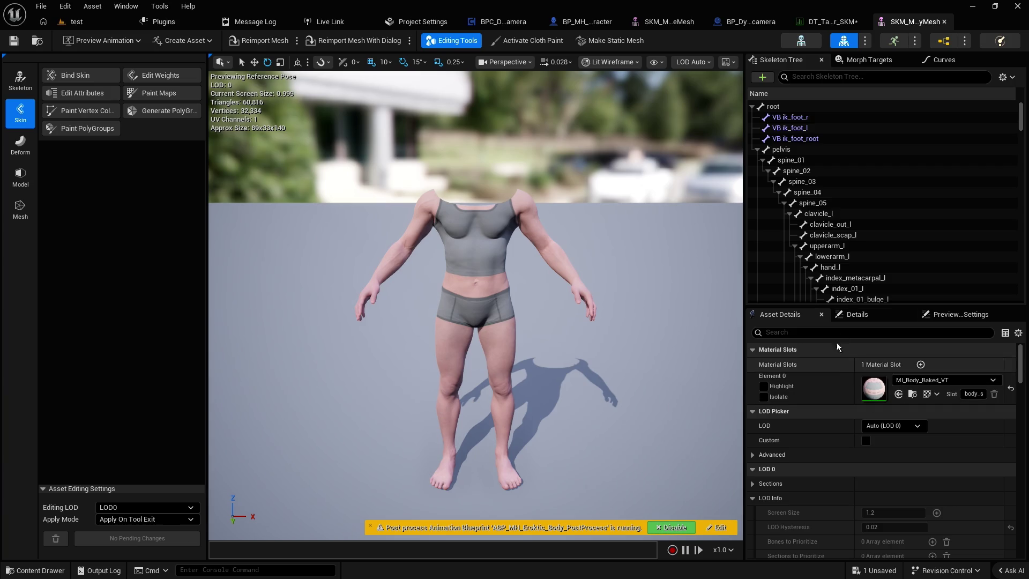
- Inspect the index finger, clavicle_l, spine_04, pelvis and clavicle_scap_l bones
scroll(858, 222, "down", 5)
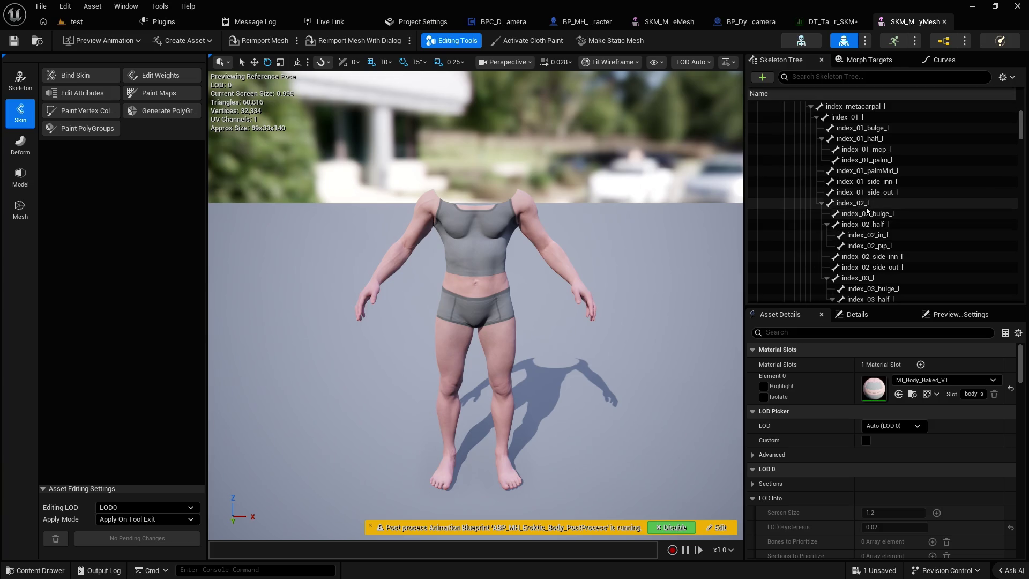
left_click(862, 202)
left_click(864, 172)
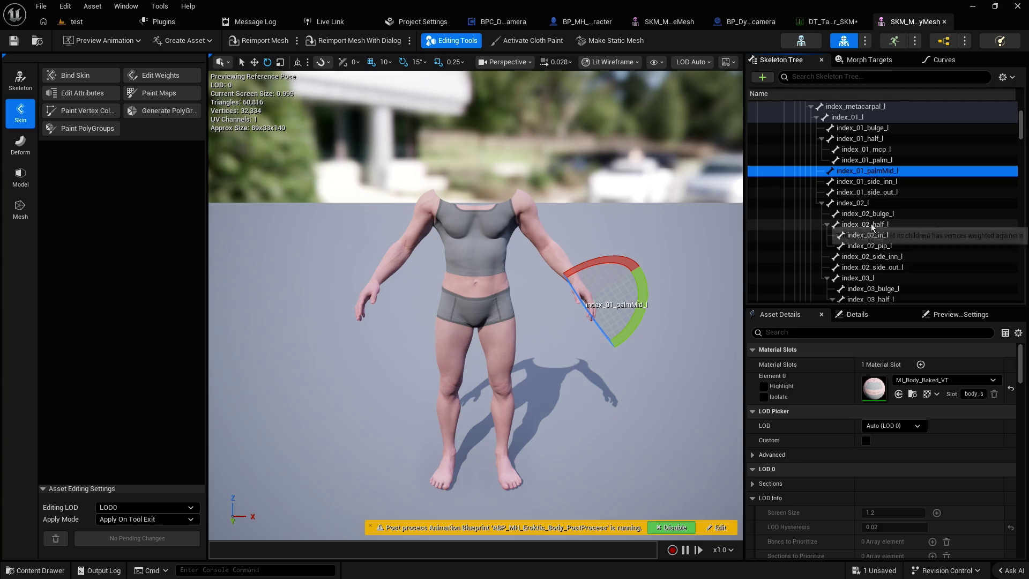
scroll(857, 177, "up", 3)
left_click(814, 128)
left_click(810, 106)
scroll(804, 124, "up", 3)
left_click(795, 133)
left_click(833, 217)
scroll(833, 219, "down", 3)
- Step through the left index and middle finger bones down to middle_metacarpal_slide_l
left_click(839, 236)
scroll(839, 239, "down", 3)
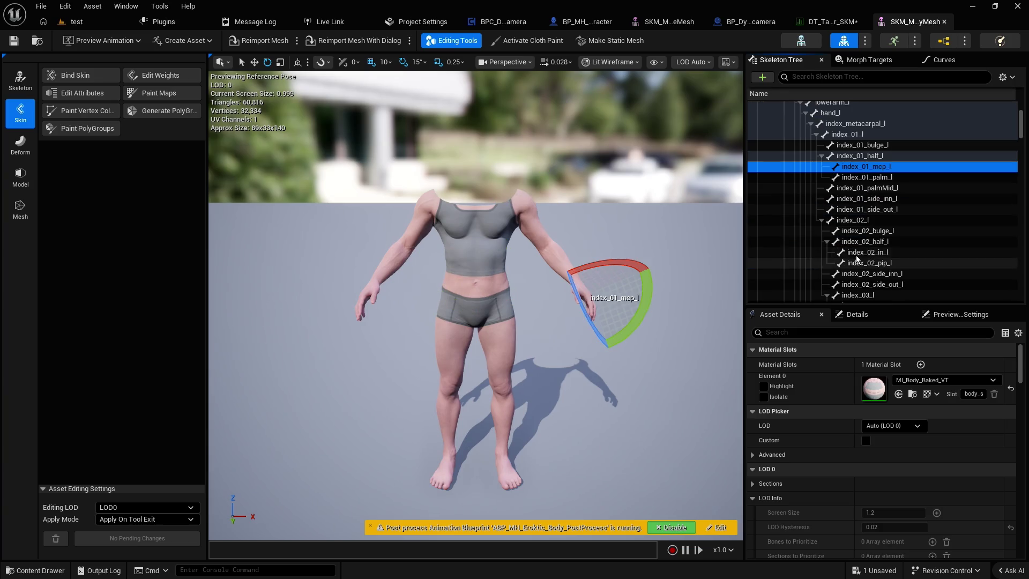
left_click(842, 239)
scroll(844, 239, "down", 3)
left_click(855, 237)
scroll(855, 252, "down", 3)
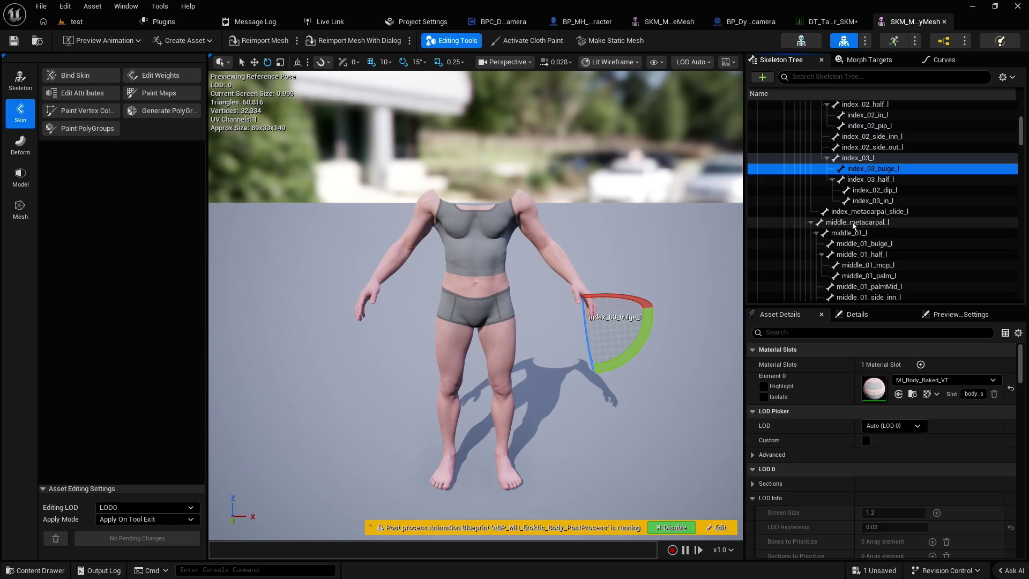
left_click(857, 229)
scroll(861, 229, "down", 3)
left_click(863, 228)
scroll(866, 227, "down", 3)
left_click(869, 225)
scroll(869, 225, "down", 3)
left_click(871, 225)
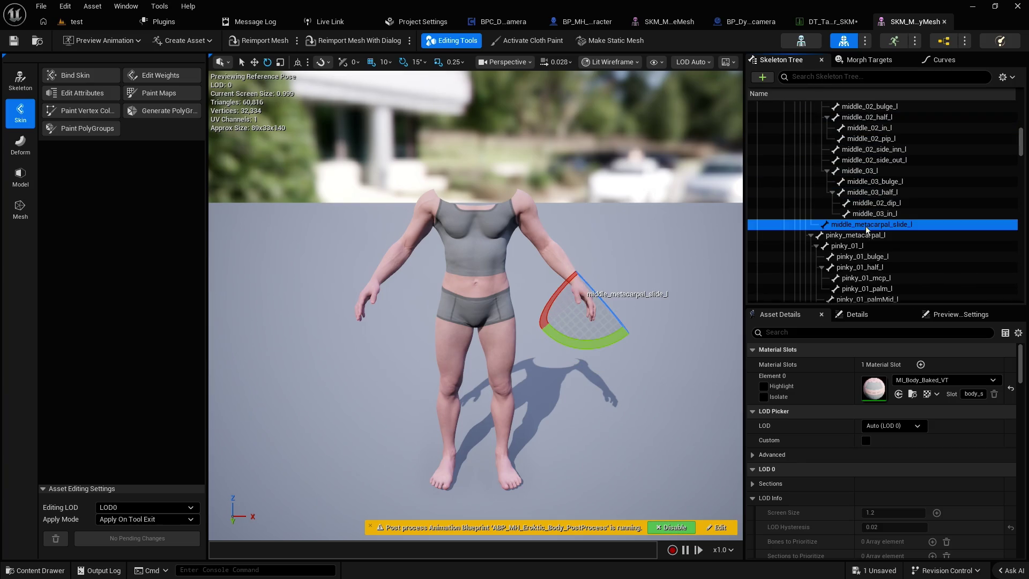
- Check the viewport's level-of-detail and Show visibility menus
left_click(690, 65)
left_click(690, 65)
left_click(654, 62)
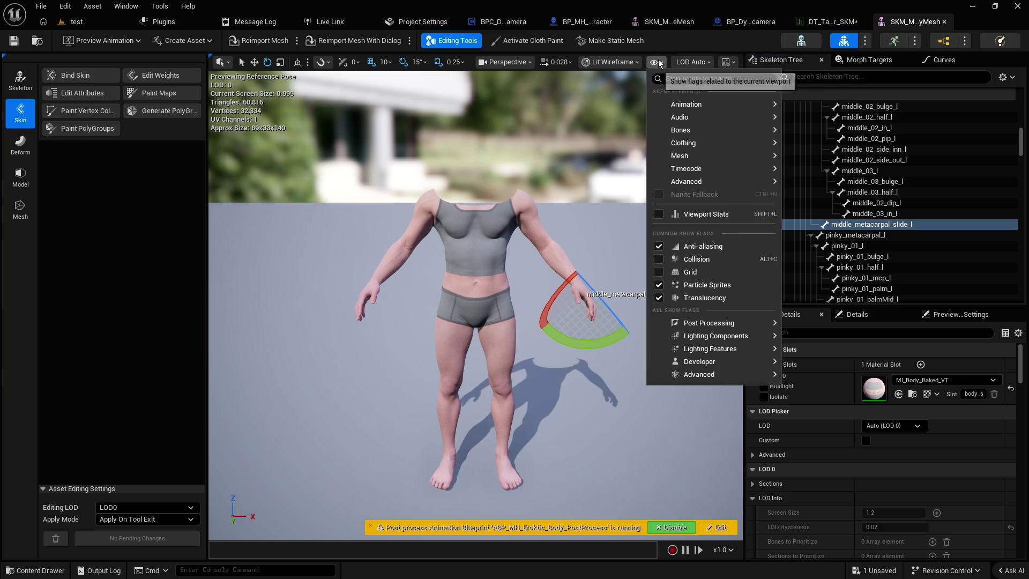
- Hide sockets and draw All Hierarchy bones in the viewport, resuming preview playback
mouse_move(726, 130)
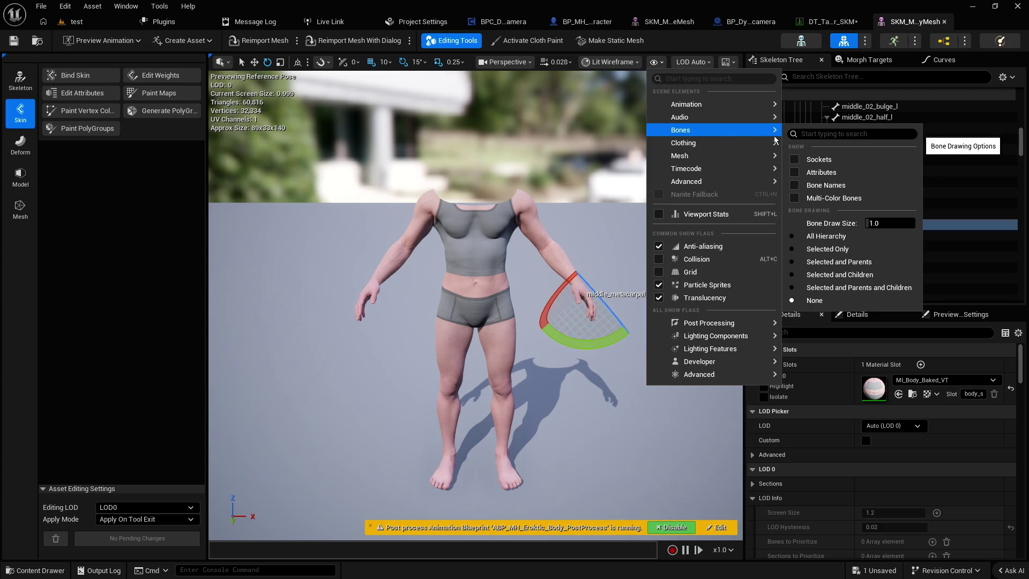
left_click(799, 158)
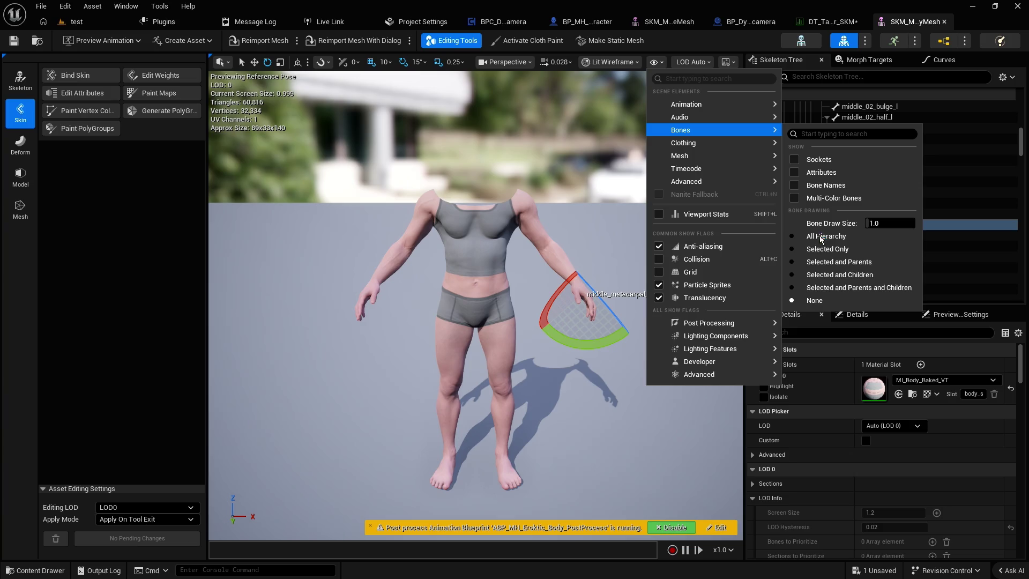
left_click(809, 237)
left_click(685, 550)
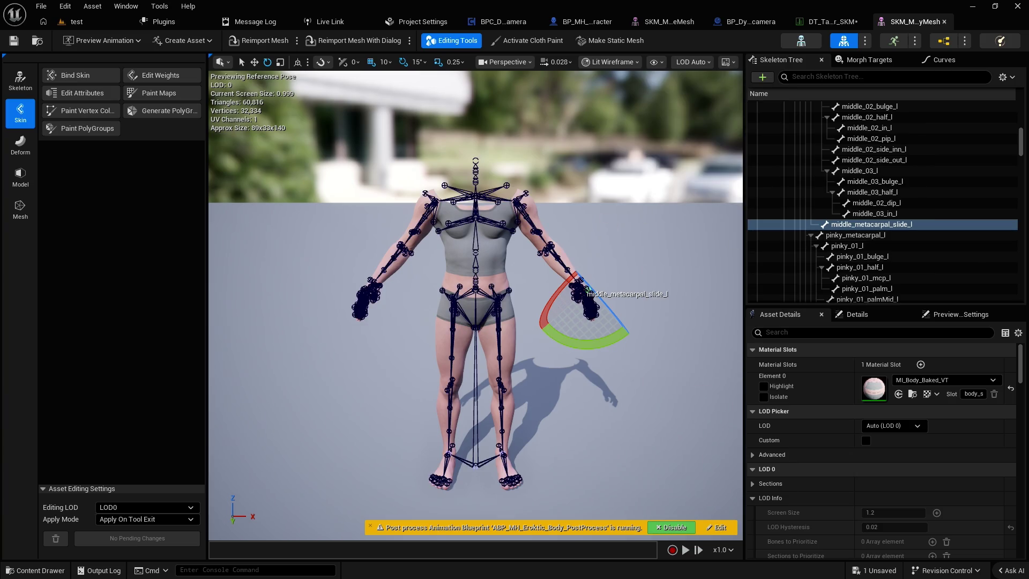
- Frame the hand, select index_02_in_l and thigh_in_l, and pick an option for thigh_in_l
key("f")
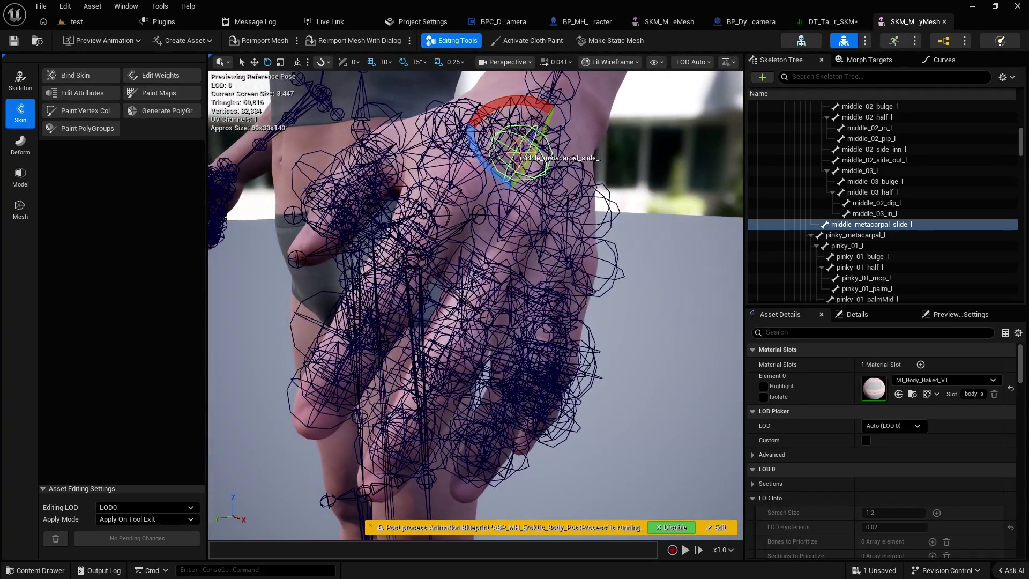
key("f")
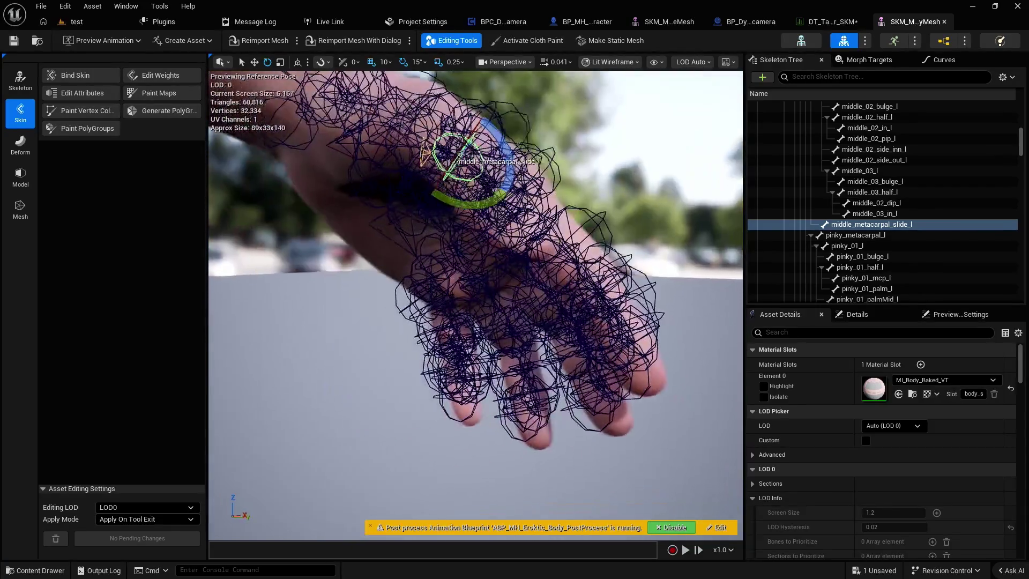
left_click(524, 258)
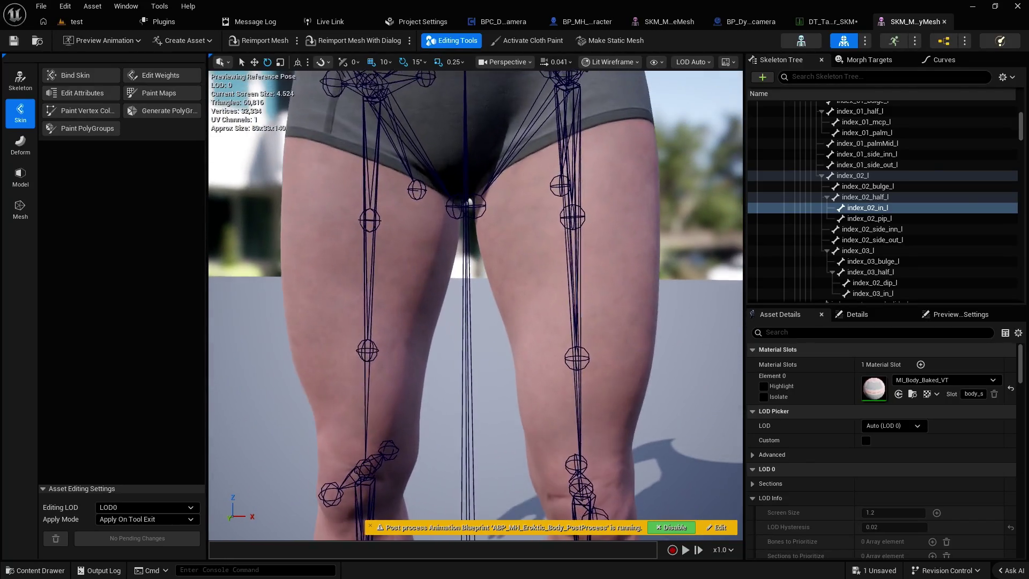
left_click(471, 203)
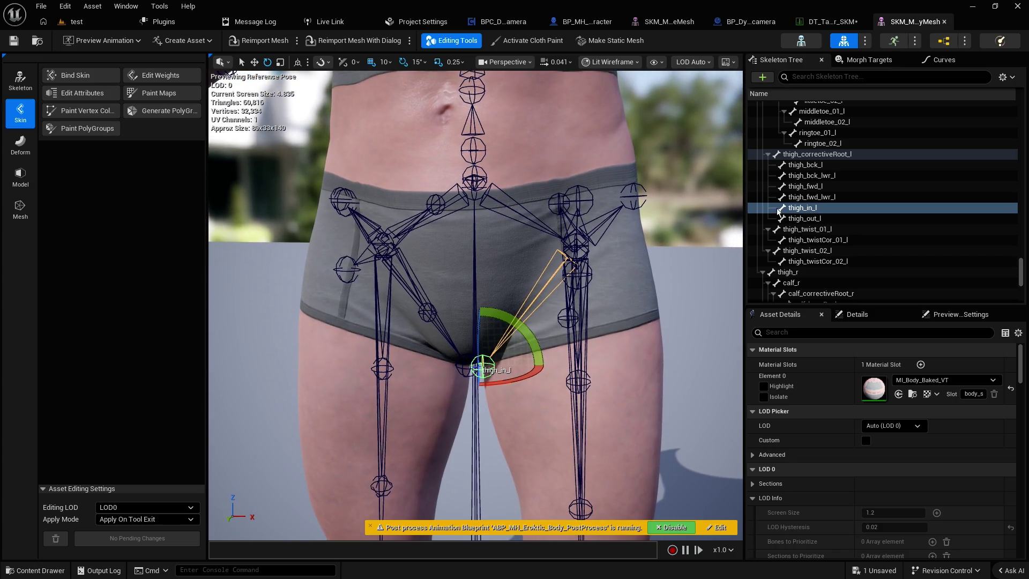
right_click(805, 211)
left_click(844, 248)
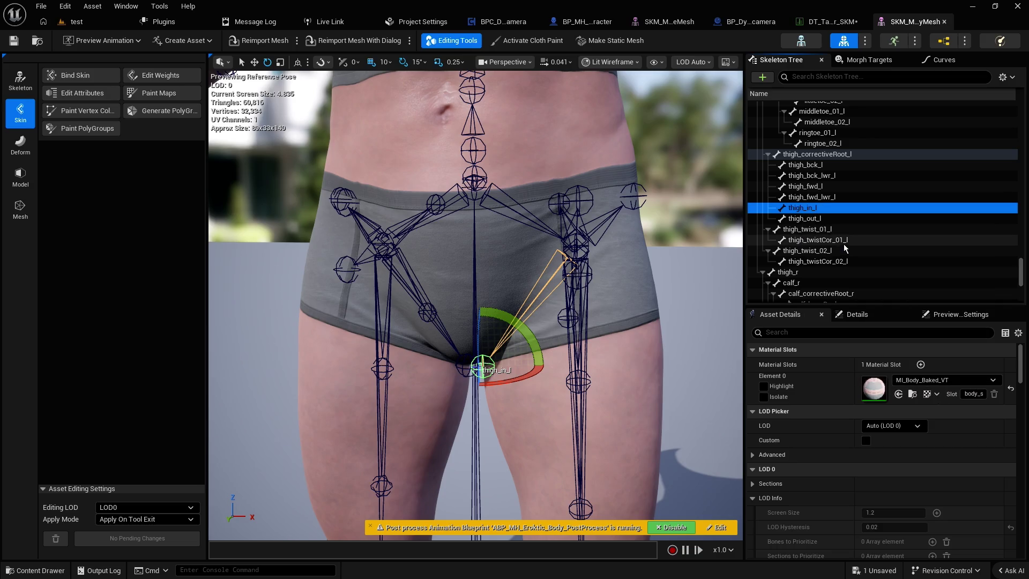
left_click(503, 22)
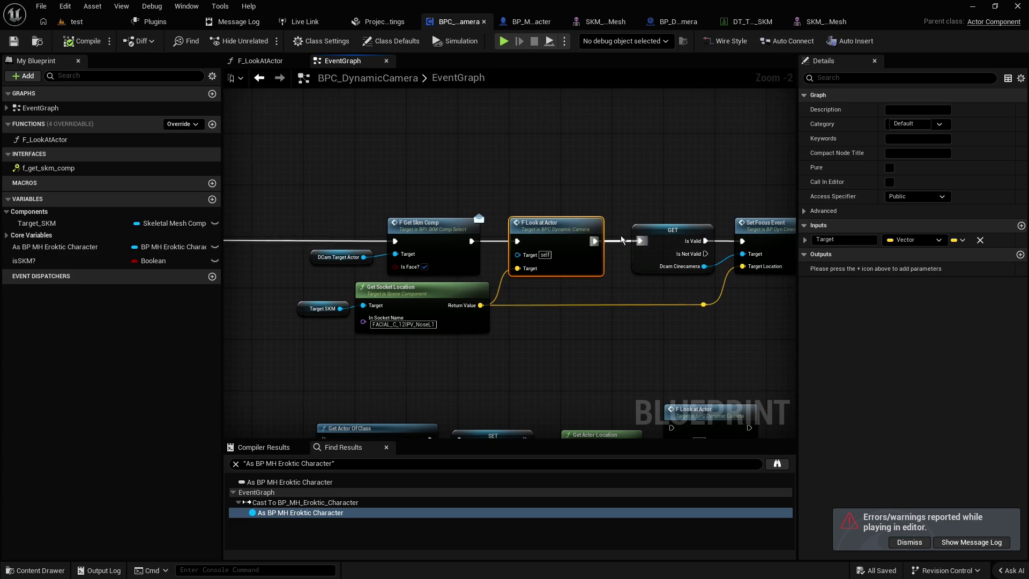
- In the BPC_DynamicCamera graph, select the Target SKM getter node to show its Details
left_click(526, 356)
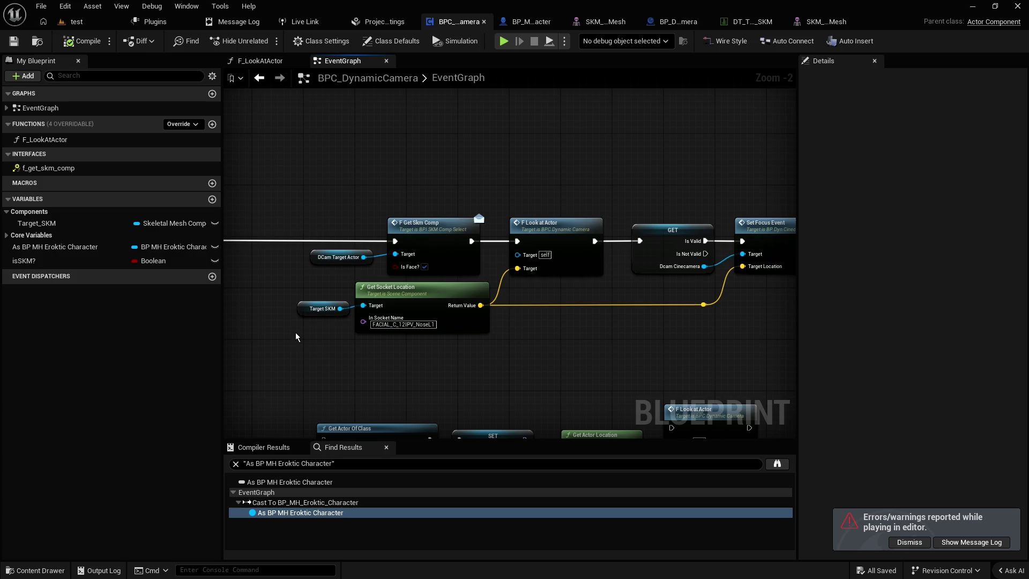
left_click(308, 310)
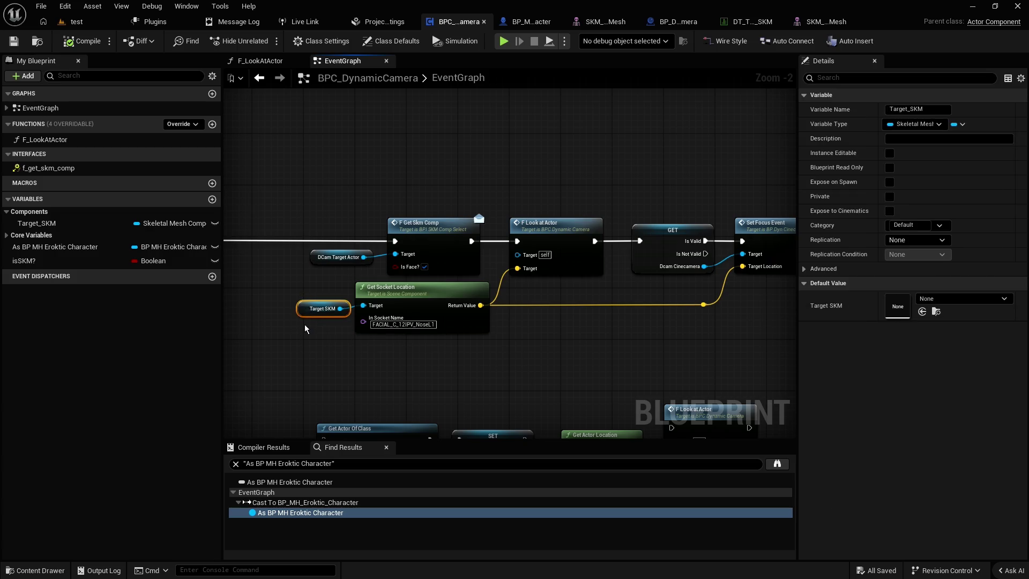
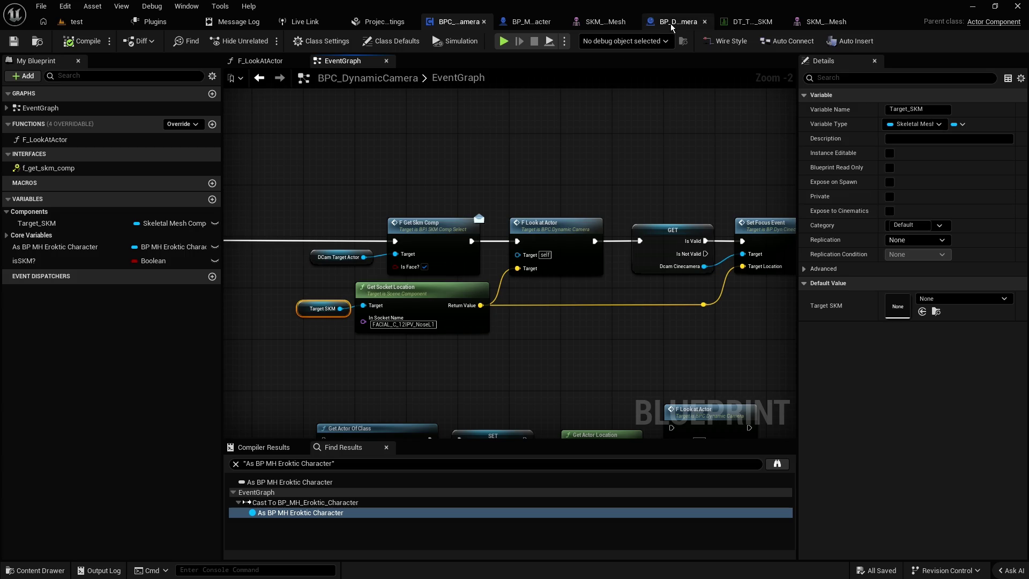
- Zoom and pan the BPC_DynamicCamera graph to survey all its node groups
scroll(311, 231, "down", 5)
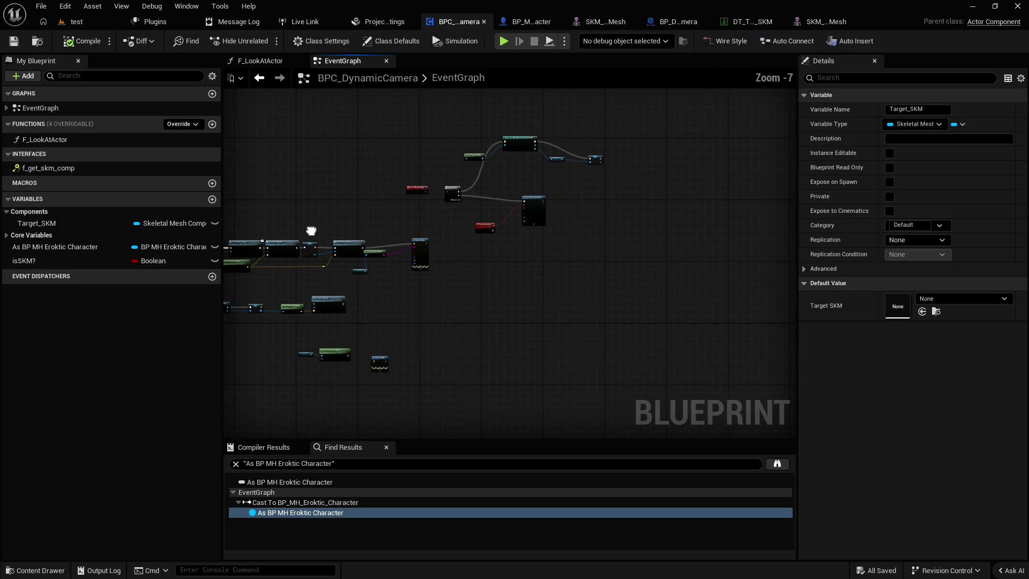
left_click_drag(311, 231, 690, 145)
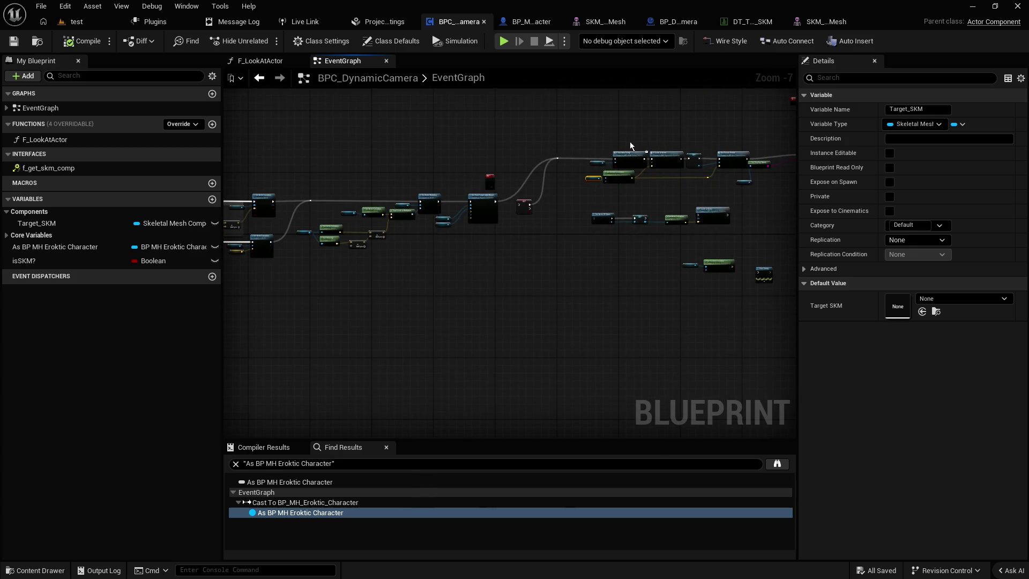
scroll(629, 143, "up", 3)
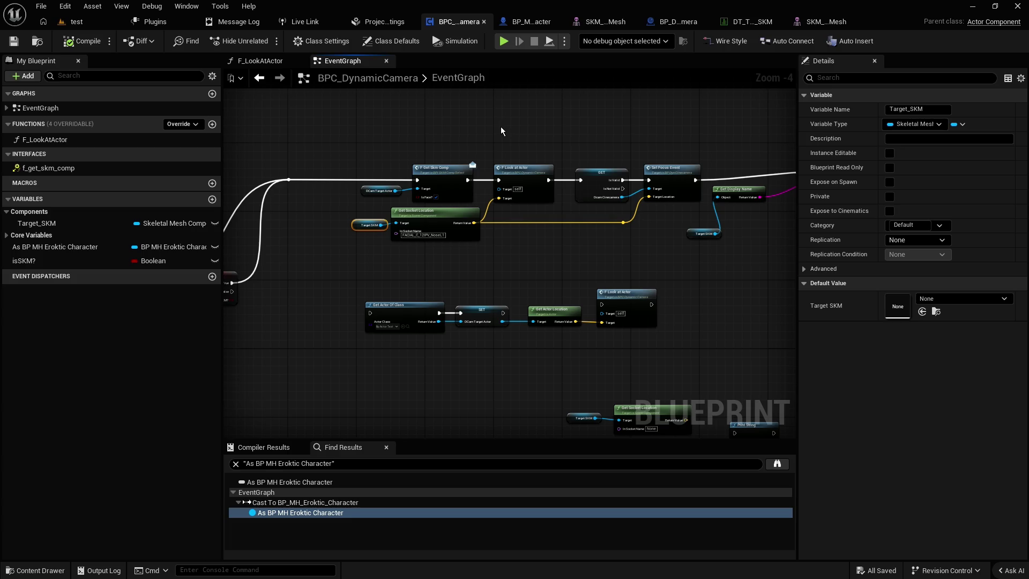
scroll(501, 128, "up", 3)
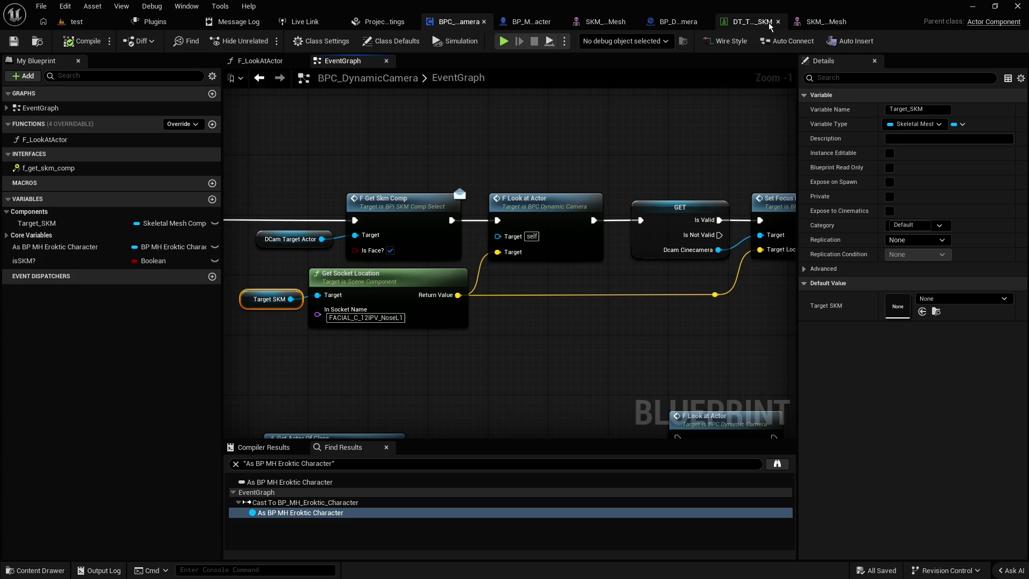
- Move through the skeletal mesh and BP_Dyn_Cinecamera tabs to the BP_MH_Eroktic_Character EventGraph
left_click(818, 24)
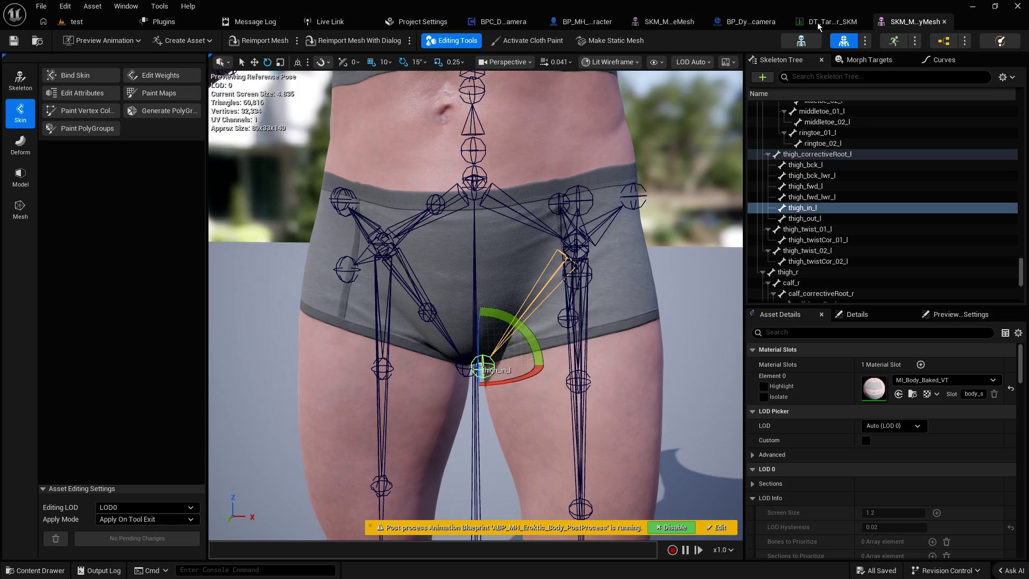
left_click(732, 24)
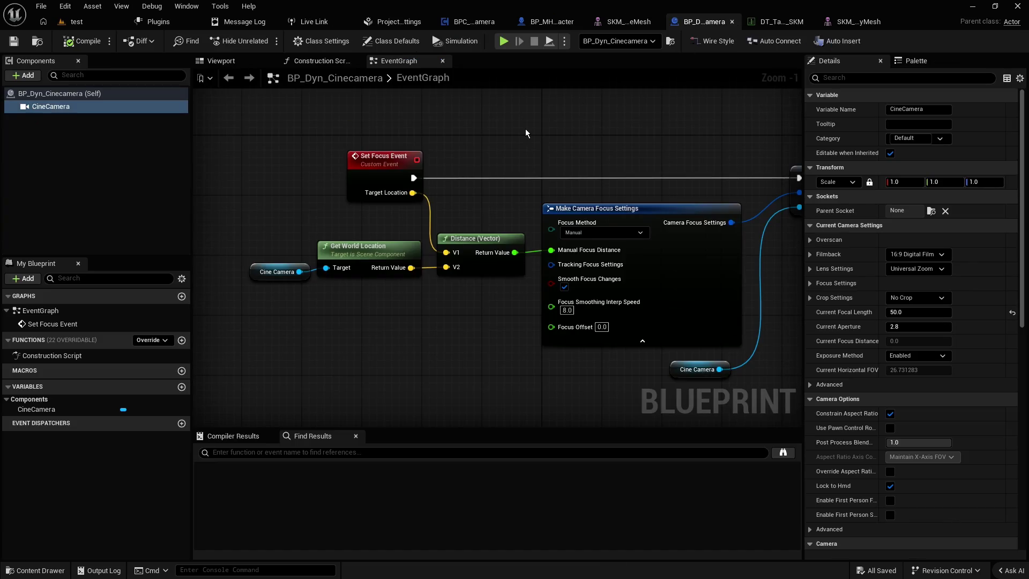
left_click(548, 23)
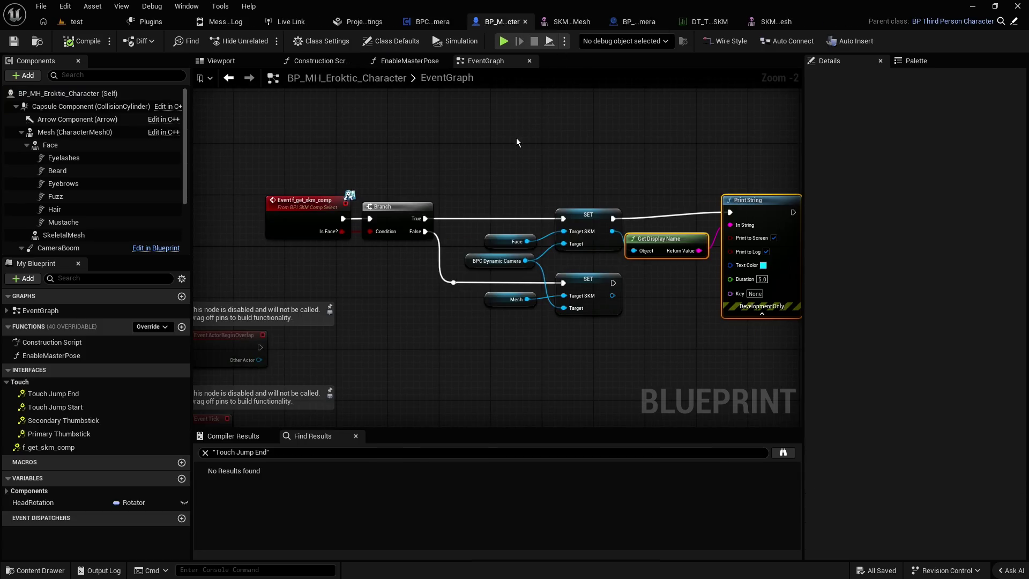
left_click_drag(515, 145, 485, 139)
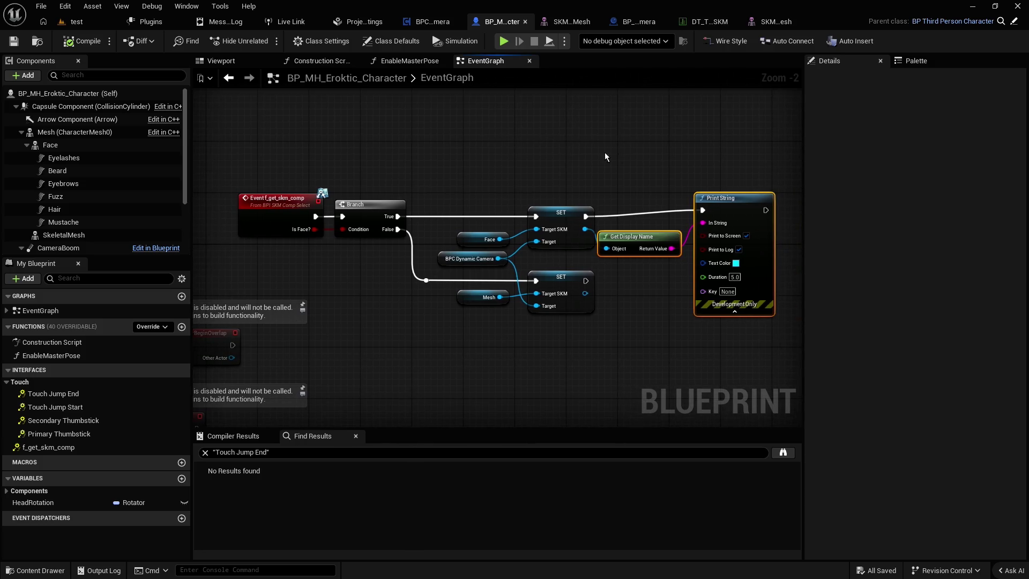
left_click_drag(592, 201, 435, 268)
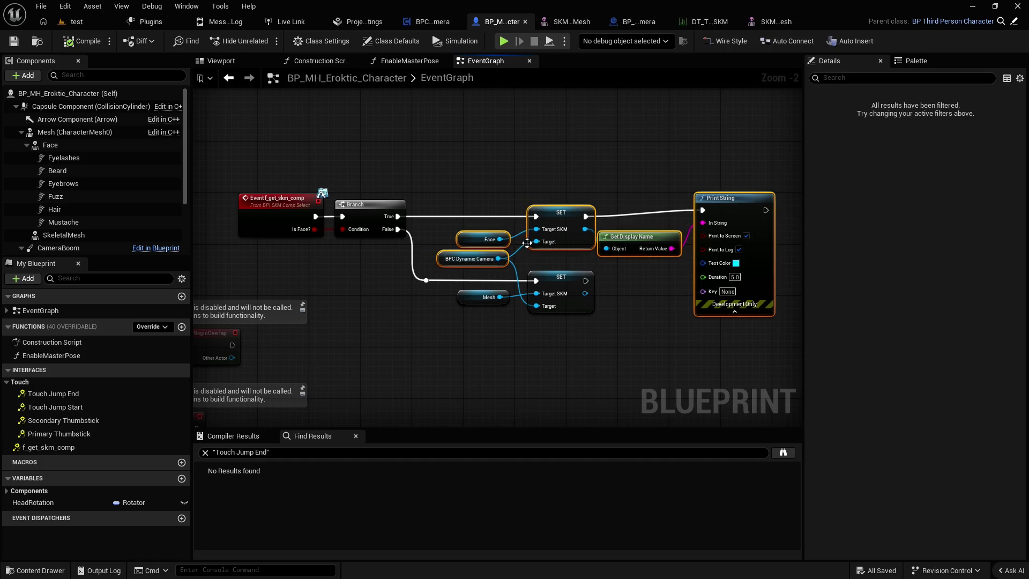
left_click(557, 207)
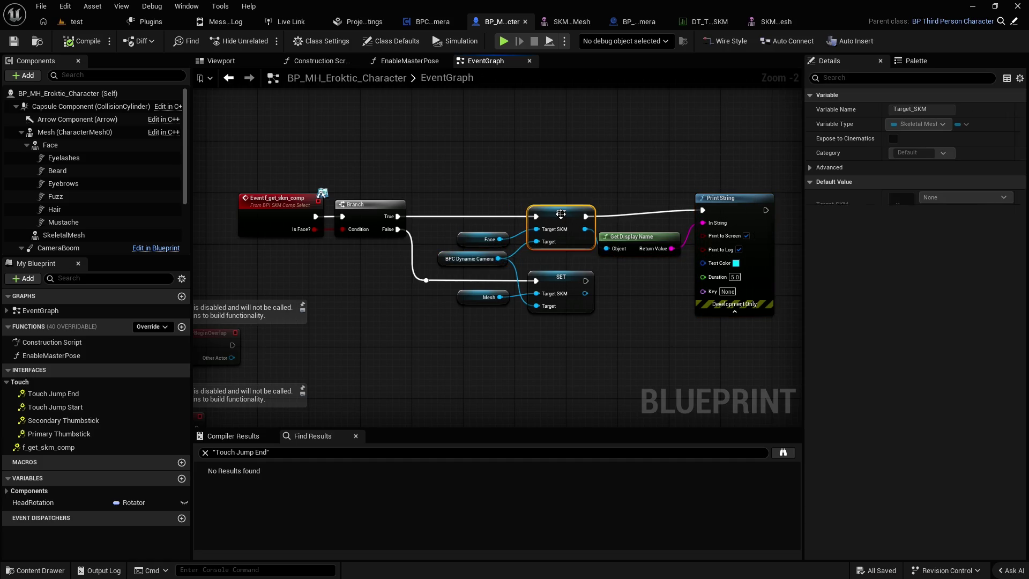
left_click(546, 186)
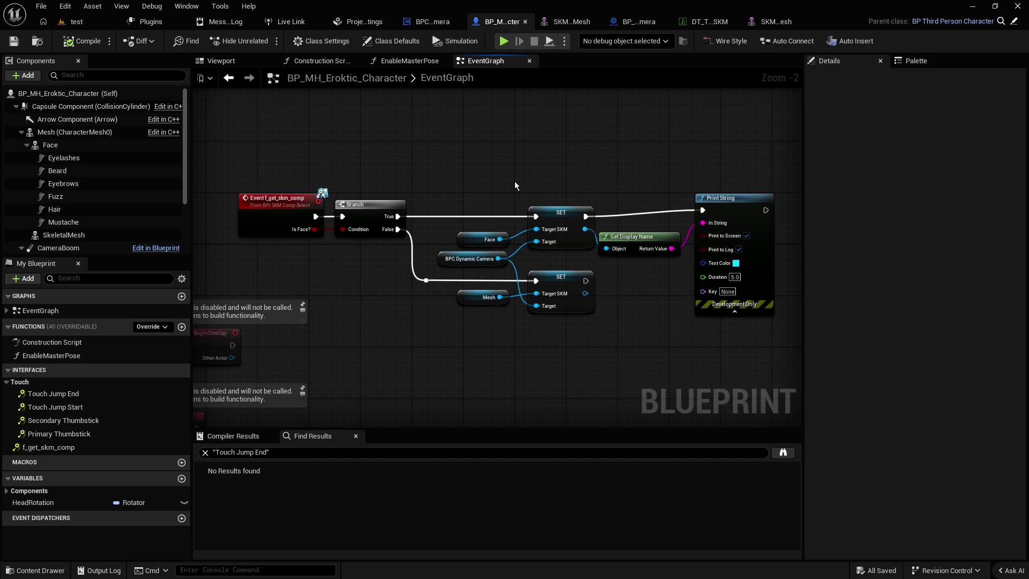
left_click(443, 260)
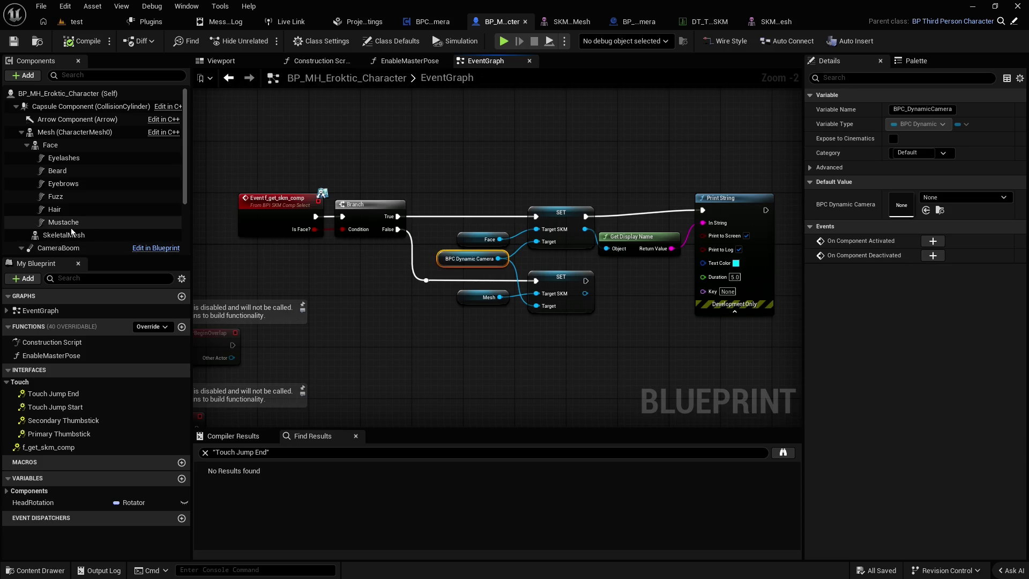
scroll(51, 241, "down", 2)
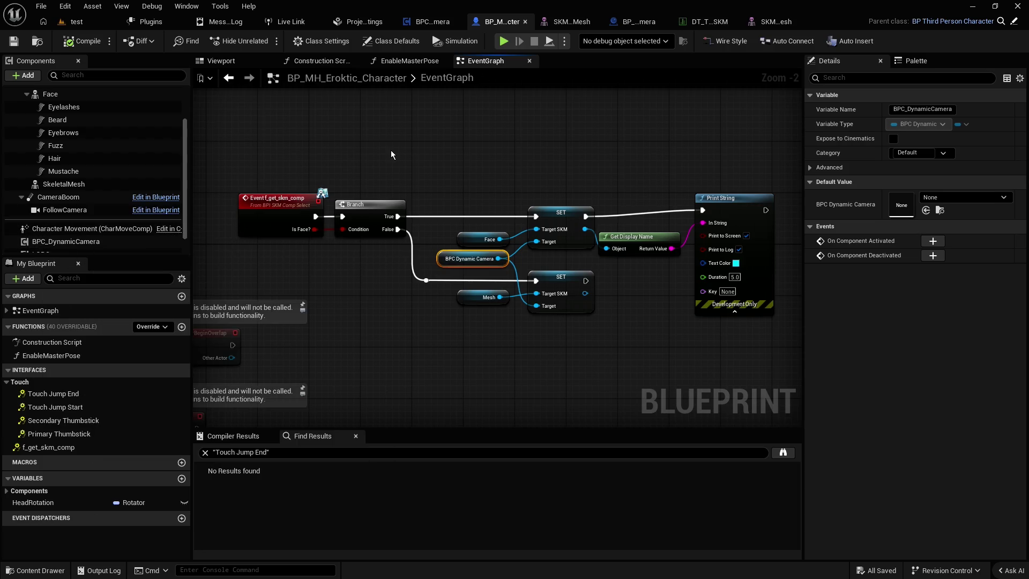
left_click(391, 153)
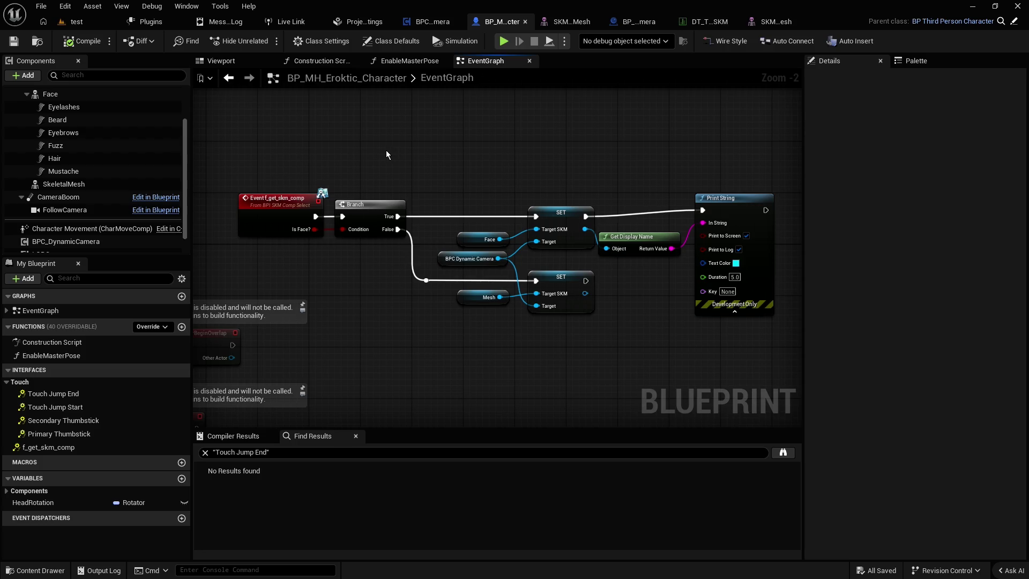
left_click(574, 211)
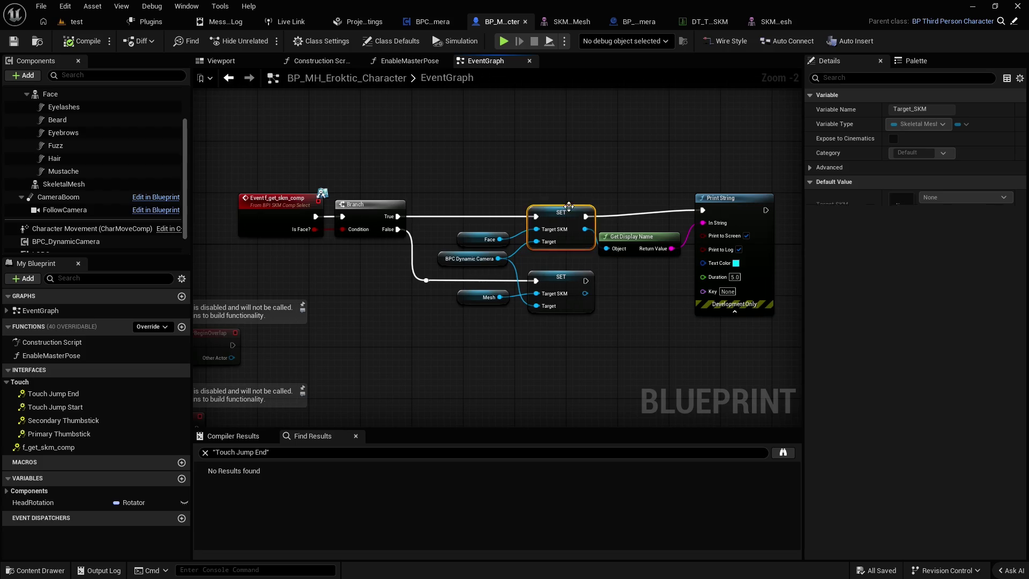
left_click(444, 257)
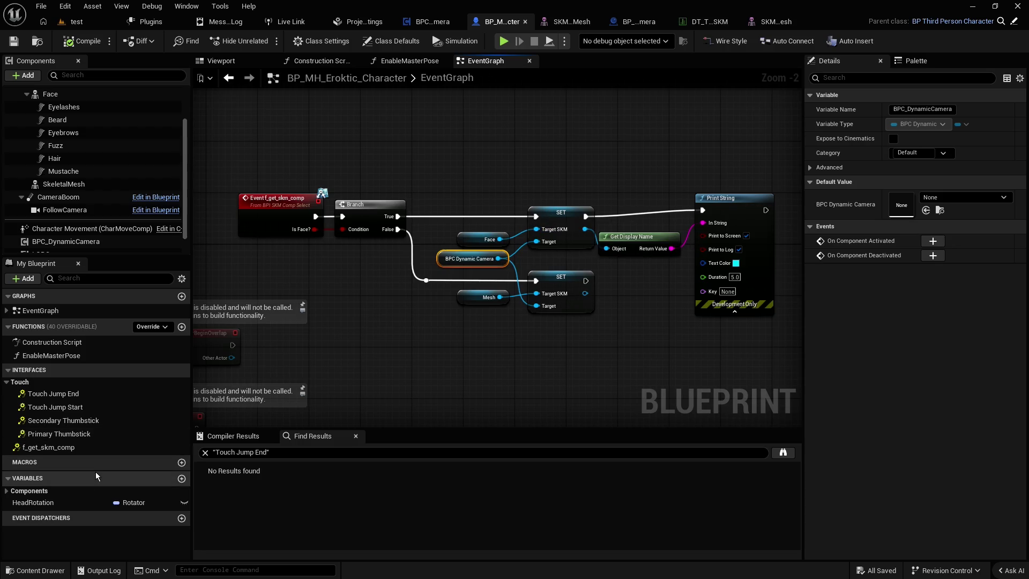
left_click(7, 490)
scroll(16, 472, "down", 3)
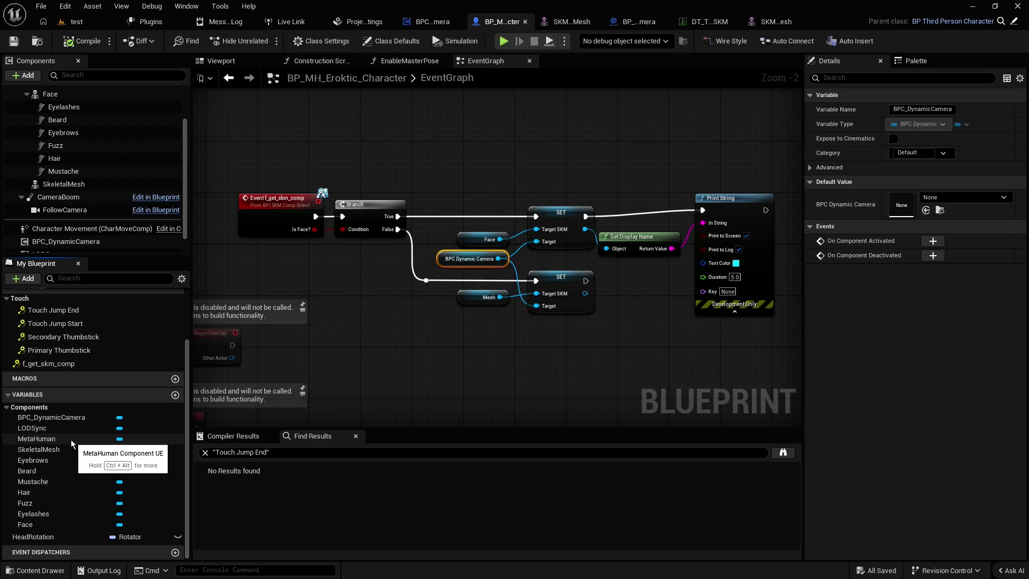
left_click(8, 407)
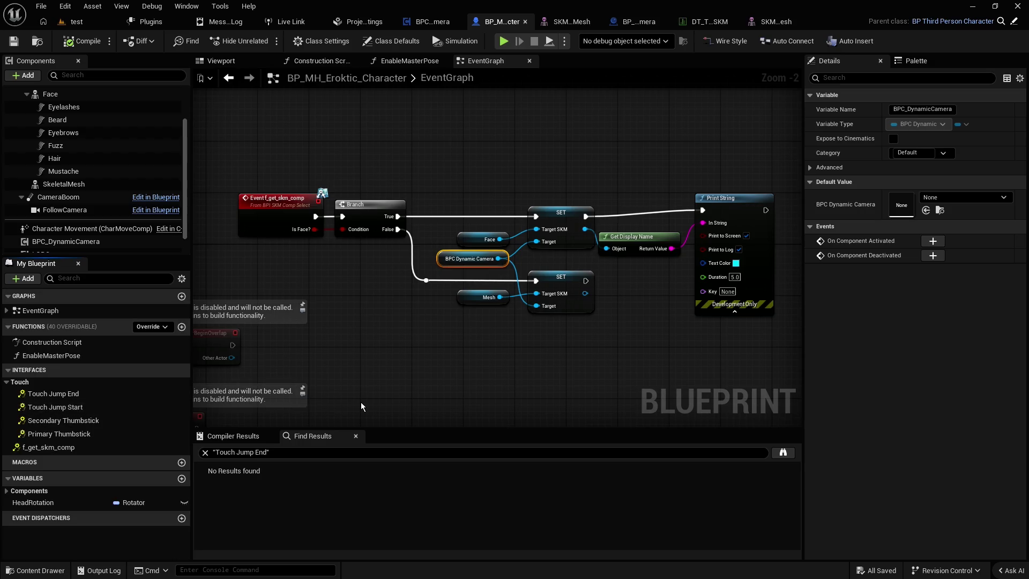
left_click(457, 356)
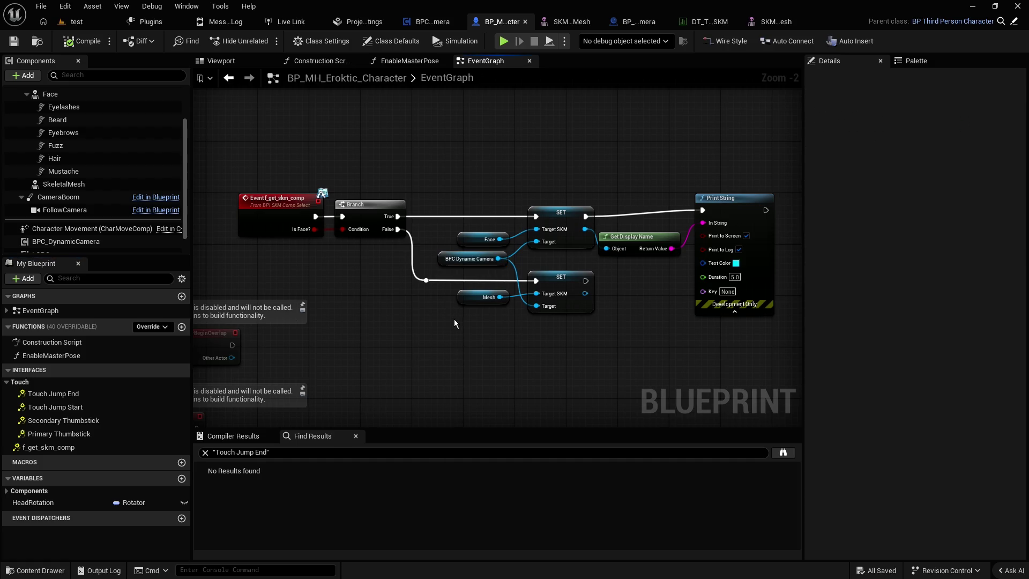
- Shift the Get Display Name and Print String nodes to the right in the character EventGraph
scroll(454, 320, "up", 1)
scroll(454, 322, "up", 1)
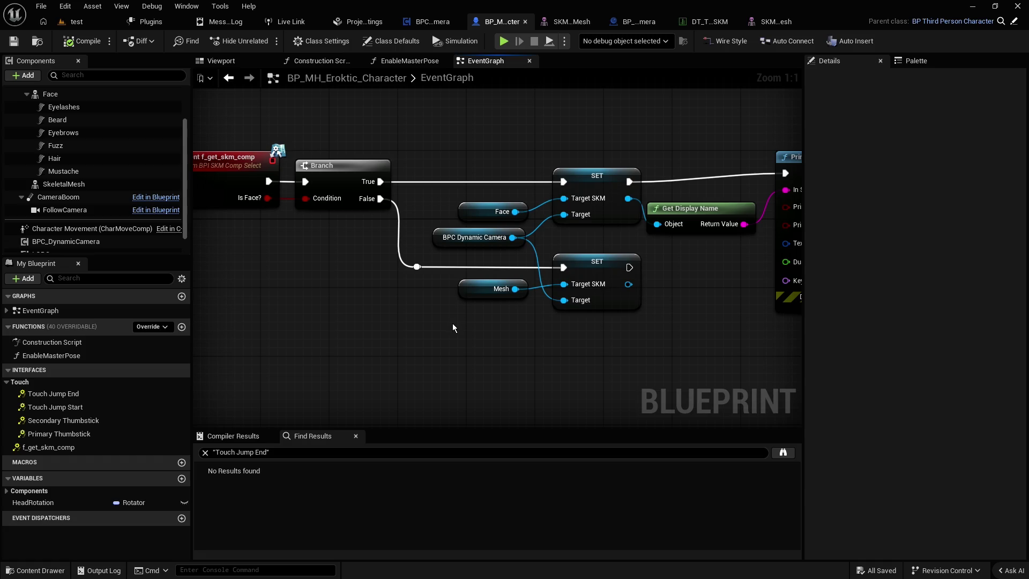
left_click_drag(448, 324, 388, 327)
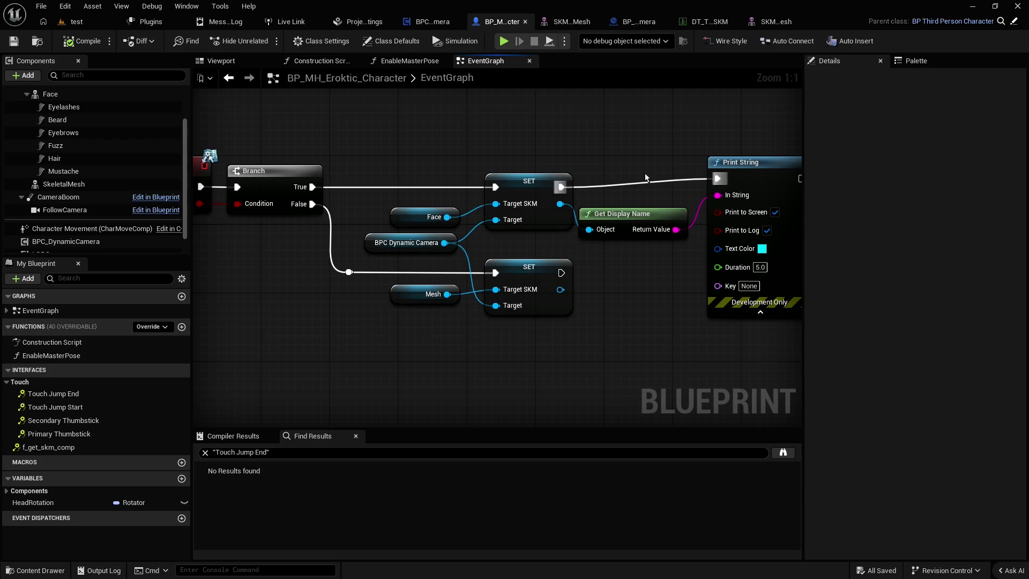
mouse_move(744, 135)
left_mouse_down()
mouse_move(643, 225)
mouse_move(705, 221)
left_mouse_up()
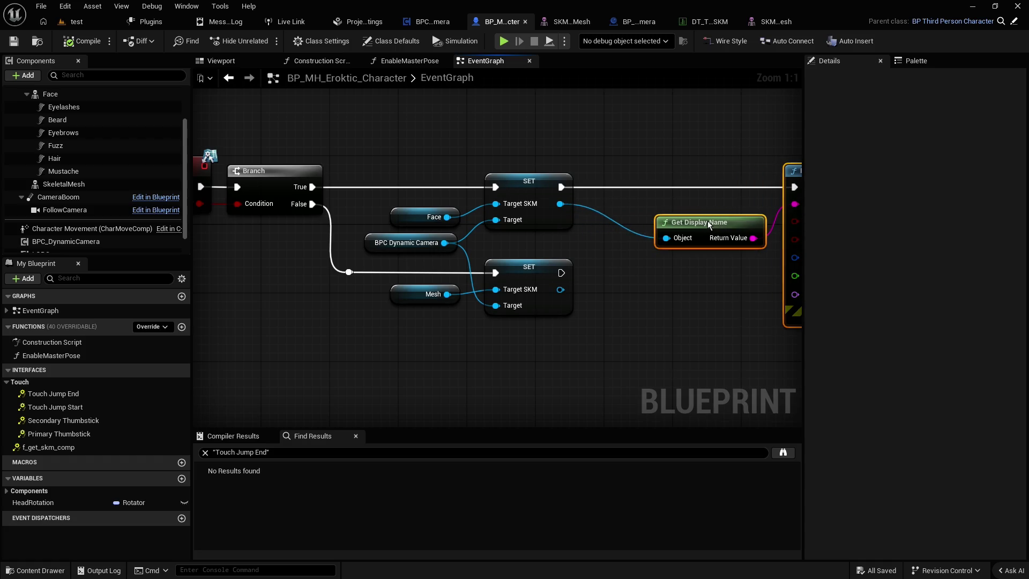
left_click(618, 150)
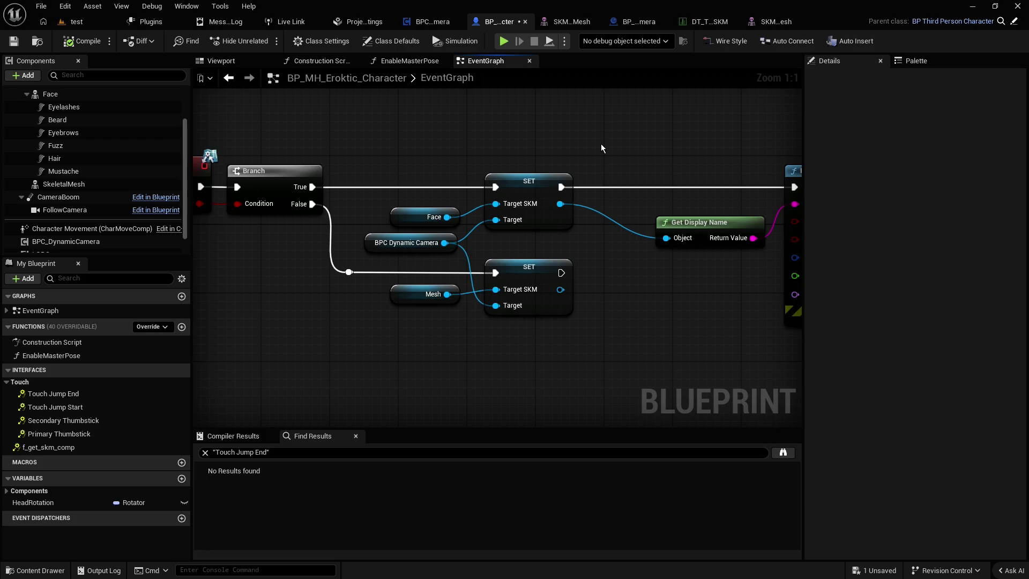
left_click(350, 214)
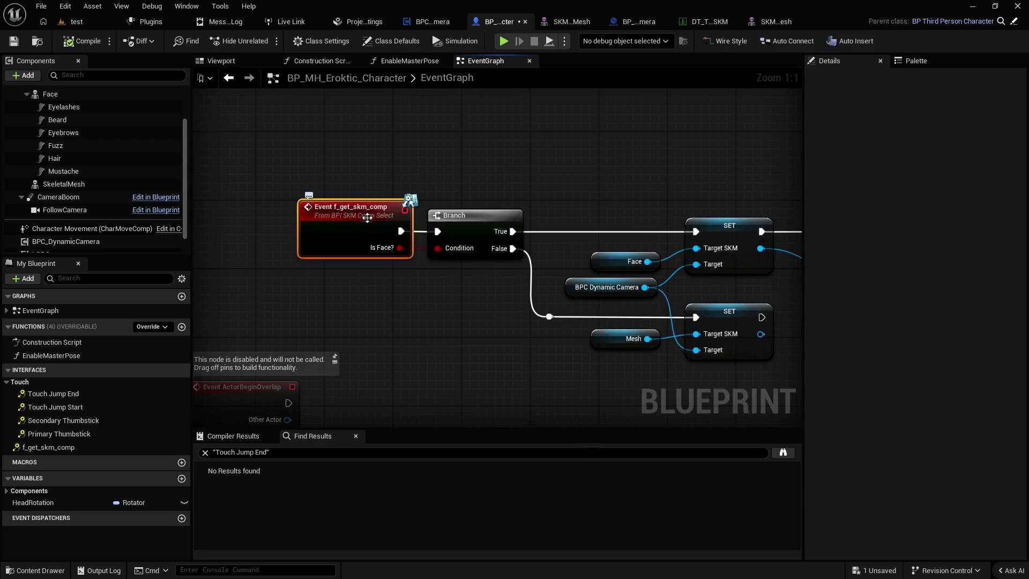
left_click(500, 193)
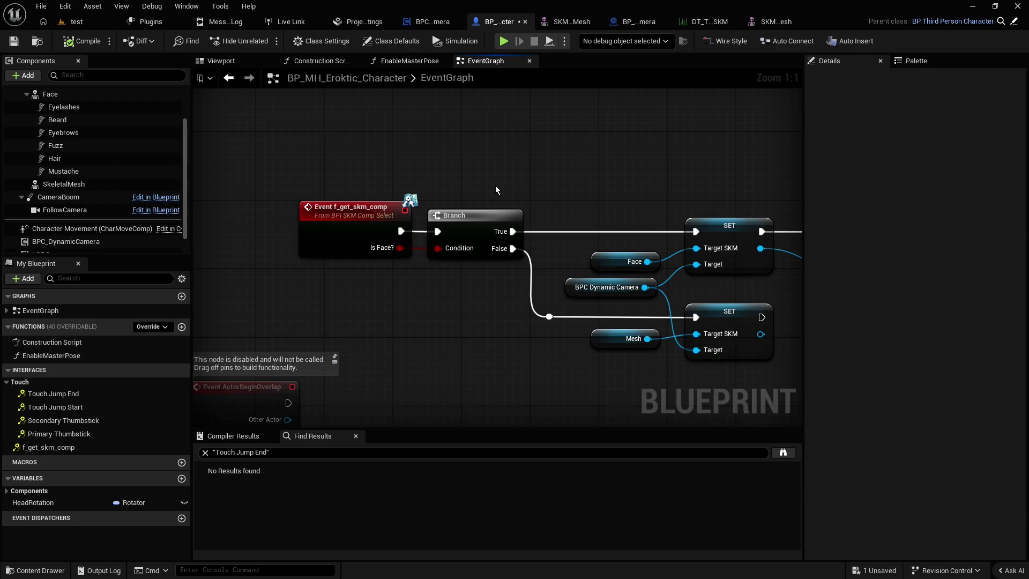
- Rearrange the view around the f_get_skm_comp event, Print String and Branch nodes
left_click_drag(522, 183, 451, 161)
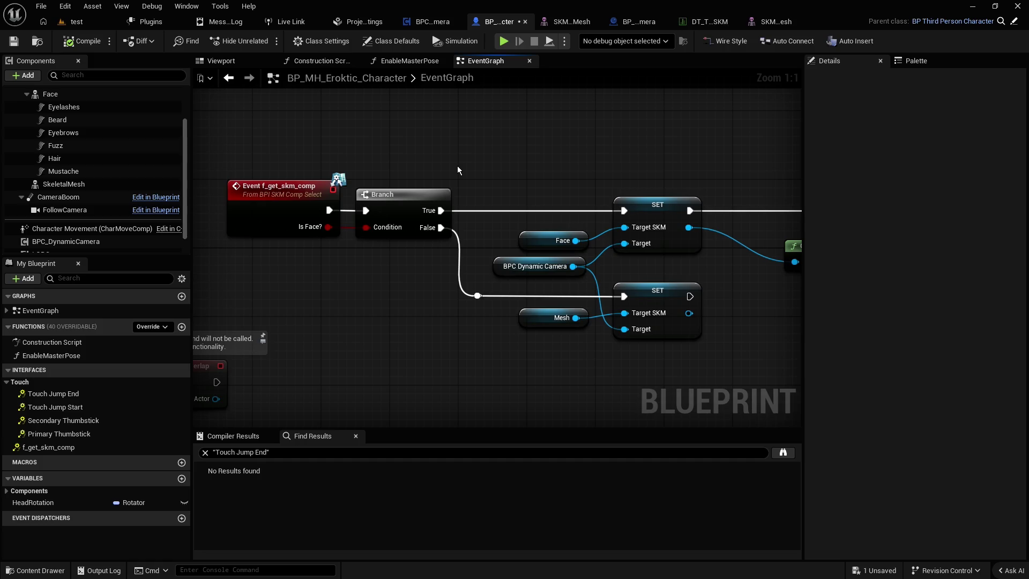
left_click(327, 187)
left_click_drag(324, 170, 40, 171)
scroll(325, 170, "down", 1)
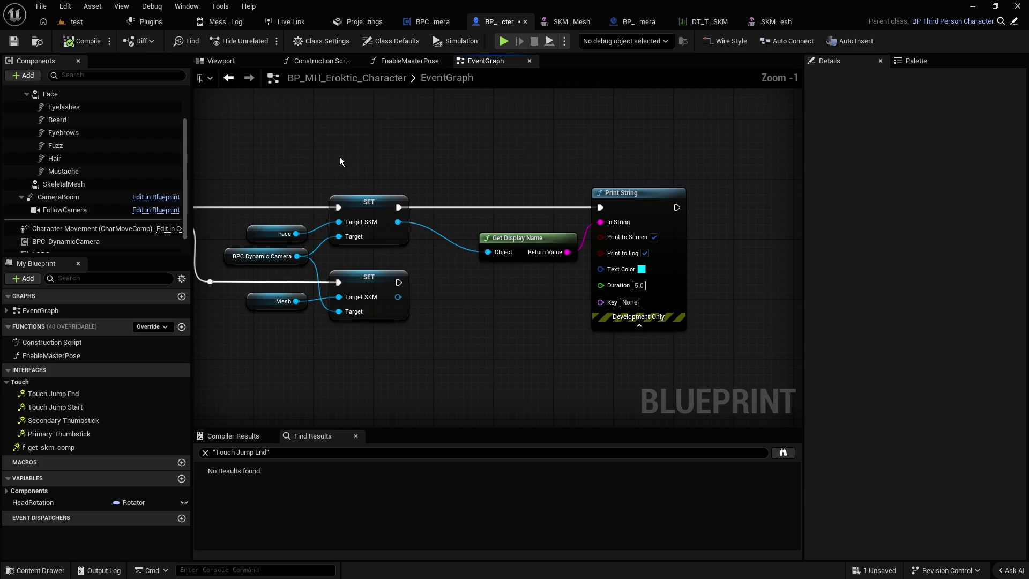
left_click_drag(608, 159, 563, 252)
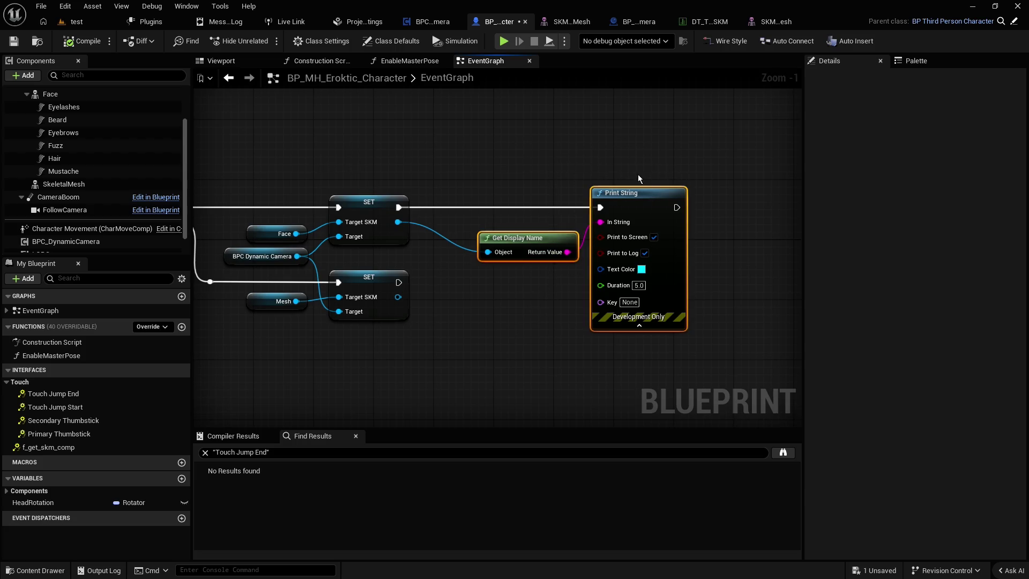
left_click_drag(427, 176, 569, 182)
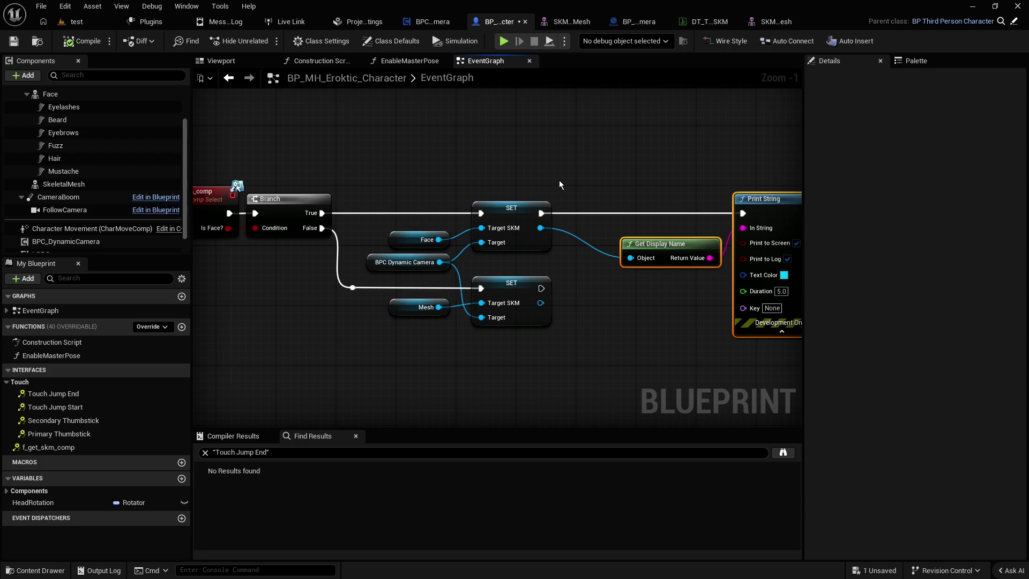
left_click(558, 182)
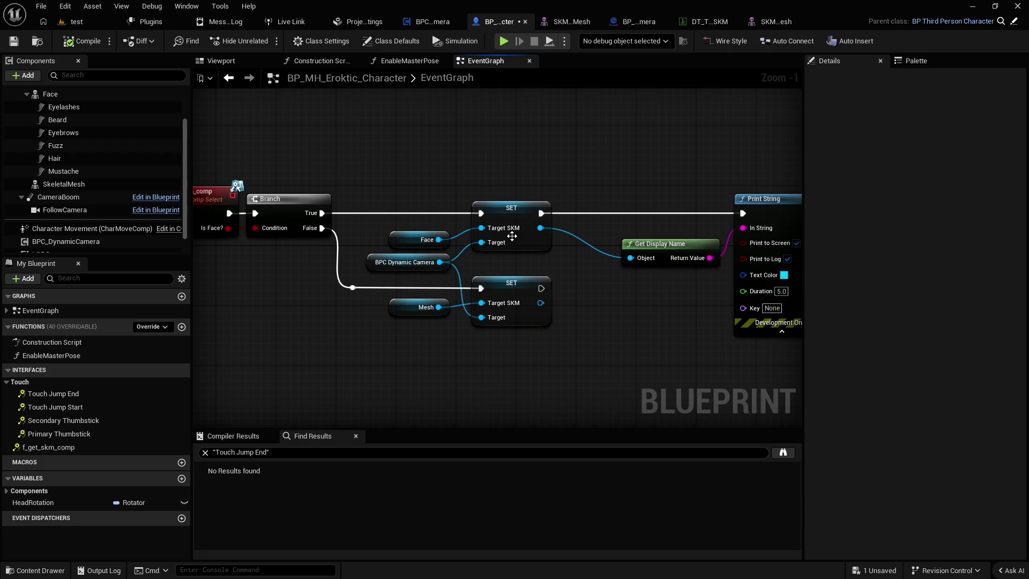
- Check the Face SET node's BPC Dynamic Camera reference, then open the BPC_DynamicCamera blueprint
left_click(528, 249)
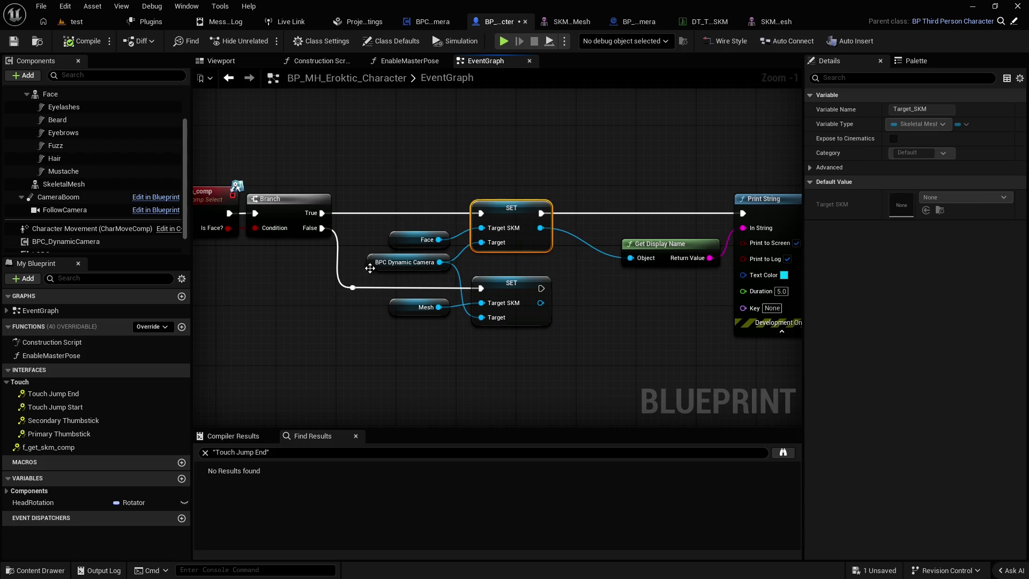
left_click(372, 267)
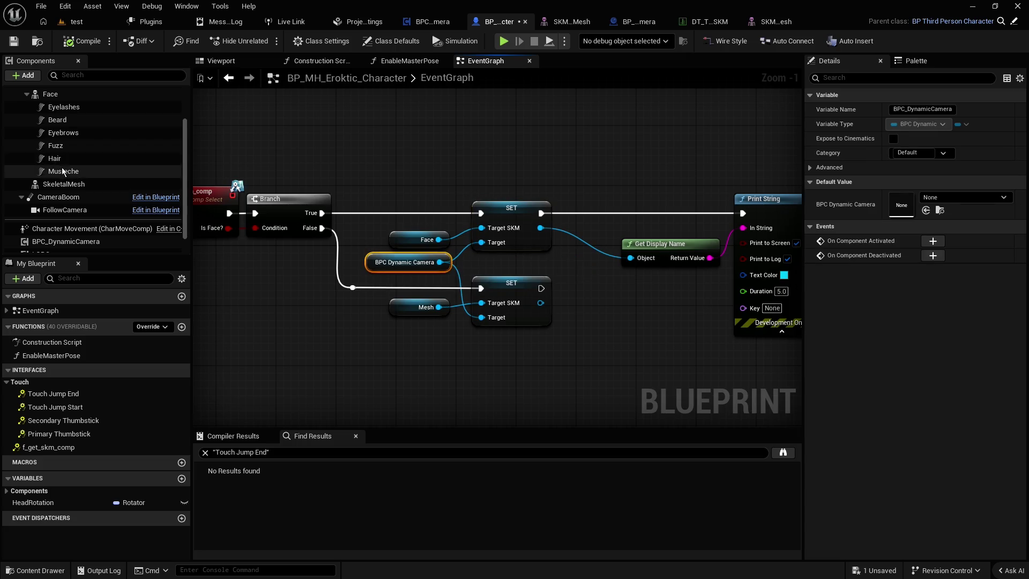
scroll(65, 188, "down", 1)
left_click(51, 222)
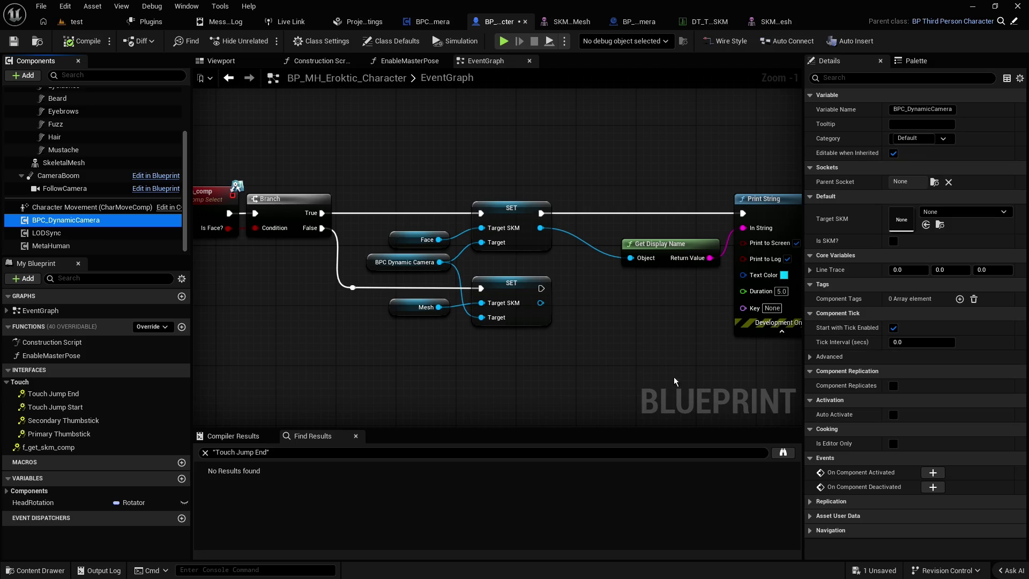
left_click(583, 376)
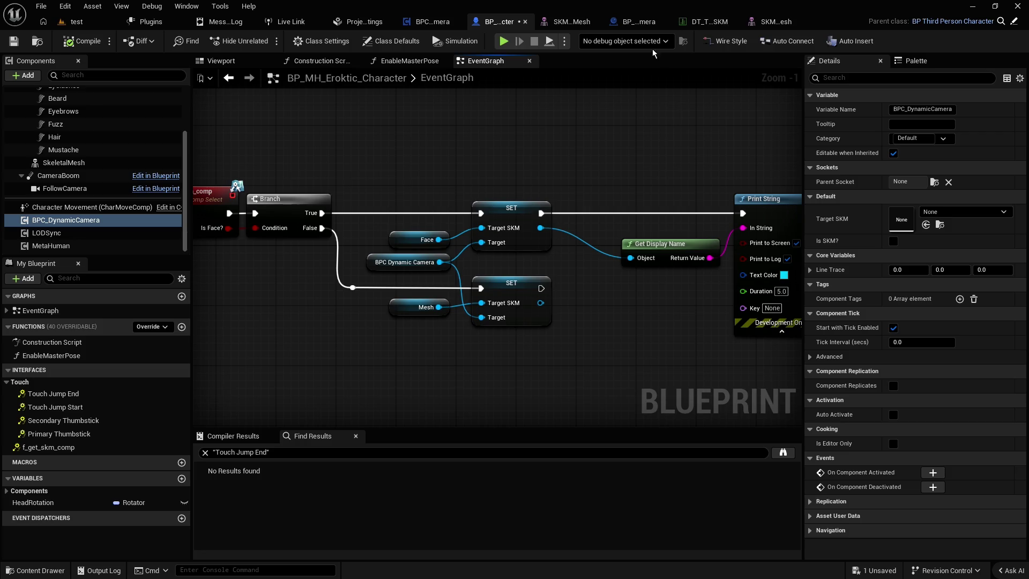
left_click(433, 27)
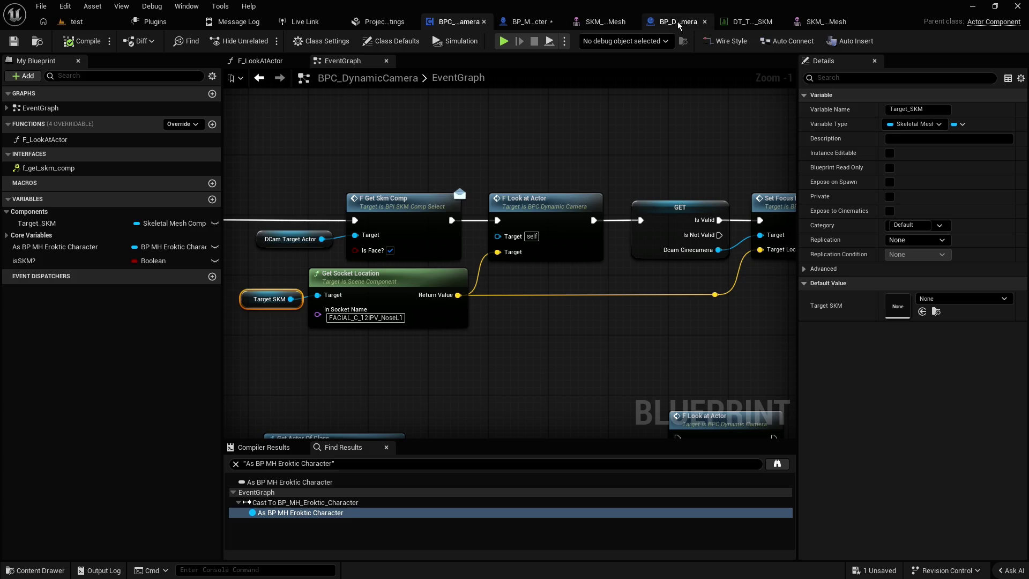
left_click(529, 24)
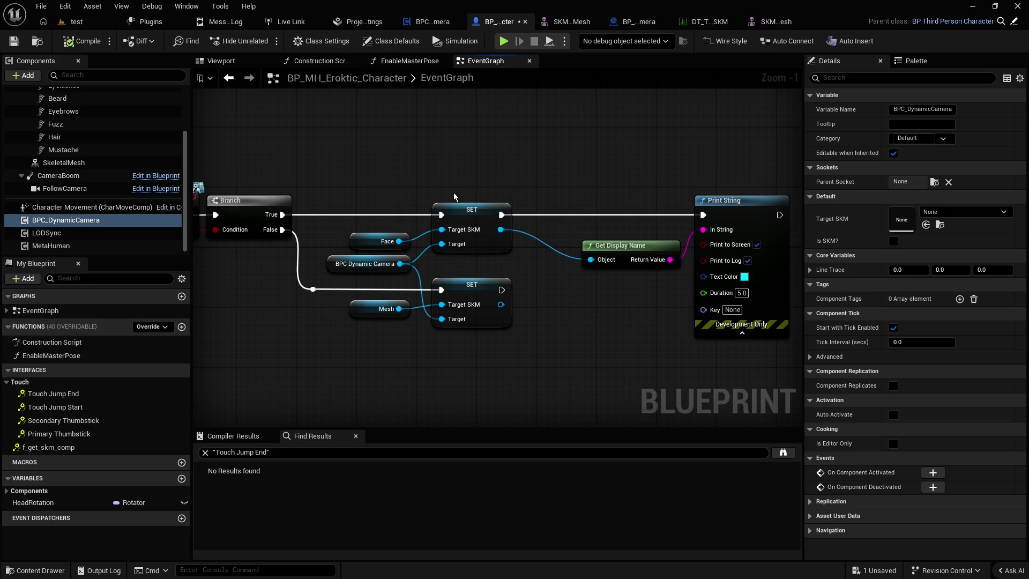
- Marquee-select the disabled ActorBeginOverlap and Tick event nodes and delete them
scroll(374, 150, "down", 1)
scroll(402, 161, "down", 1)
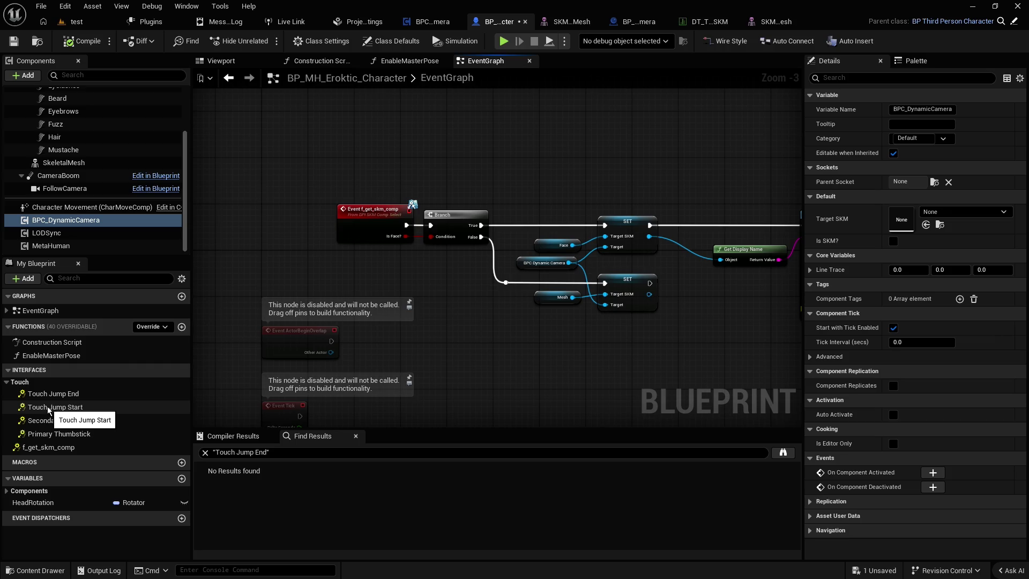
left_click(7, 312)
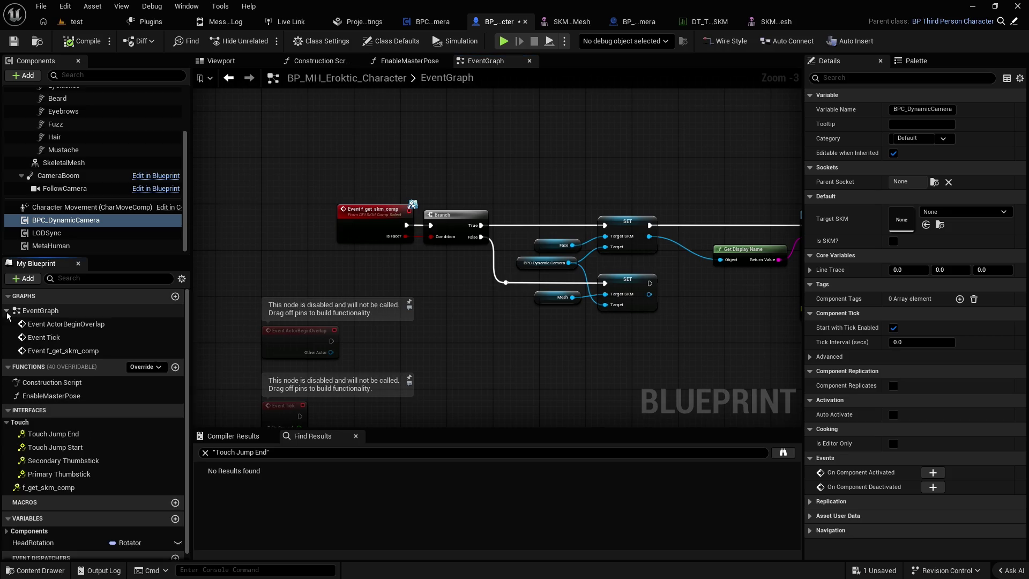
left_click(7, 312)
scroll(333, 235, "down", 2)
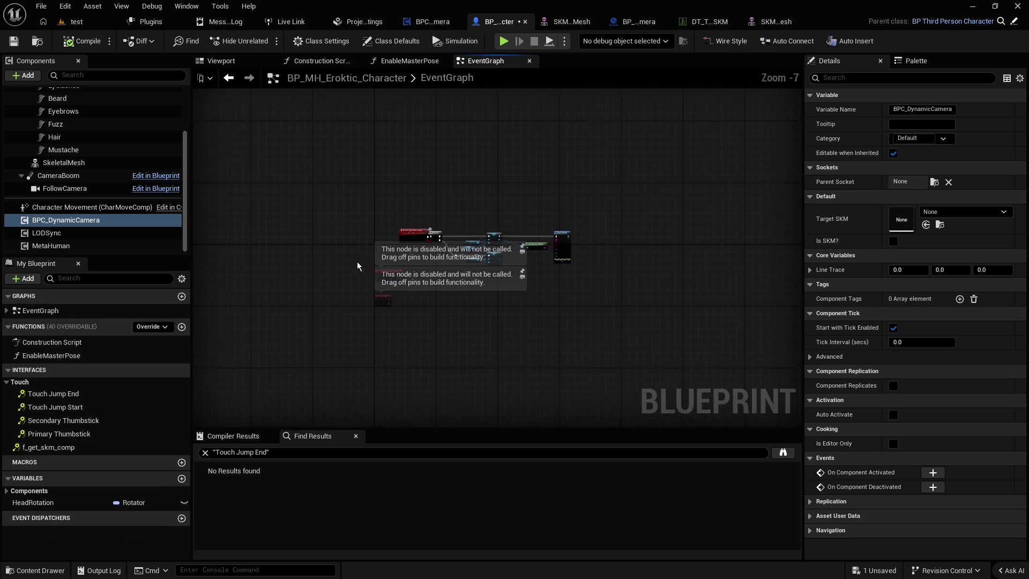
scroll(422, 320, "up", 2)
left_click_drag(356, 264, 477, 382)
key("Delete")
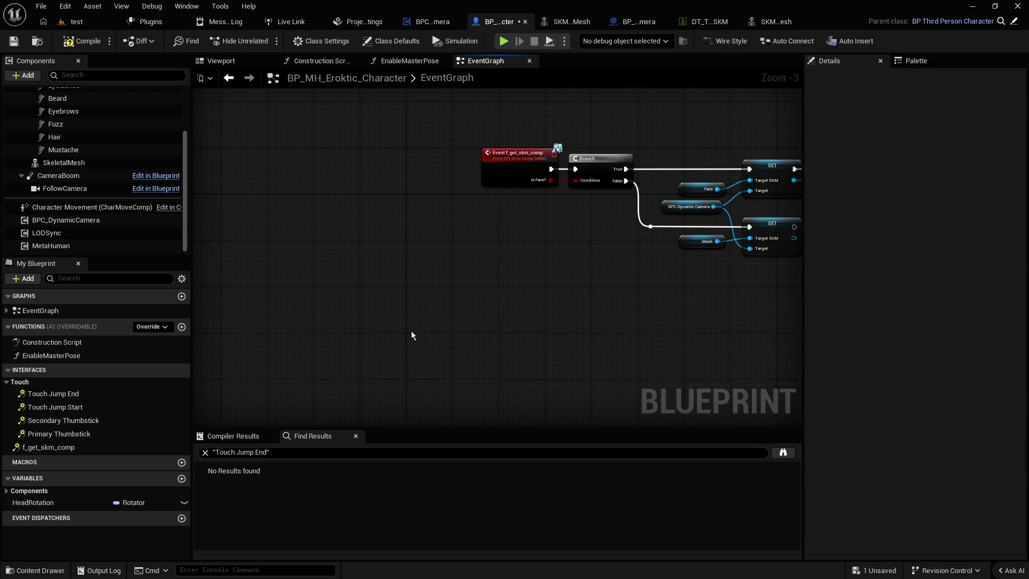
- Add an Event BeginPlay node and place it above the f_get_skm_comp event
right_click(396, 315)
type("event begin")
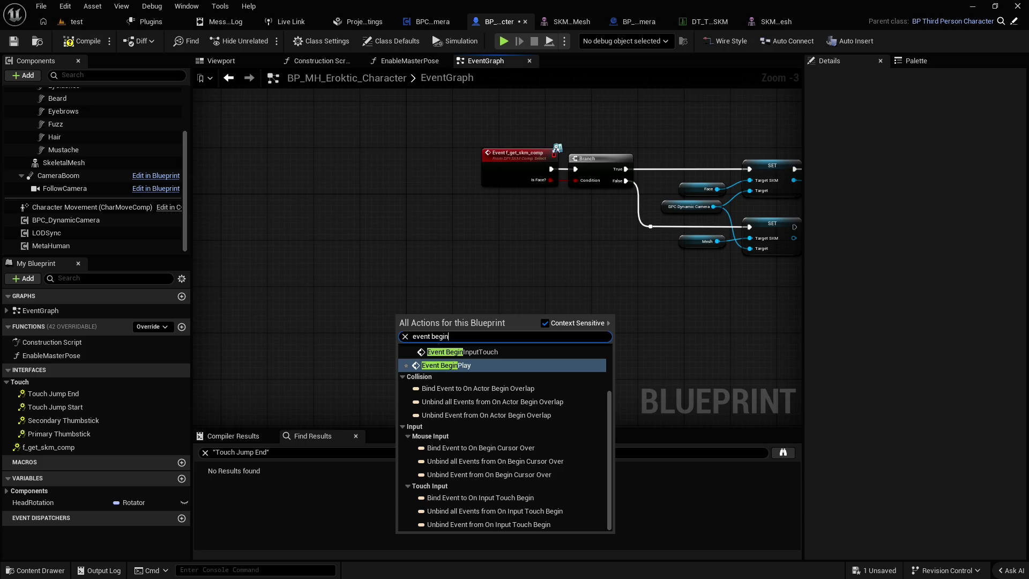
key("Return")
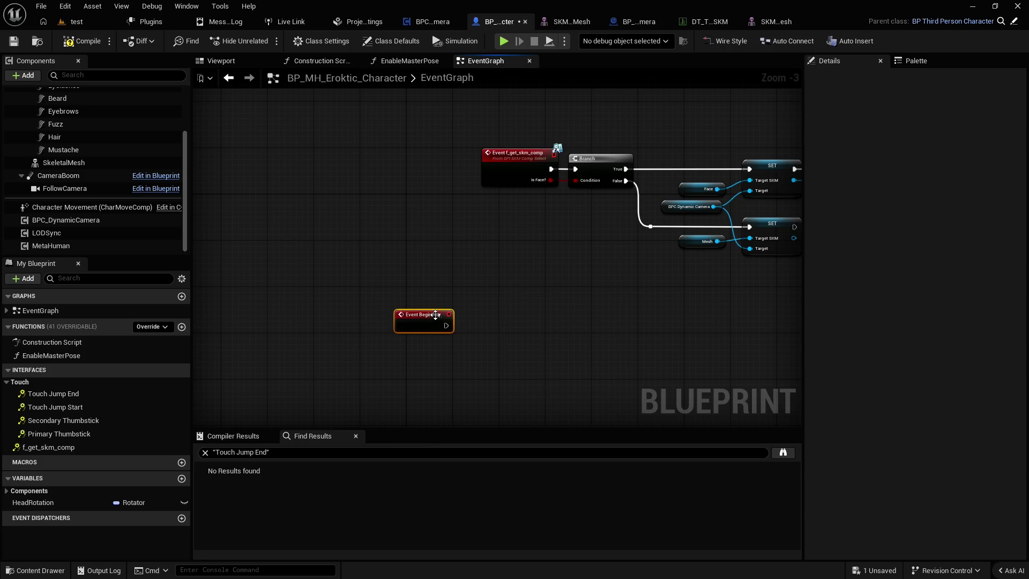
left_click_drag(434, 316, 481, 282)
left_click_drag(572, 292, 521, 349)
left_click_drag(414, 342, 470, 163)
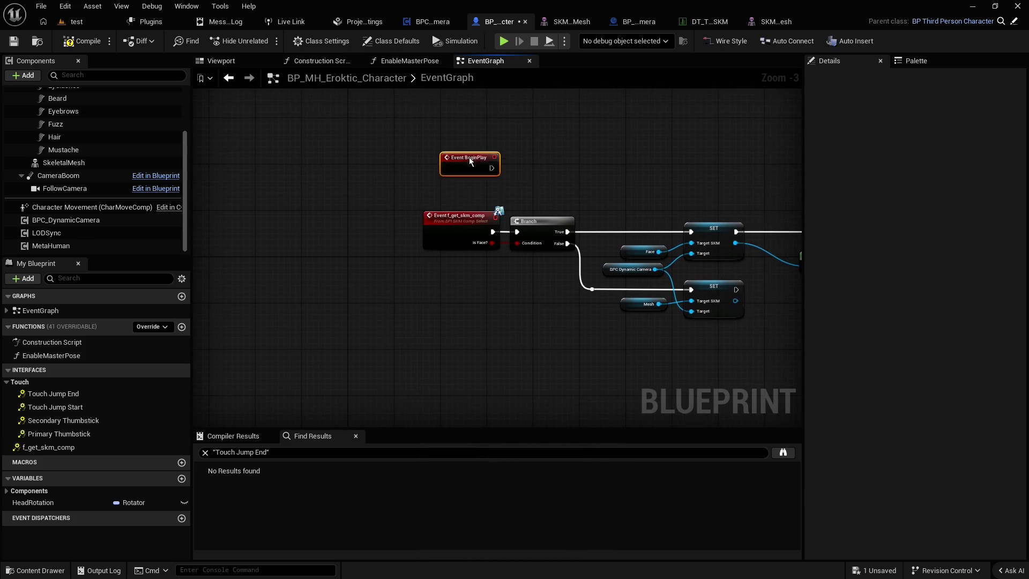
left_click(471, 244)
scroll(432, 253, "up", 2)
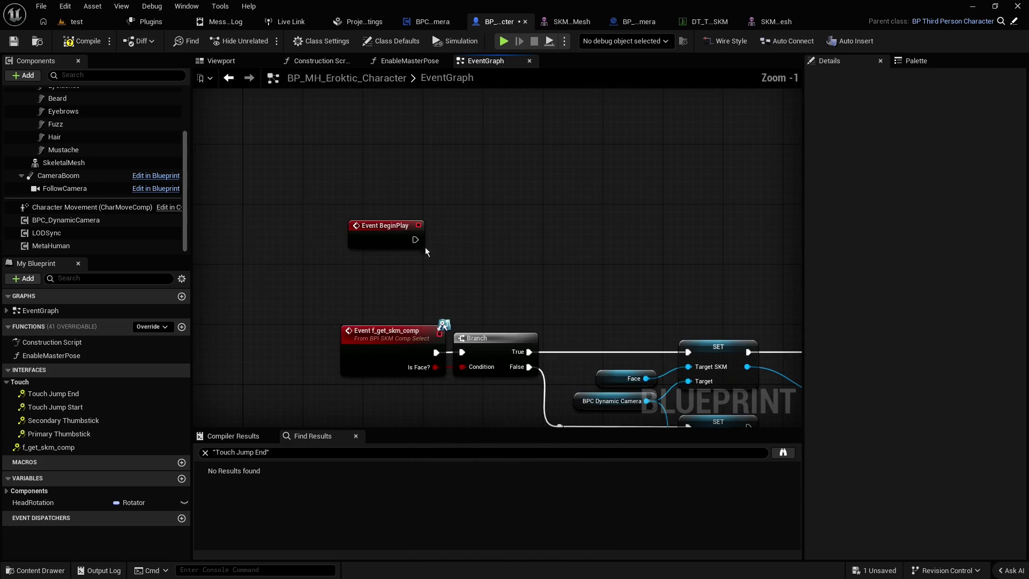
- Add Get Game Instance Ref, promote its output to As BP Game Instance, compile, and locate BP_GameInstance
right_click(406, 284)
type("get game instan")
key("Return")
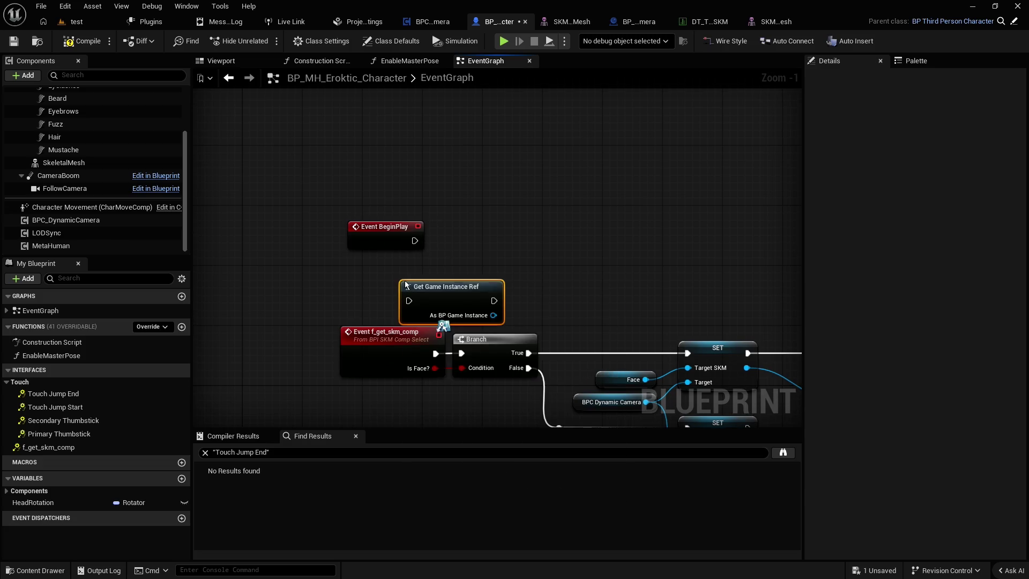
mouse_move(438, 297)
left_mouse_down()
mouse_move(497, 237)
mouse_move(436, 240)
mouse_move(446, 240)
mouse_move(436, 257)
mouse_move(481, 244)
mouse_move(474, 252)
left_mouse_up()
left_click(484, 321)
left_click(81, 41)
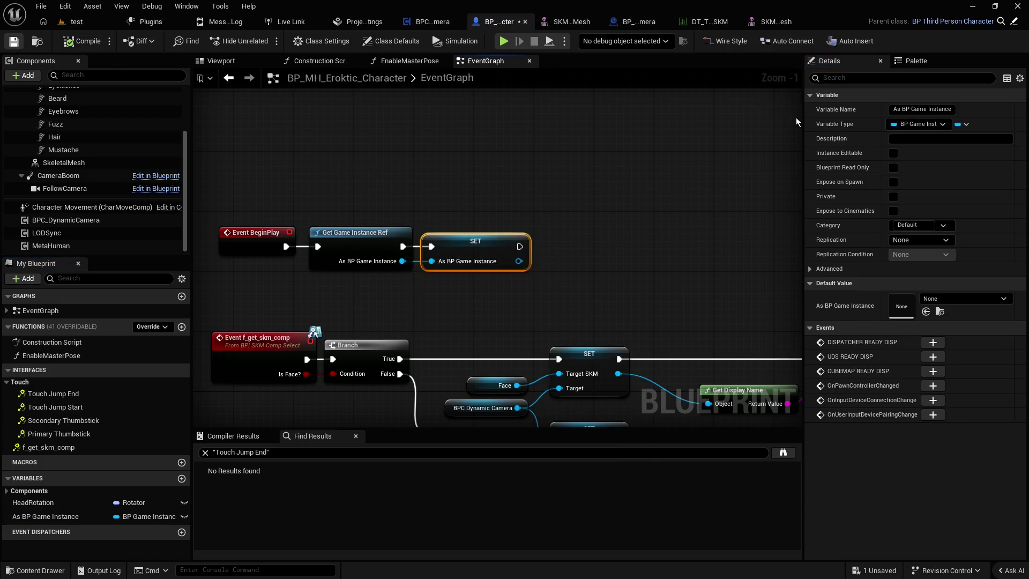
right_click(864, 128)
left_click(905, 203)
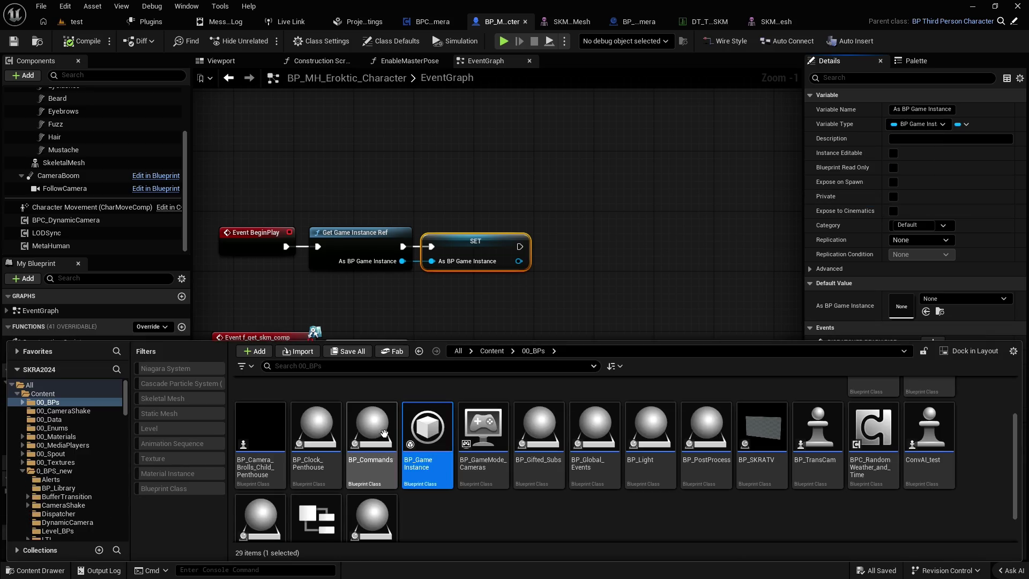
- Open BP_GameInstance and survey its EventGraph and variables such as Weather and Time Presets
double_click(431, 433)
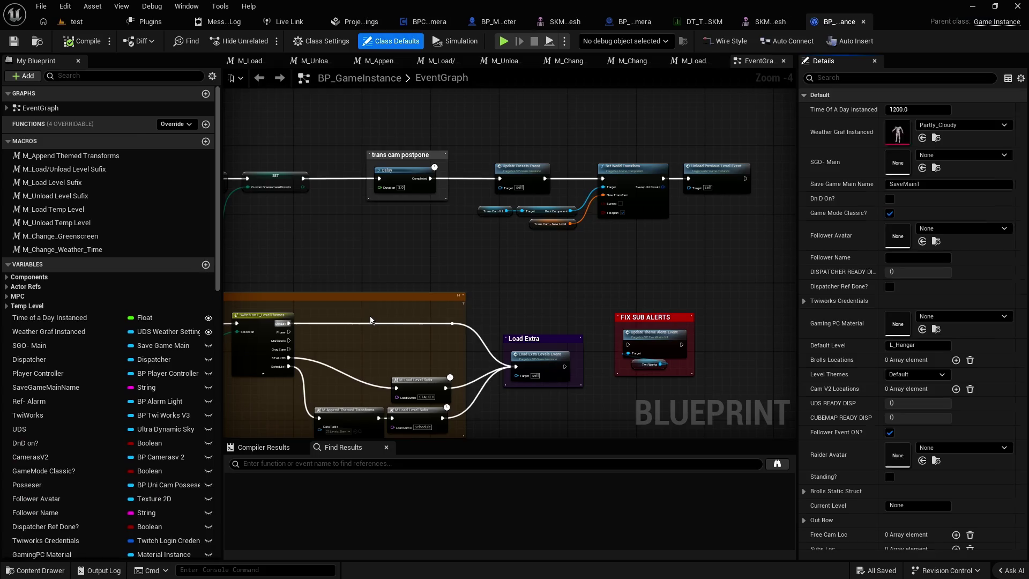
scroll(390, 328, "down", 7)
scroll(562, 186, "down", 1)
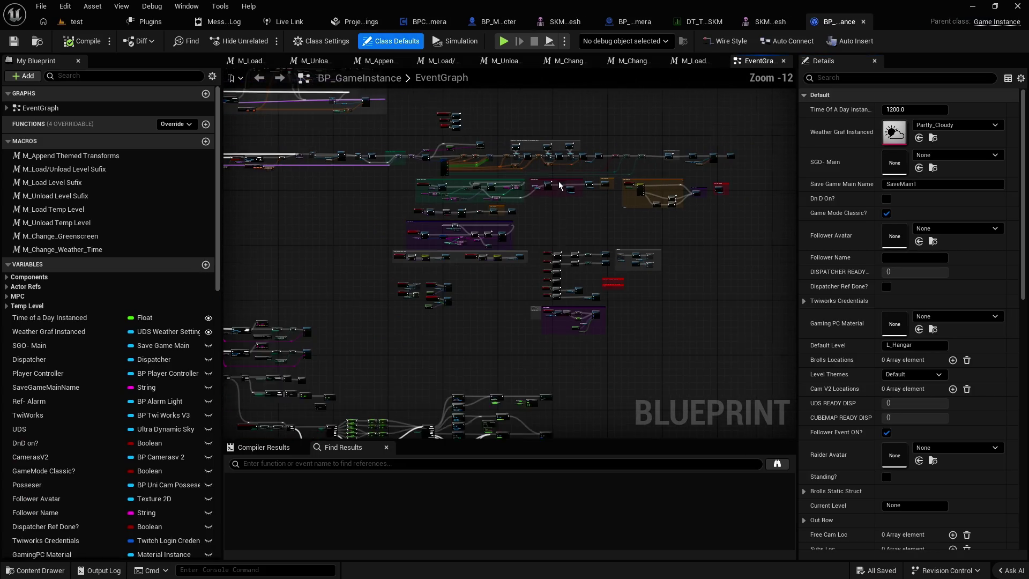
mouse_move(454, 178)
left_mouse_down()
mouse_move(525, 290)
mouse_move(696, 291)
left_mouse_up()
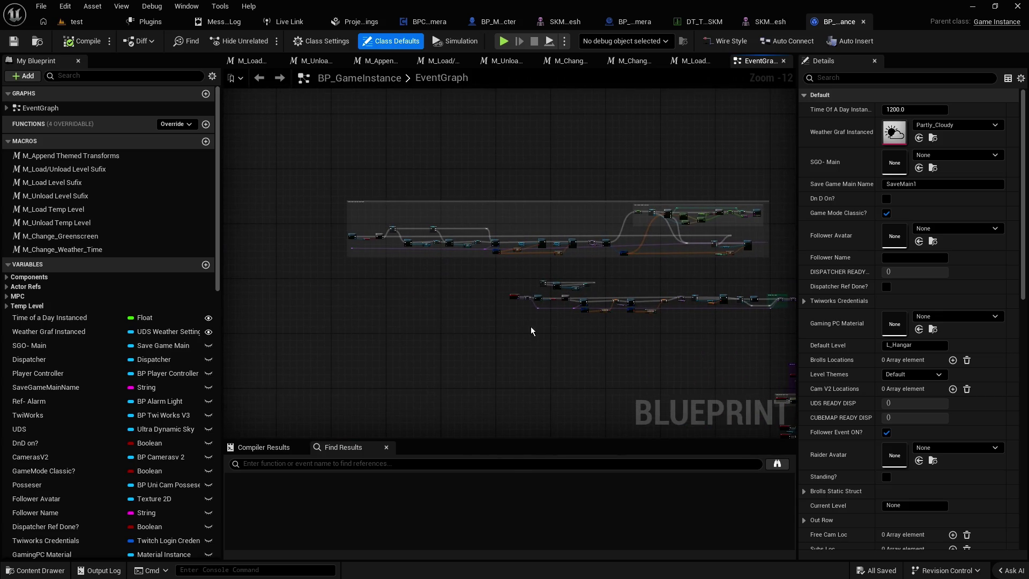
left_click_drag(528, 331, 377, 311)
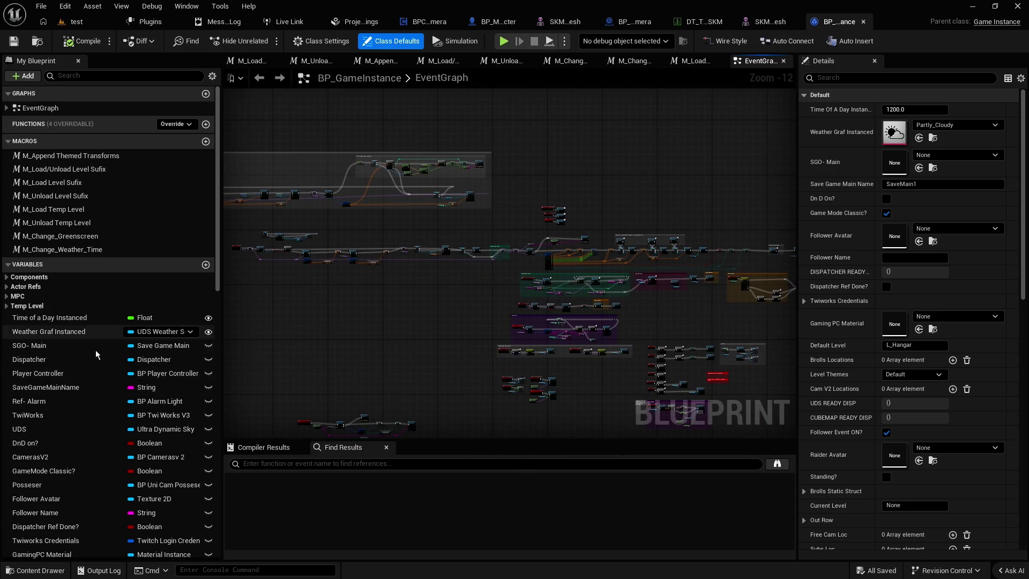
scroll(47, 321, "down", 1)
scroll(47, 313, "down", 10)
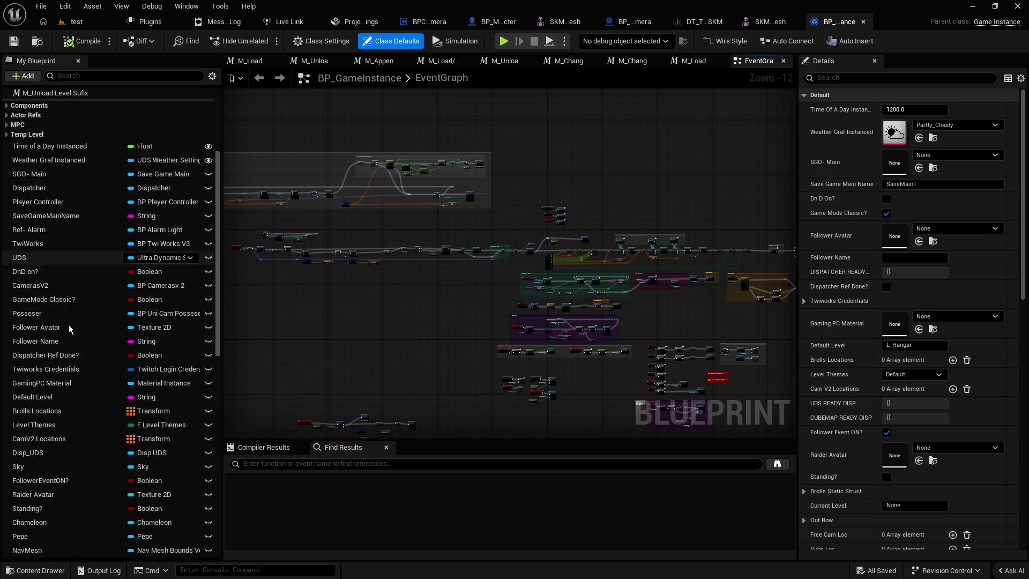
scroll(65, 329, "down", 9)
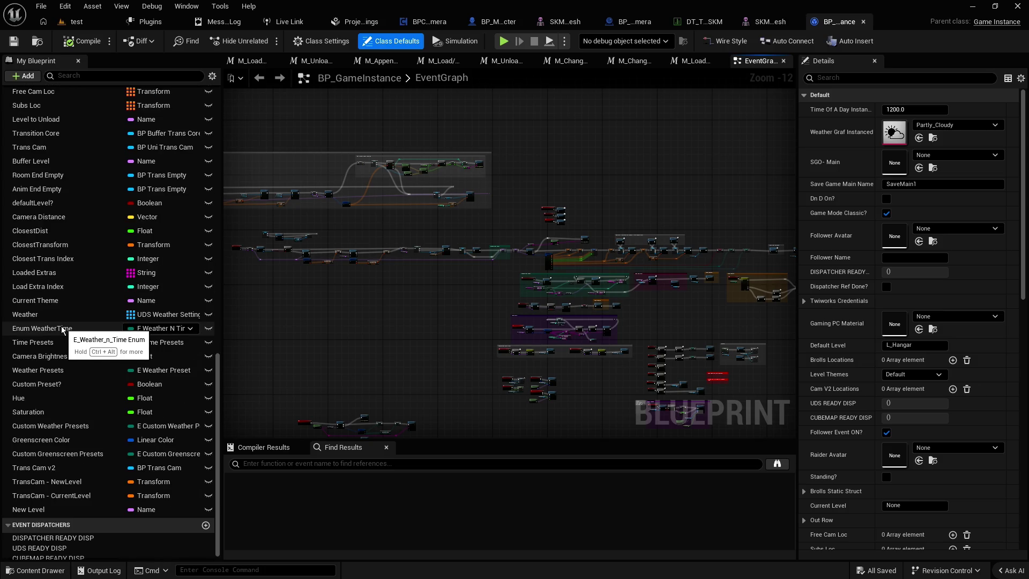
scroll(68, 329, "up", 18)
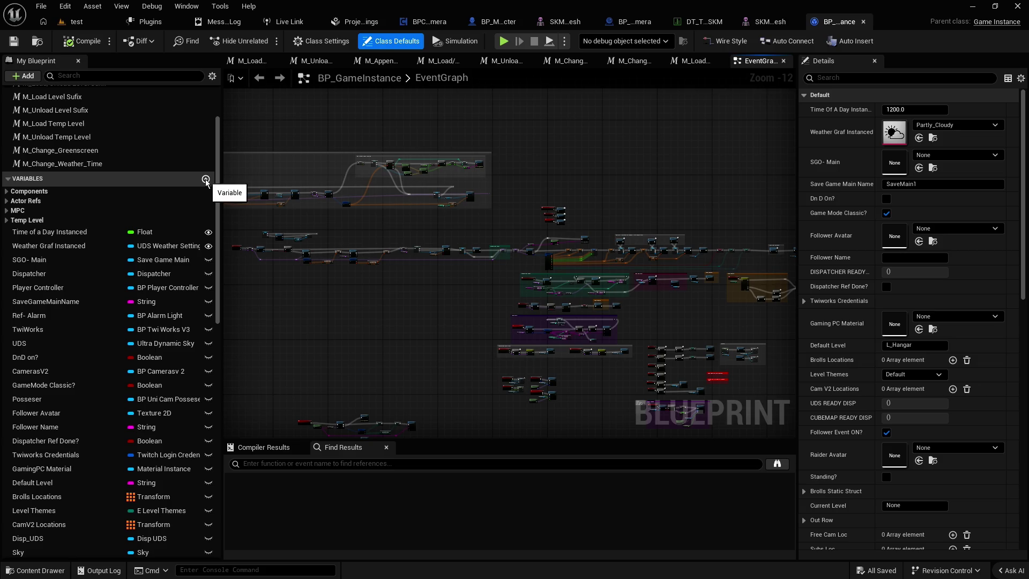
- Add a new Boolean variable to BP_GameInstance and name it SKM
left_click(206, 179)
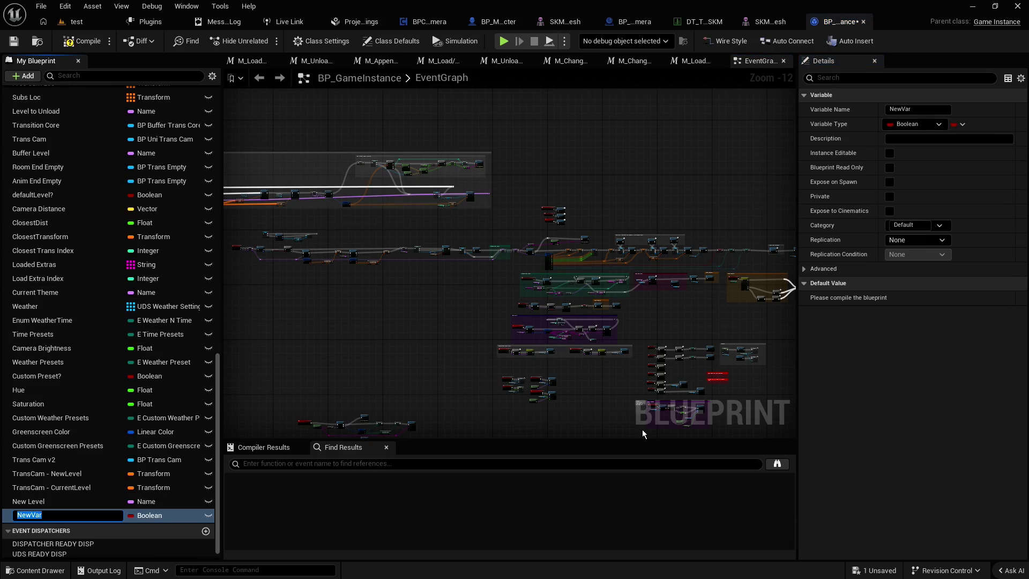
type("SKM")
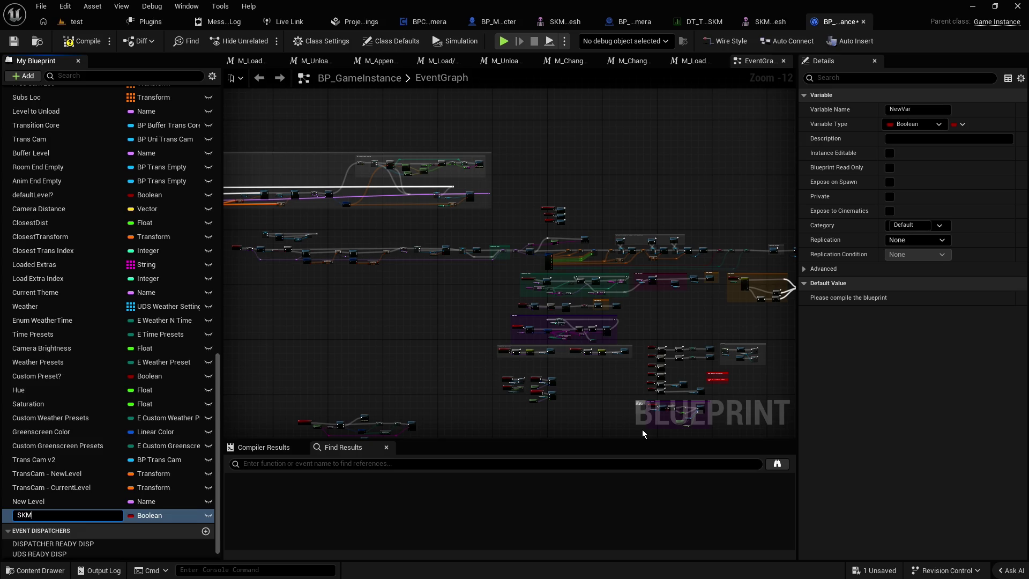